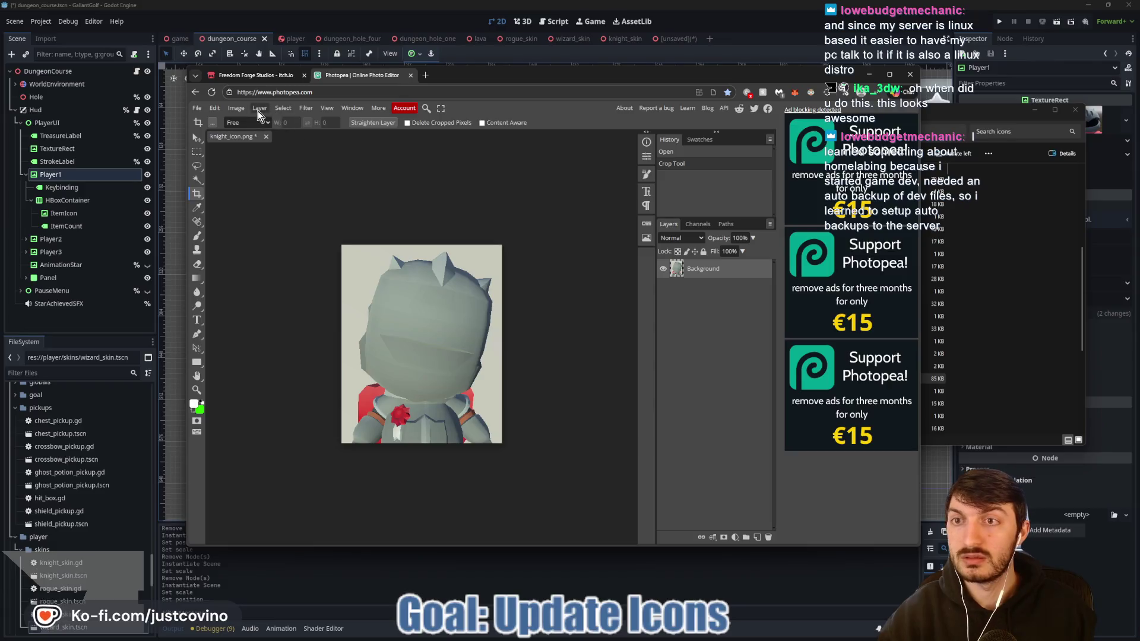
Resize knight_icon.png to 250×250 pixels in Image Size.
left_click(257, 260)
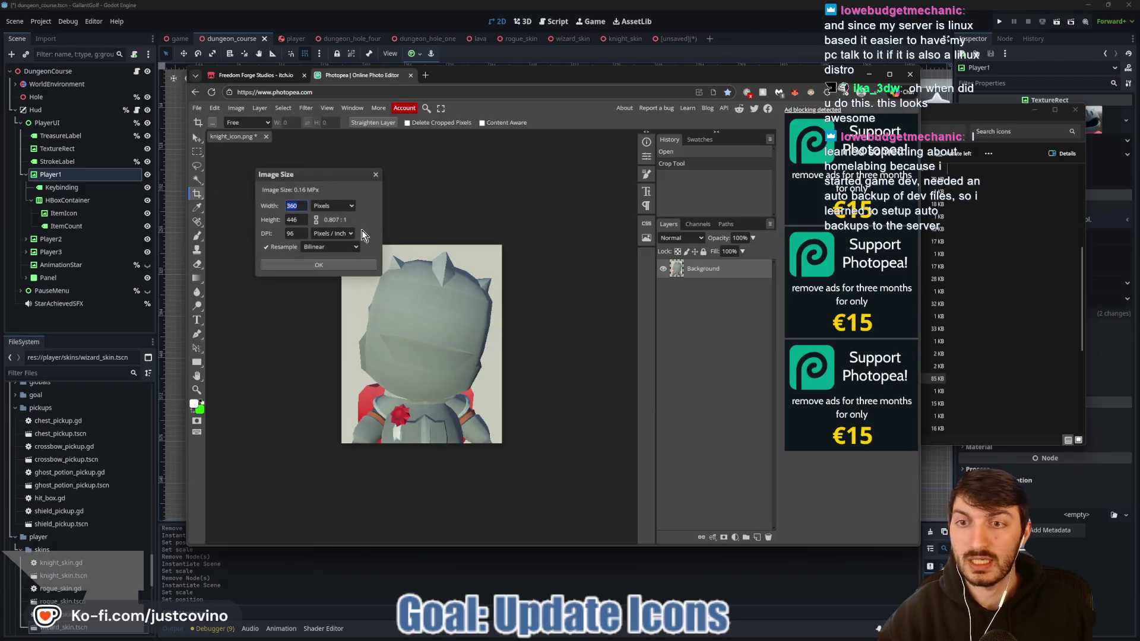
key("Tab")
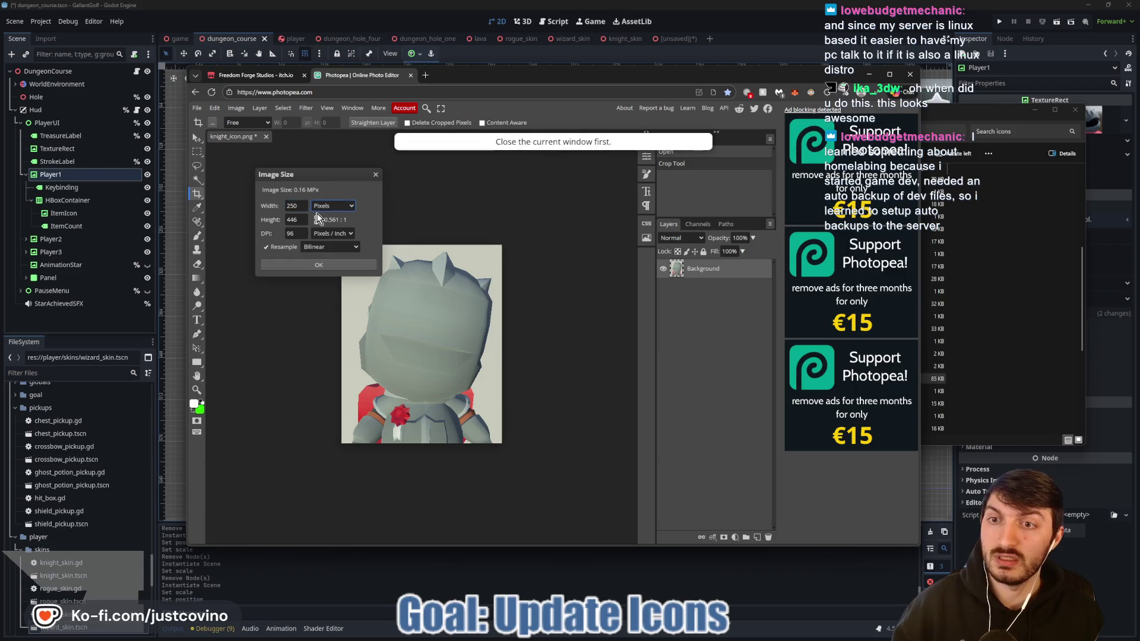
left_click(316, 265)
Save knight_icon.png and close its document.
key("ctrl+s")
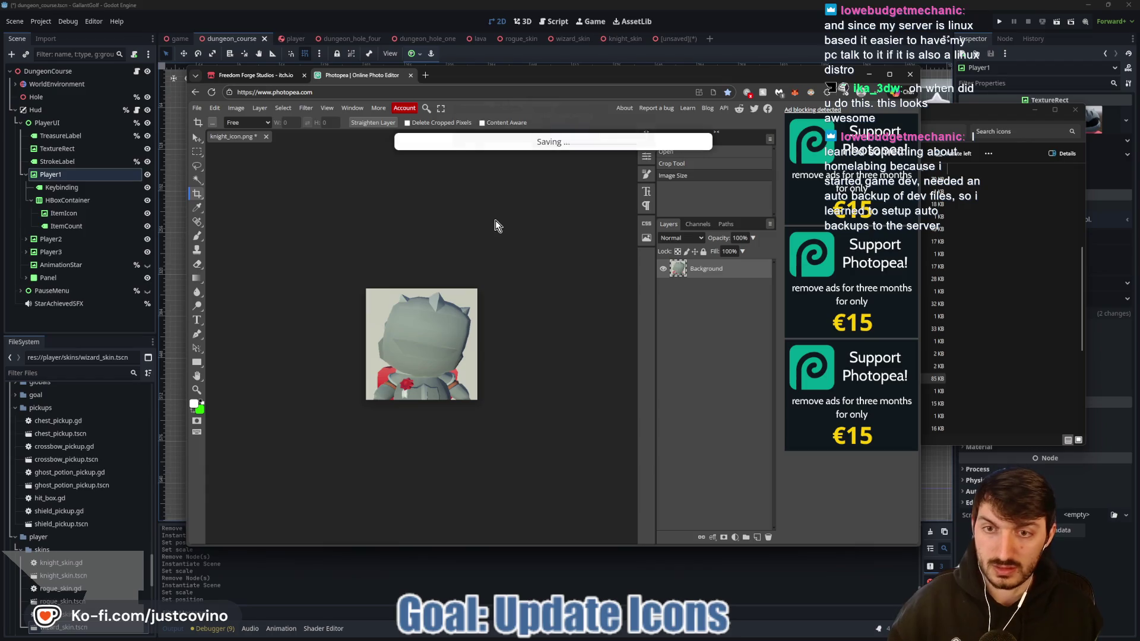
left_click(575, 138)
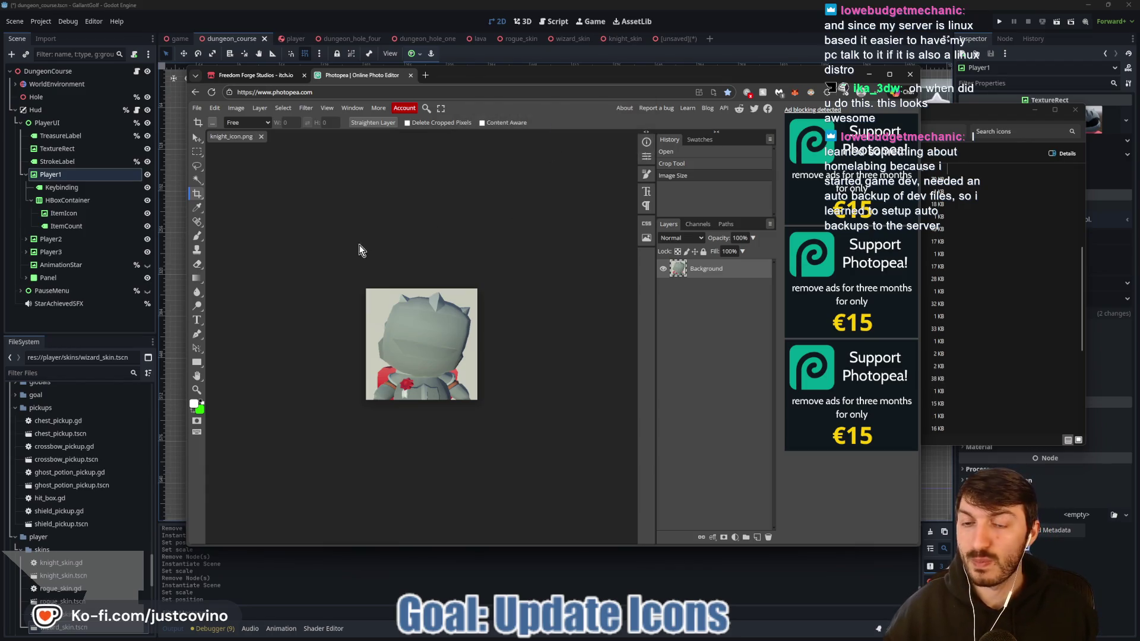
left_click(261, 136)
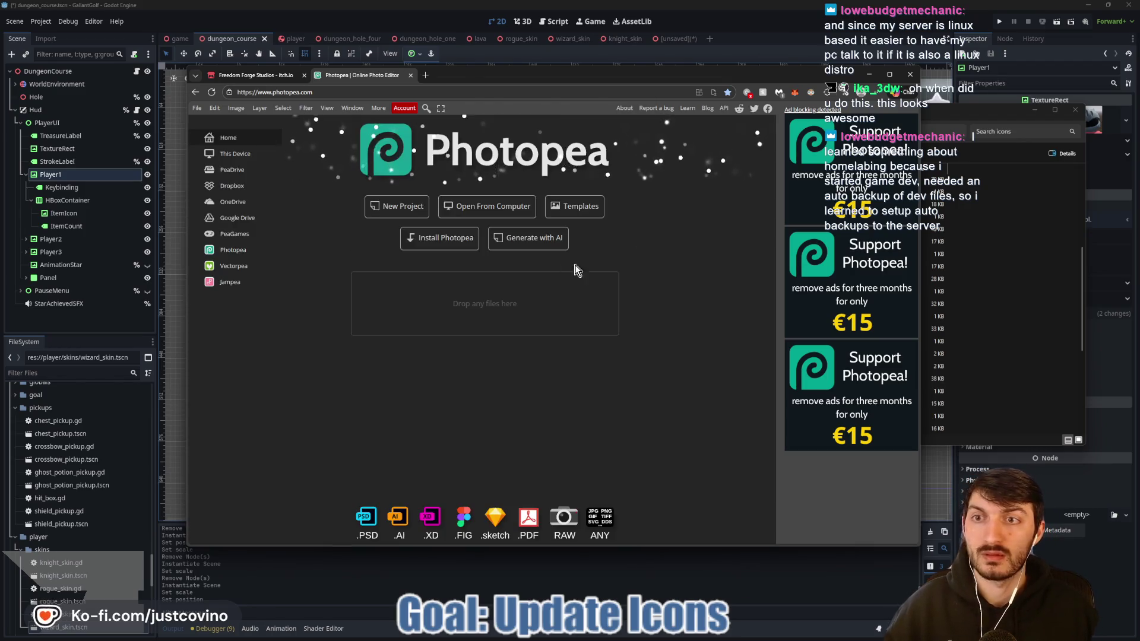
Open rogue_icon.png in Photopea from the icons folder.
left_click(1039, 318)
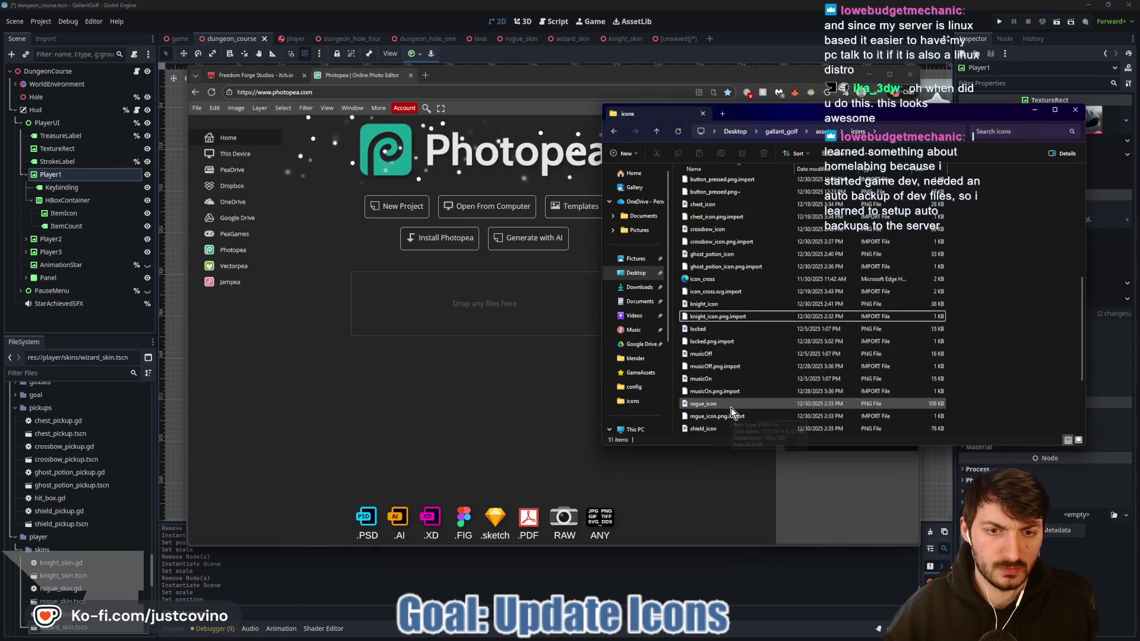
scroll(722, 384, "down", 3)
left_click_drag(722, 383, 463, 300)
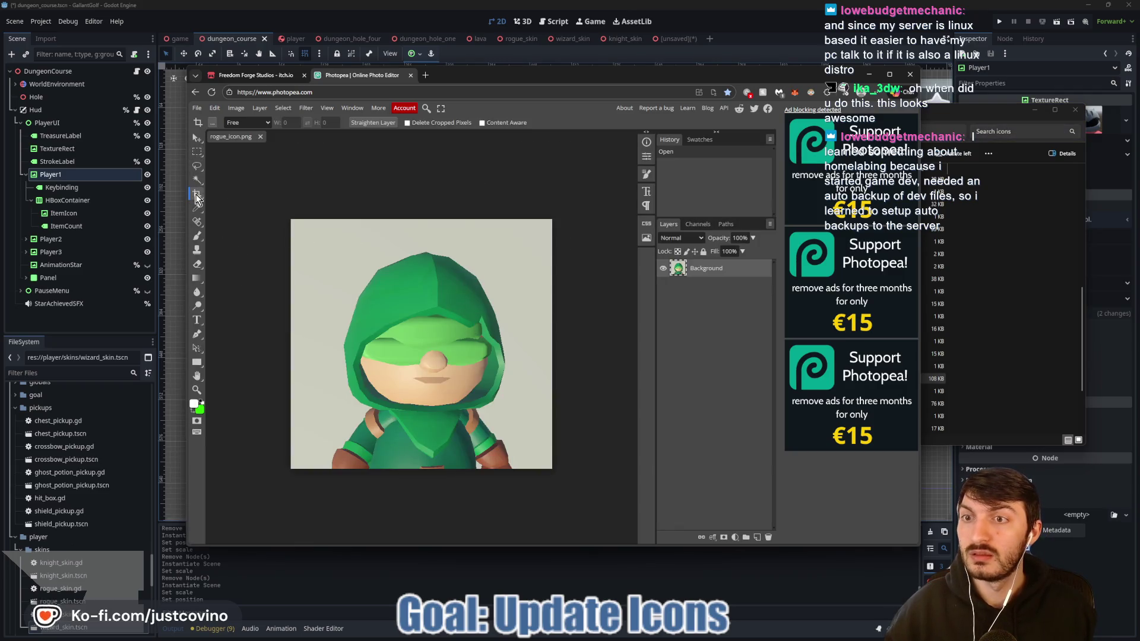
Crop the rogue portrait, trimming the top, right, left and bottom around the hooded head.
left_click(198, 194)
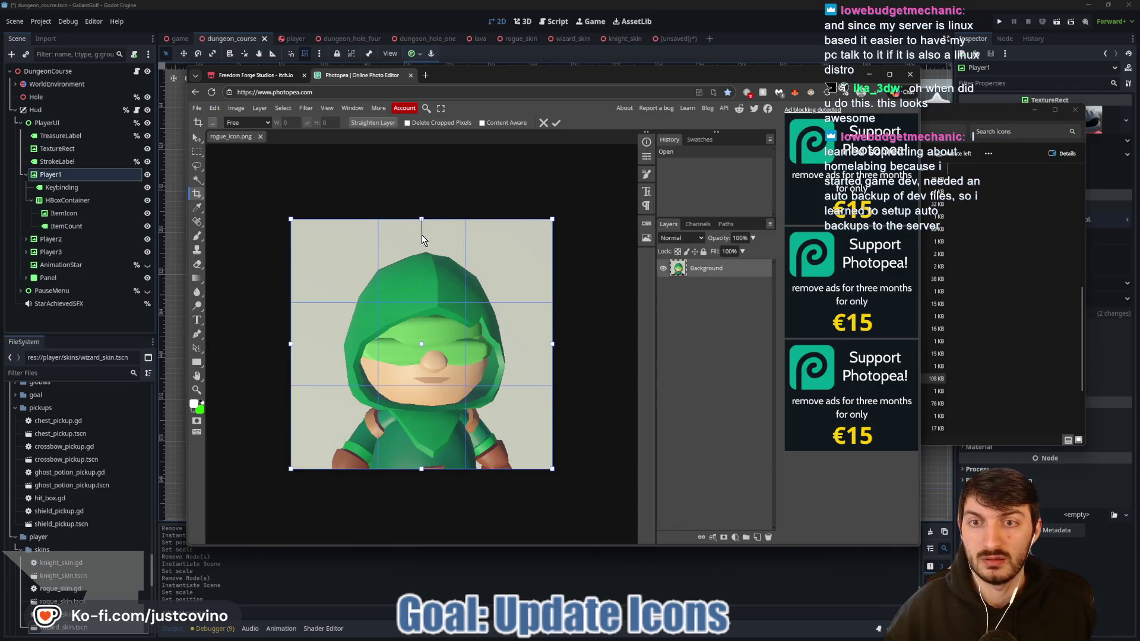
left_click_drag(420, 219, 420, 246)
left_click_drag(555, 359, 518, 358)
left_click_drag(291, 358, 332, 358)
mouse_move(426, 471)
left_mouse_down()
mouse_move(426, 420)
mouse_move(426, 435)
left_mouse_up()
left_click(557, 125)
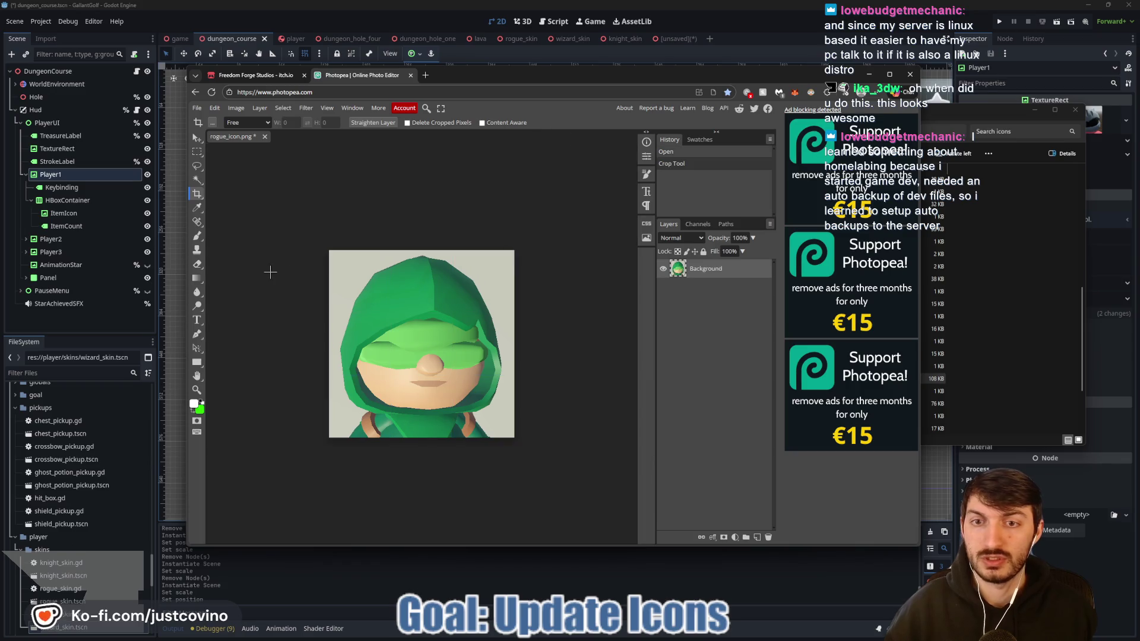
Resize the rogue portrait to 250×250 pixels.
left_click(236, 108)
left_click(255, 259)
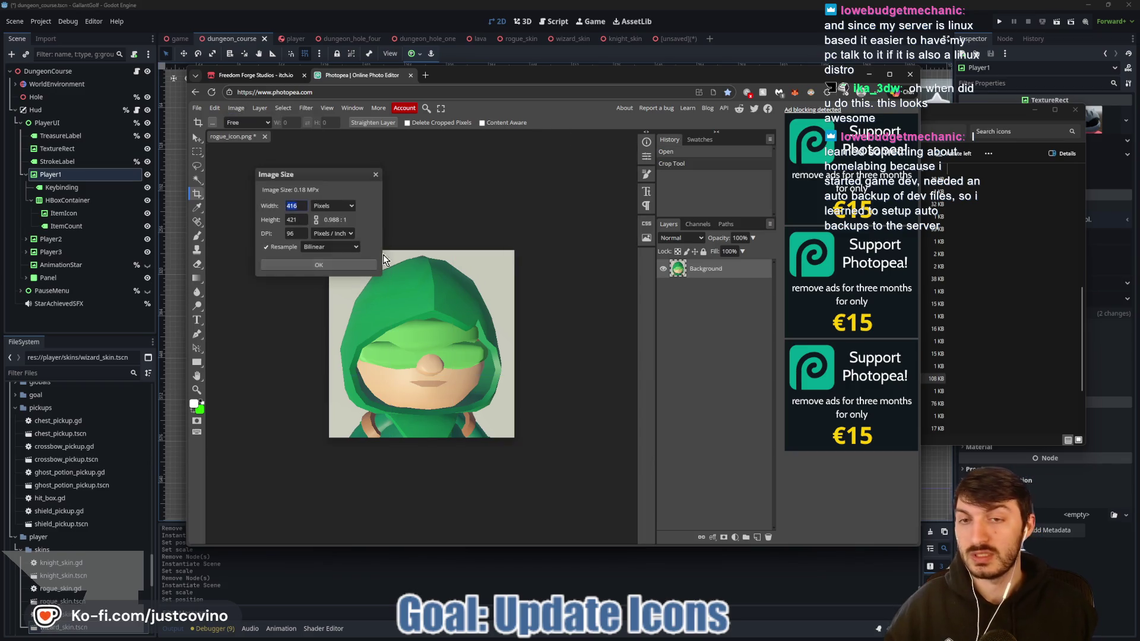
double_click(294, 220)
type("250")
left_click(319, 266)
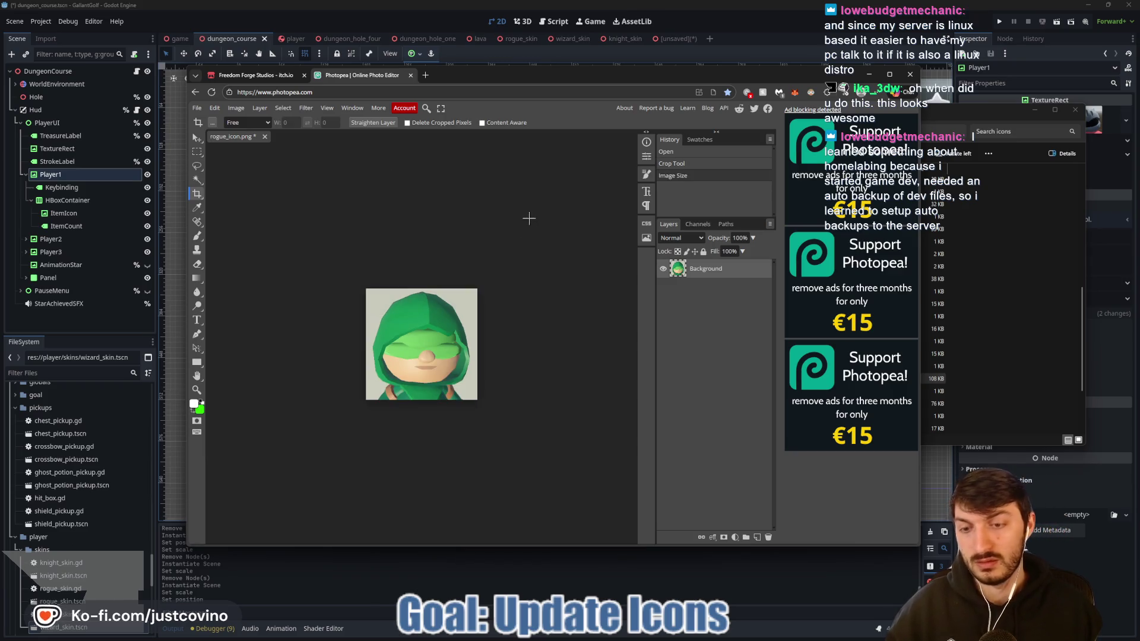
Save rogue_icon.png and close its document.
key("ctrl+s")
left_click(571, 141)
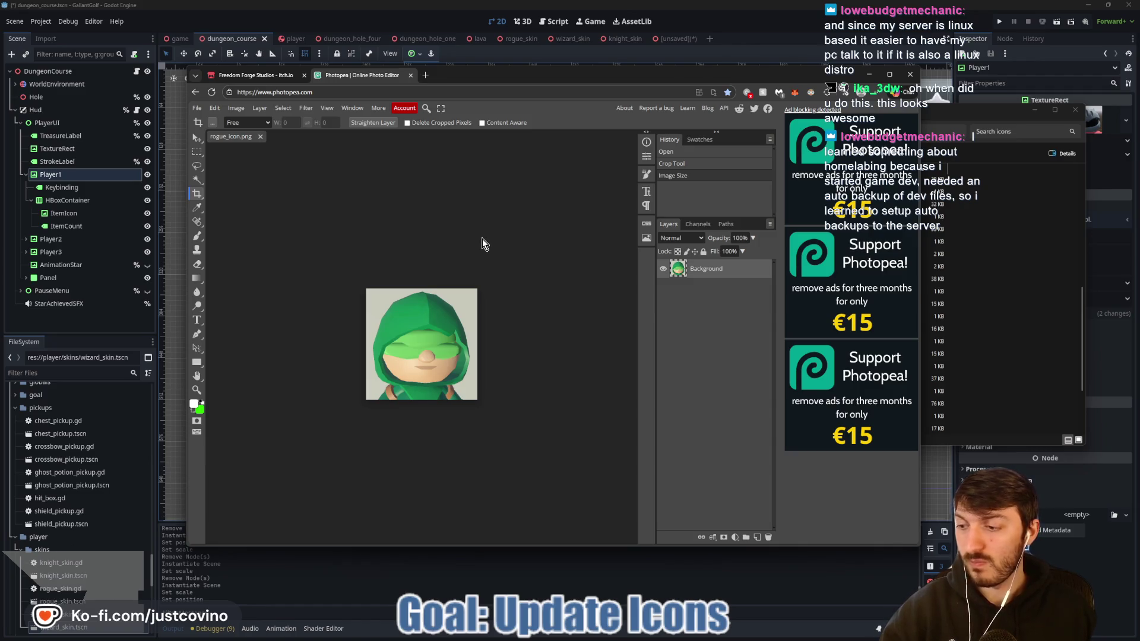
left_click(260, 137)
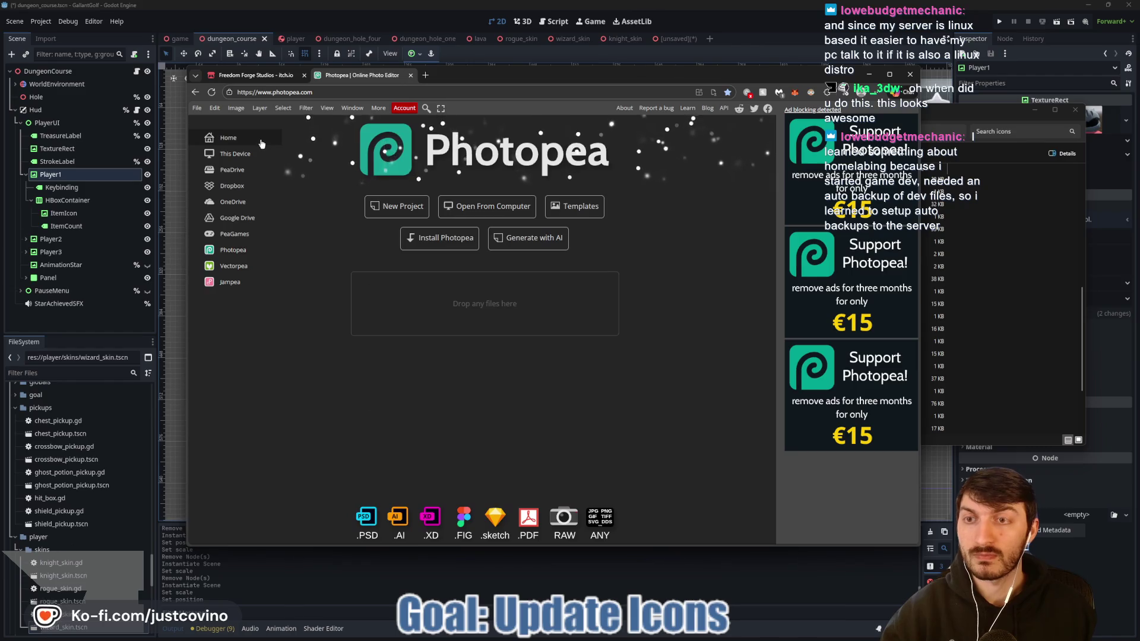
Open shield_icon.png in Photopea from the icons folder.
key("alt+Tab")
left_click(720, 405)
mouse_move(720, 406)
left_mouse_down()
mouse_move(474, 337)
mouse_move(449, 314)
left_mouse_up()
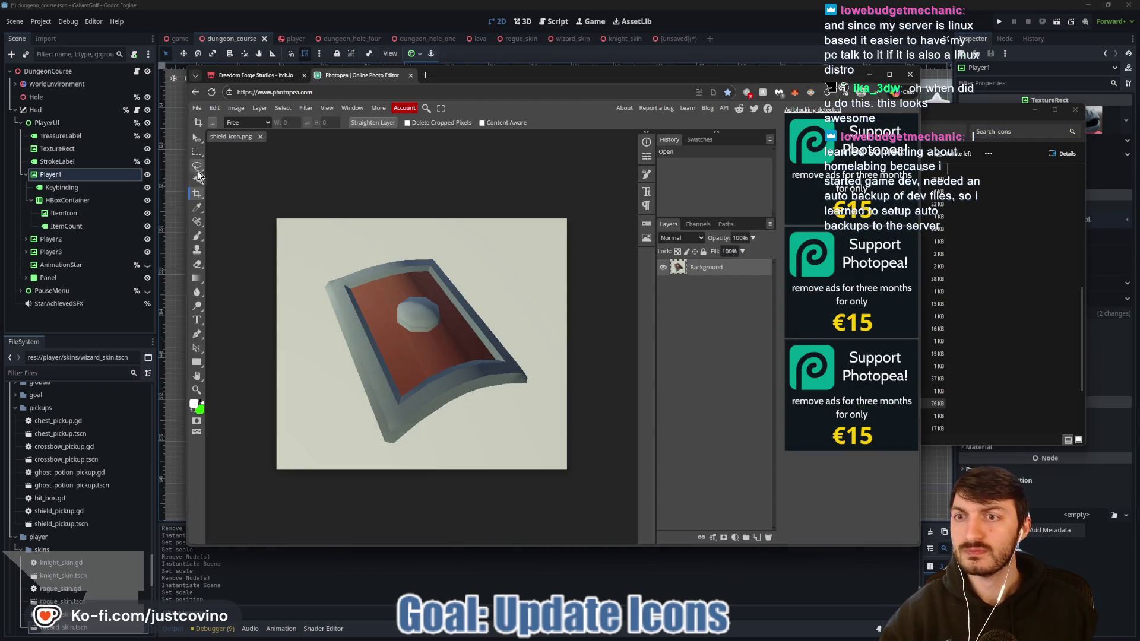
Crop the shield image, trimming the top, bottom, right and left edges.
left_click(196, 194)
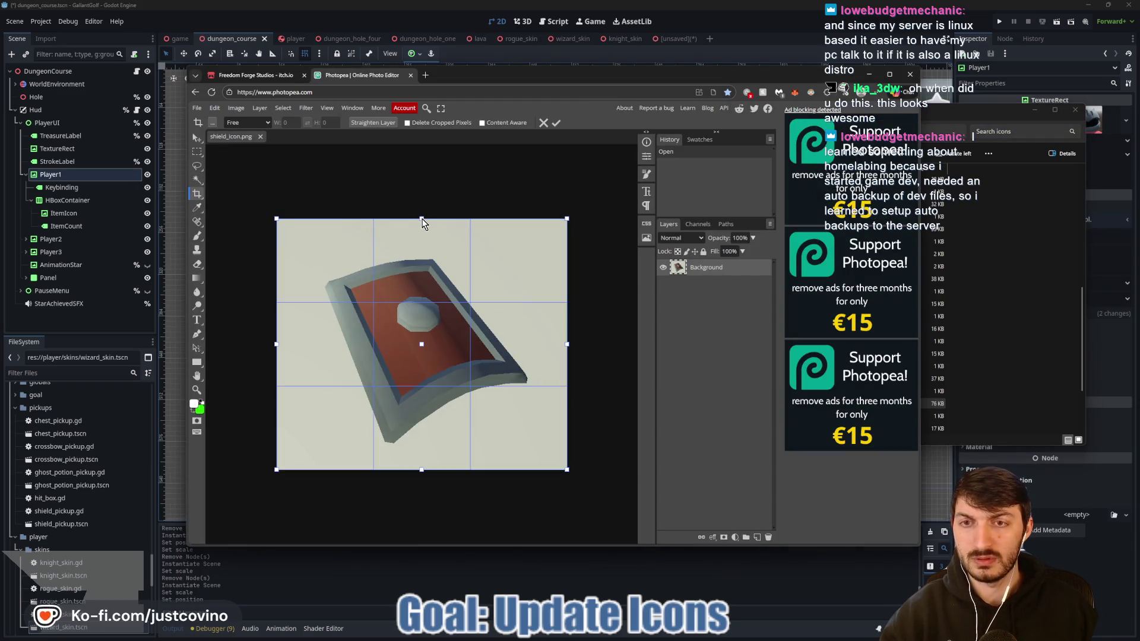
left_click_drag(422, 219, 423, 254)
left_click_drag(422, 469, 421, 448)
left_click_drag(569, 353, 535, 355)
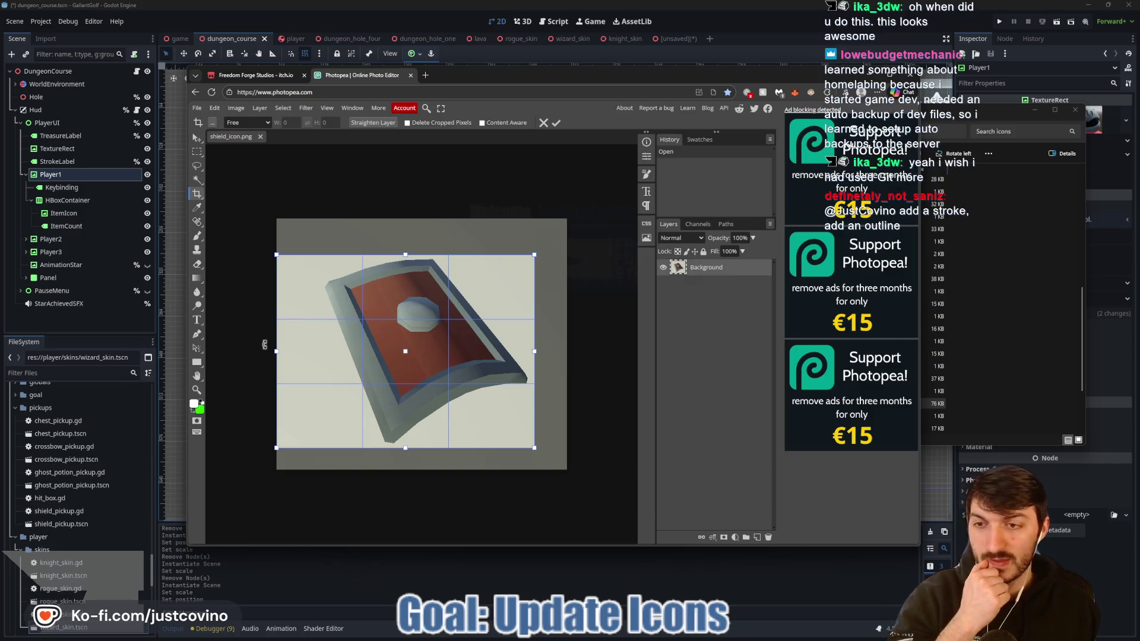
left_click_drag(277, 351, 319, 352)
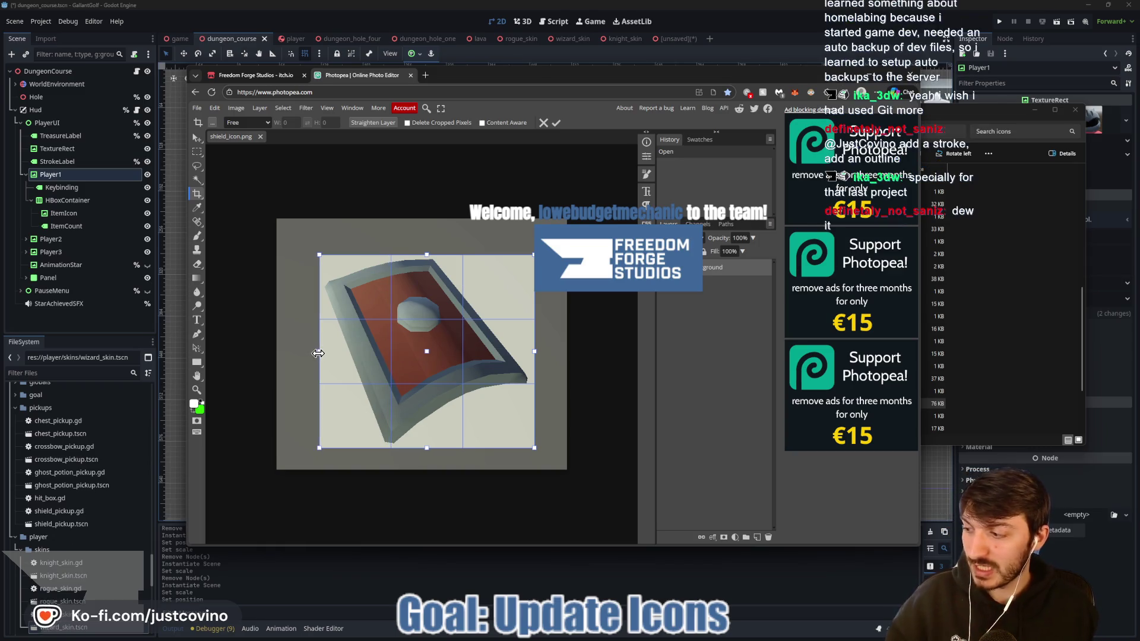
left_click(558, 124)
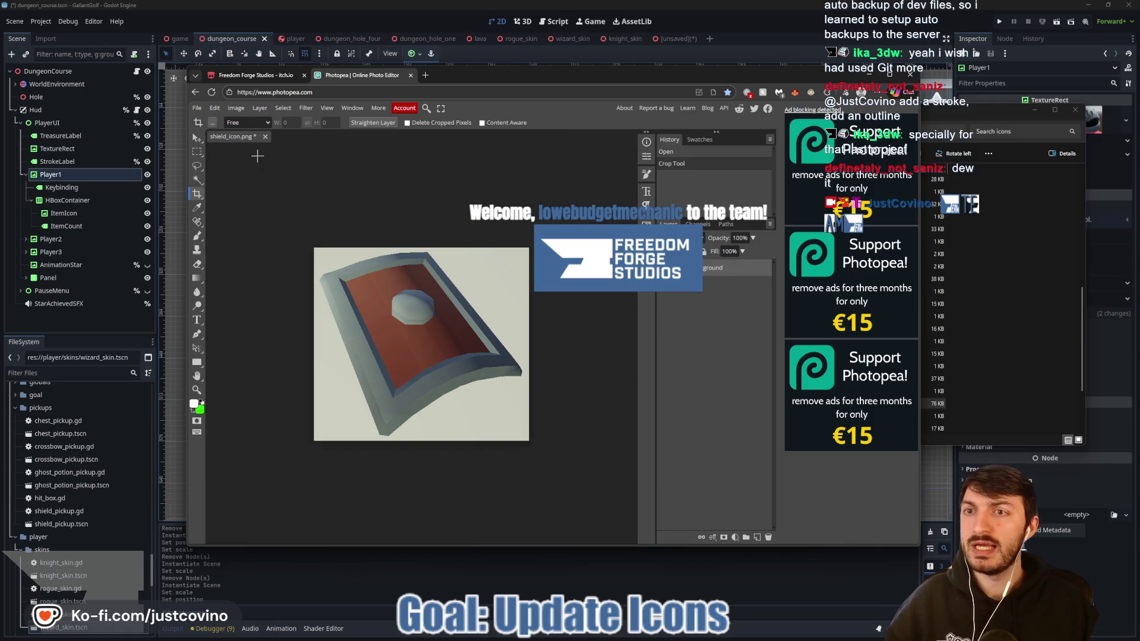
Resize the shield image to 250 pixels.
left_click(237, 108)
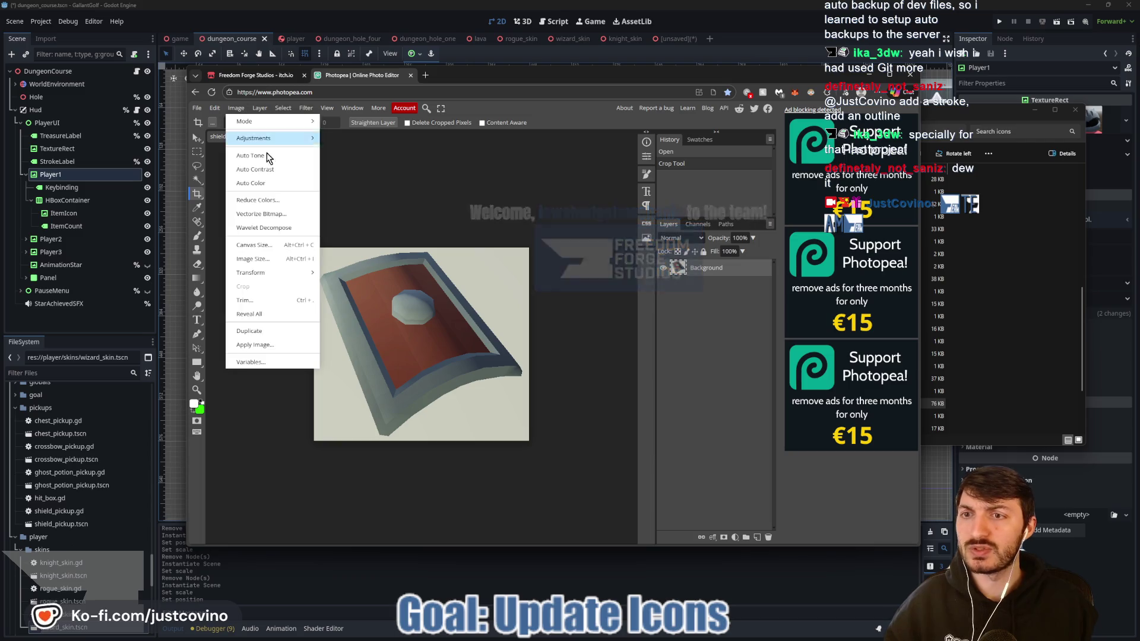
left_click(256, 259)
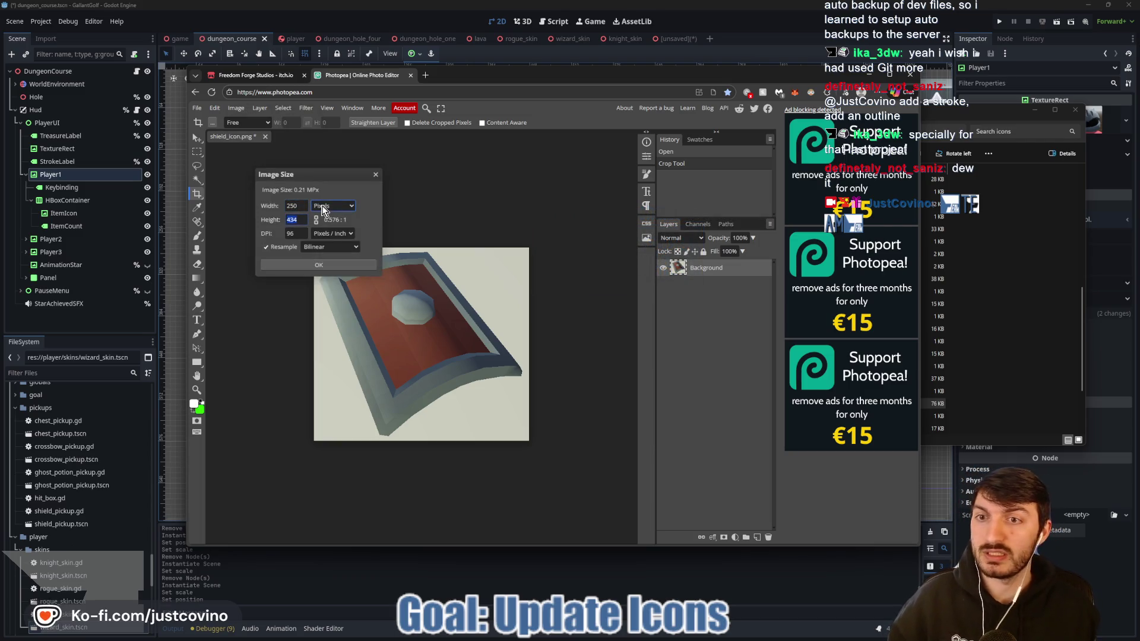
left_click(319, 264)
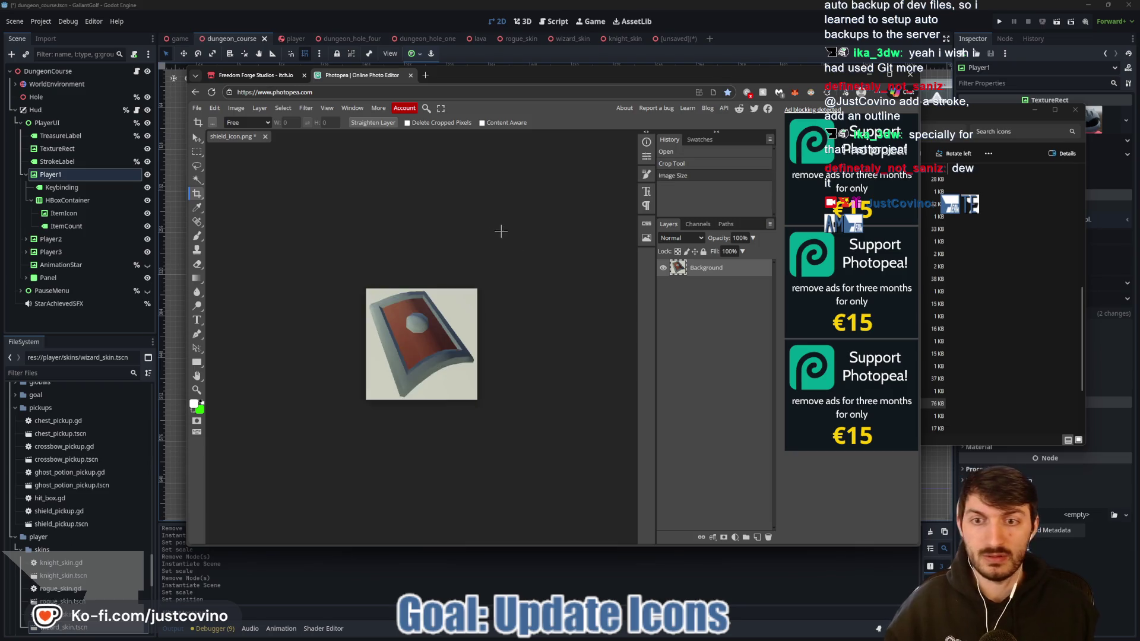
Save shield_icon.png and close its document.
key("ctrl+s")
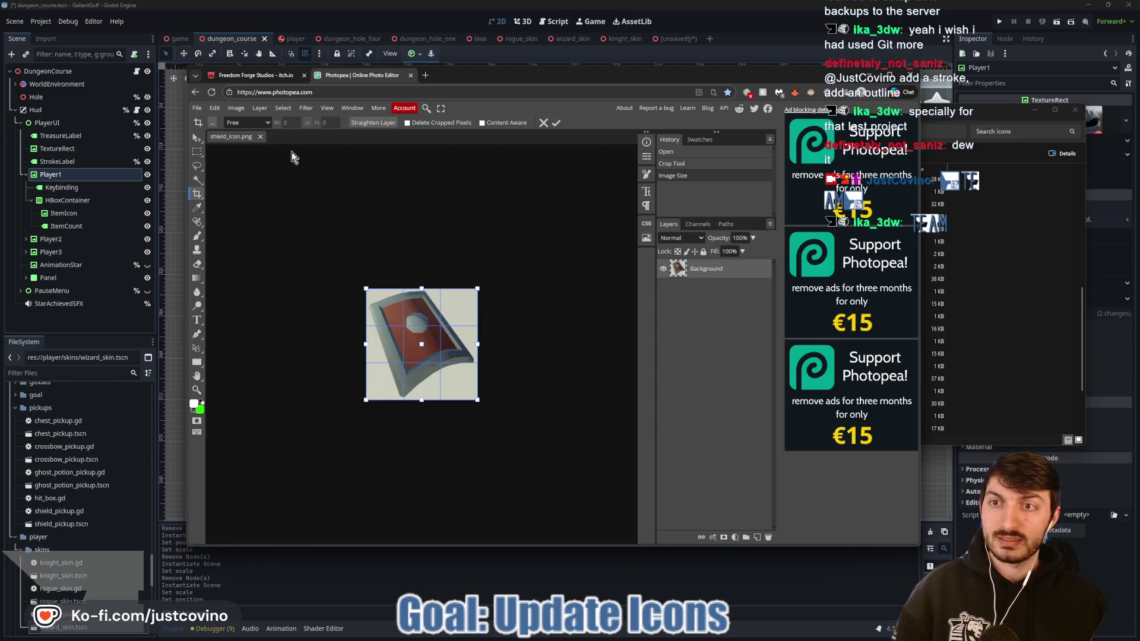
left_click(260, 136)
left_click(995, 294)
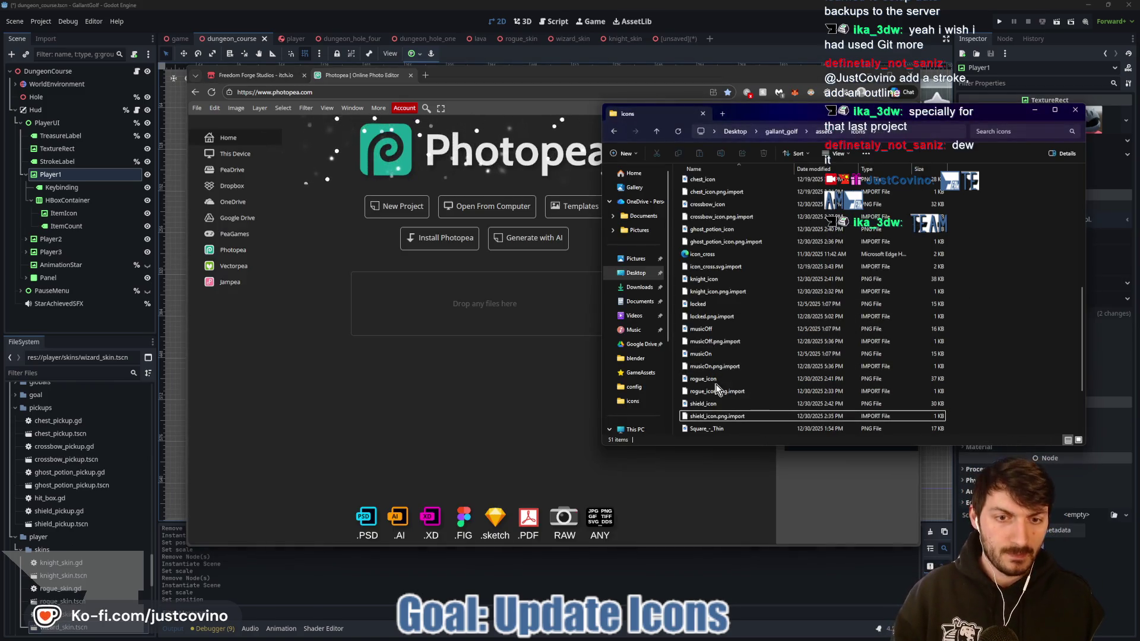
Open wizard_icon.png in Photopea and crop it closer around the hat.
scroll(725, 400, "down", 1)
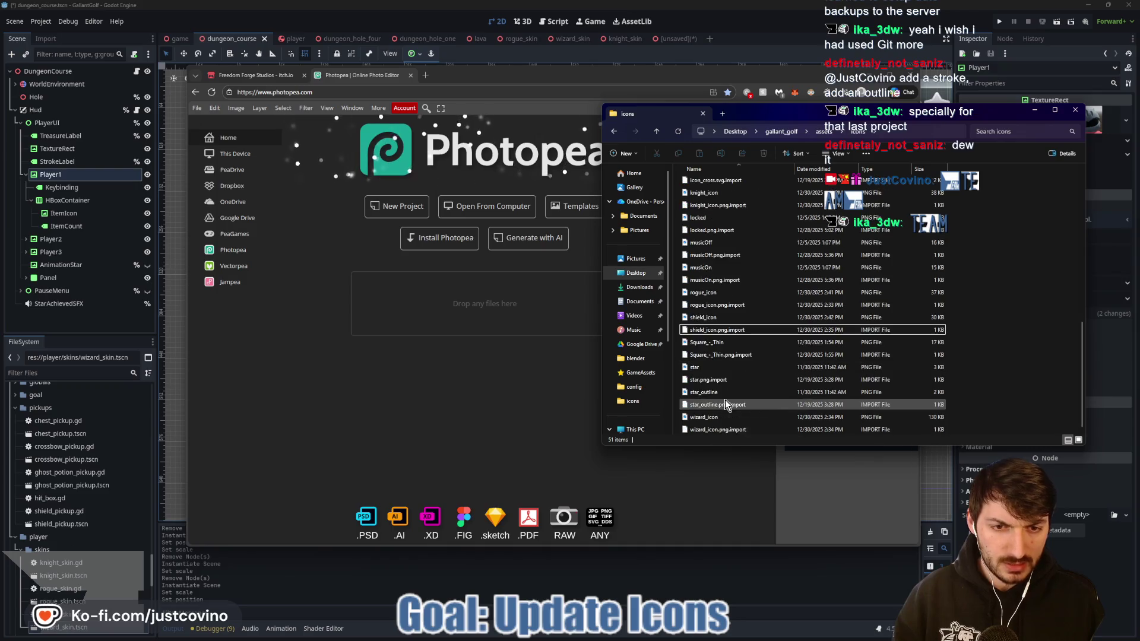
mouse_move(725, 419)
left_mouse_down()
mouse_move(476, 304)
mouse_move(480, 322)
left_mouse_up()
left_click(198, 196)
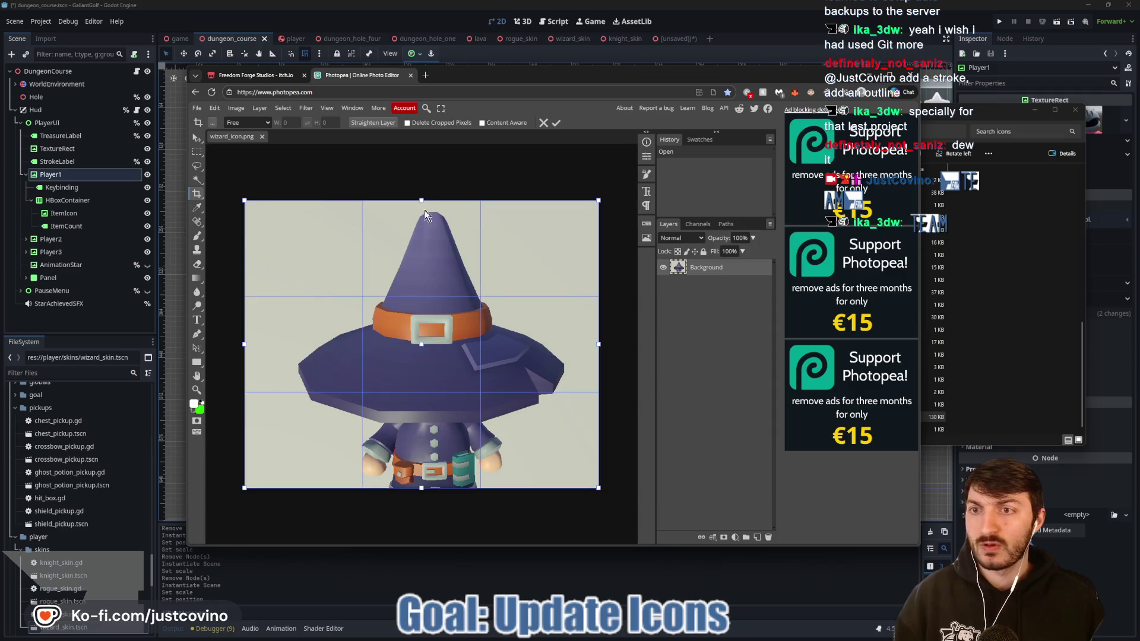
left_click_drag(420, 203, 422, 208)
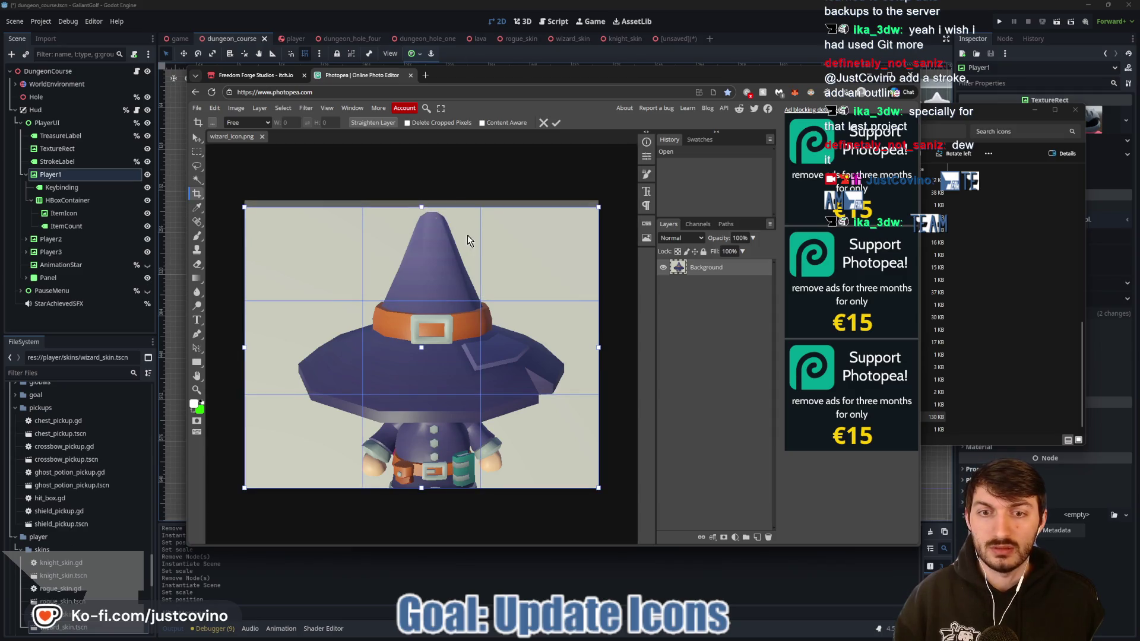
left_click_drag(599, 346, 567, 347)
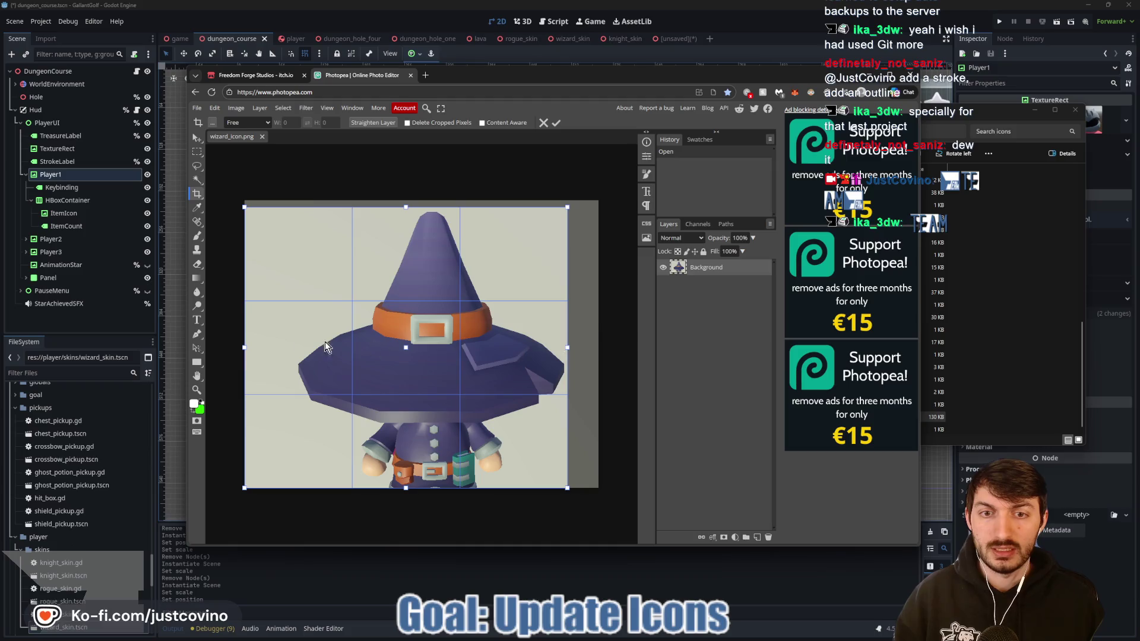
left_click_drag(240, 346, 290, 347)
left_click_drag(429, 488, 432, 449)
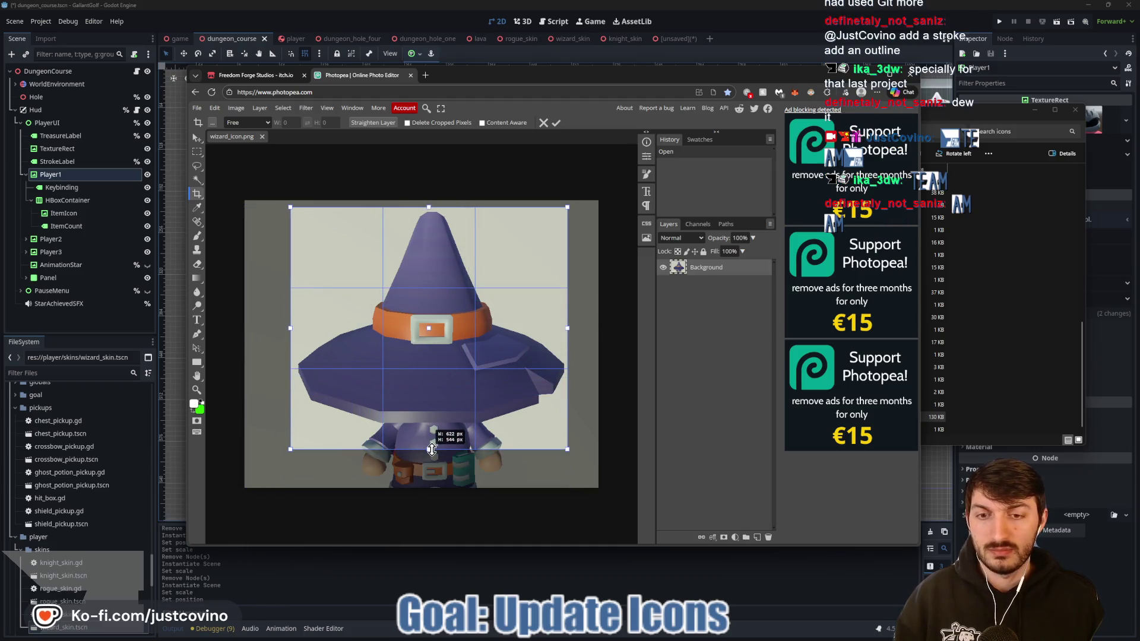
left_click(556, 123)
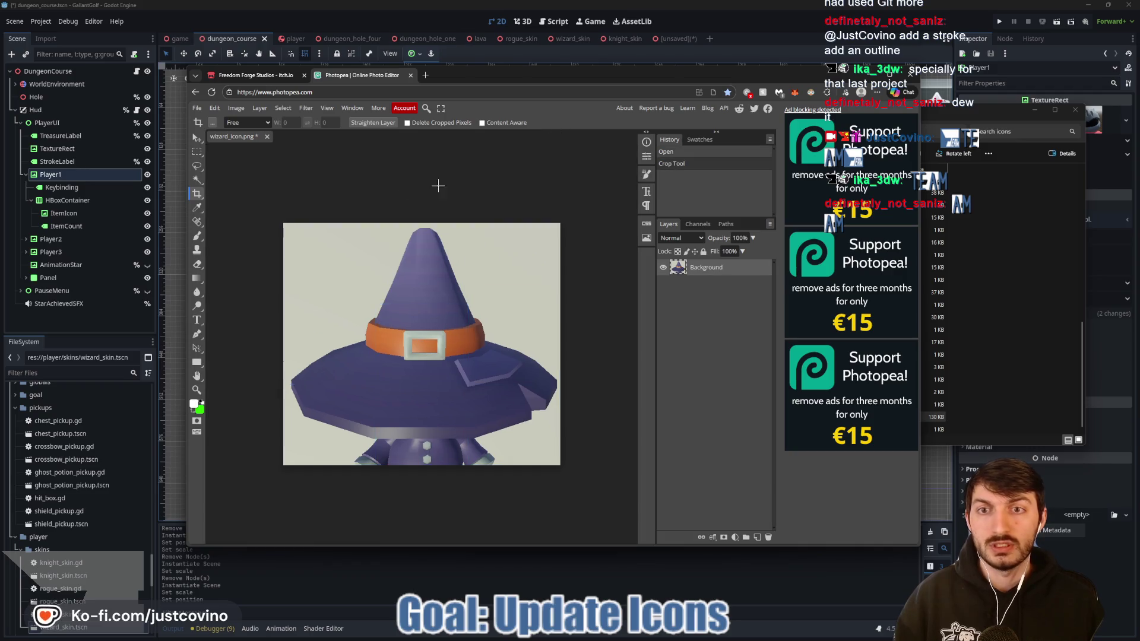
Resize the wizard image to 250×250 pixels.
left_click(232, 109)
left_click(263, 259)
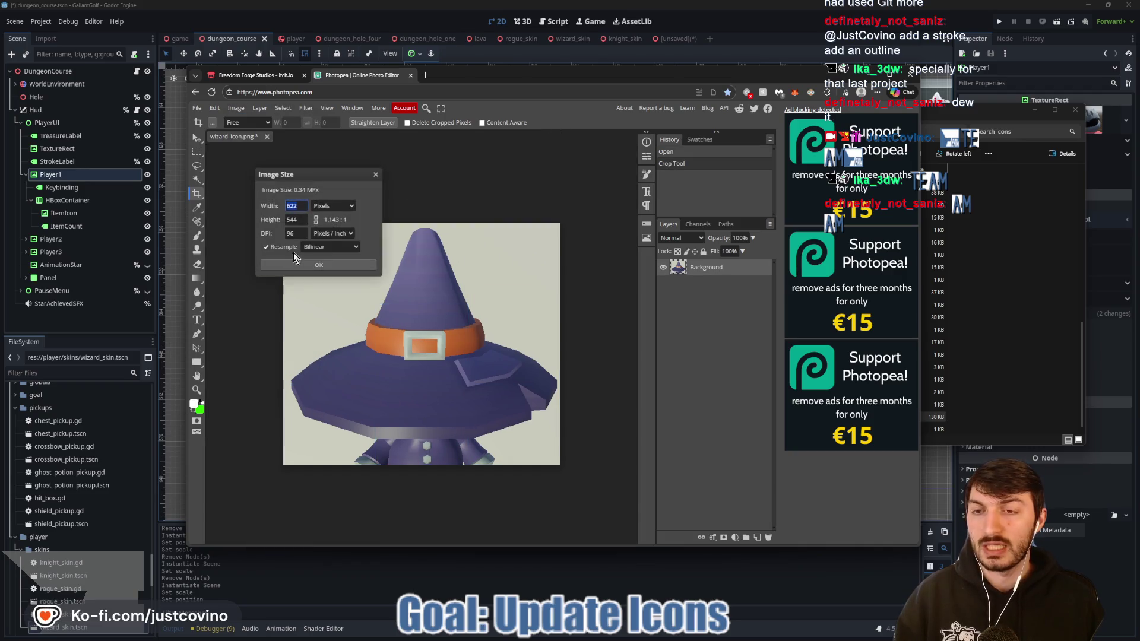
type("2")
double_click(304, 217)
type("250")
left_click(314, 268)
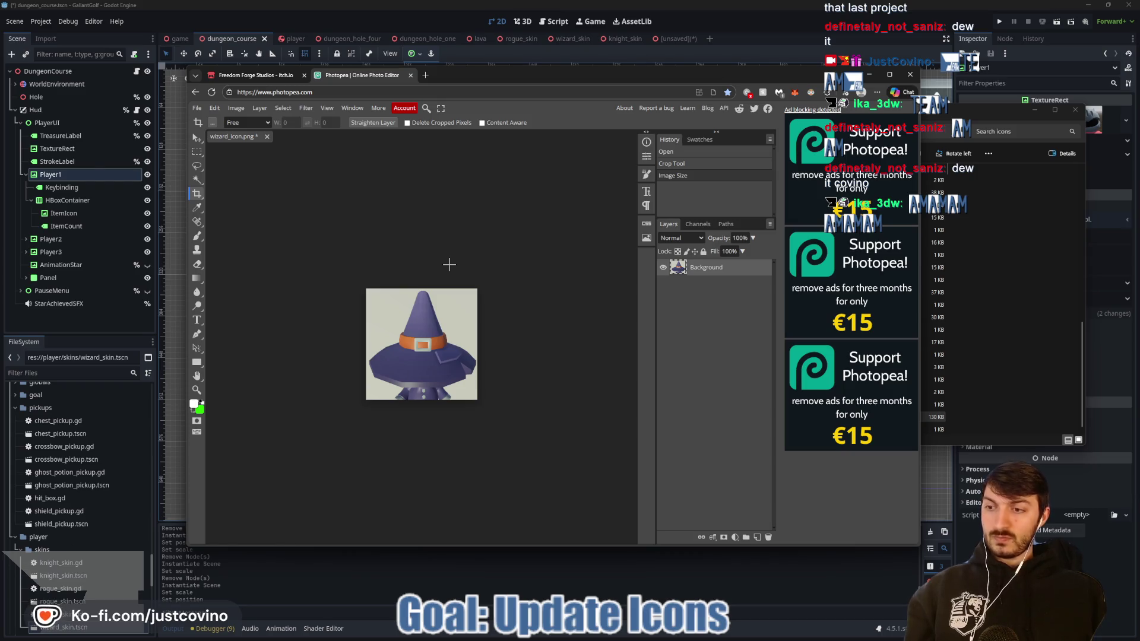
Save the changes to wizard_icon.png.
key("ctrl+s")
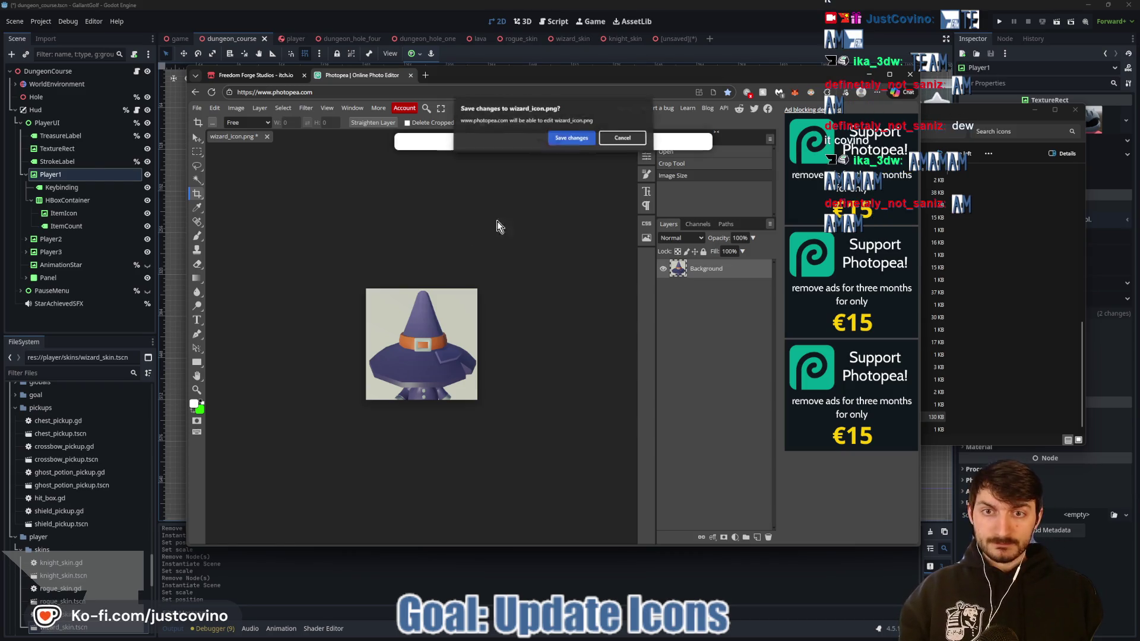
key("Return")
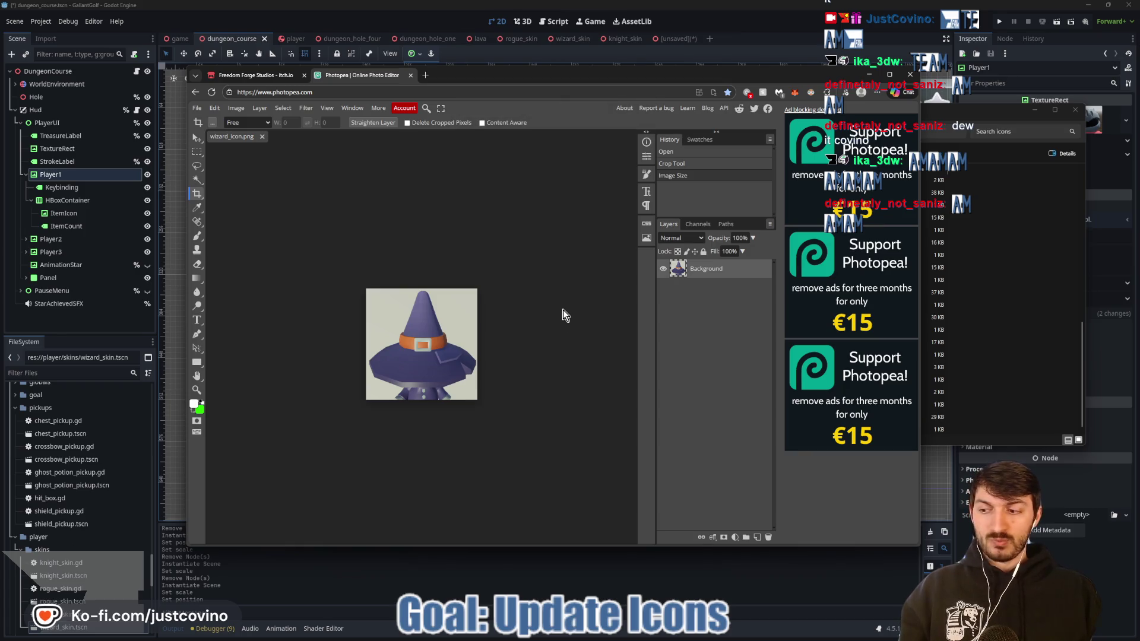
left_click(973, 376)
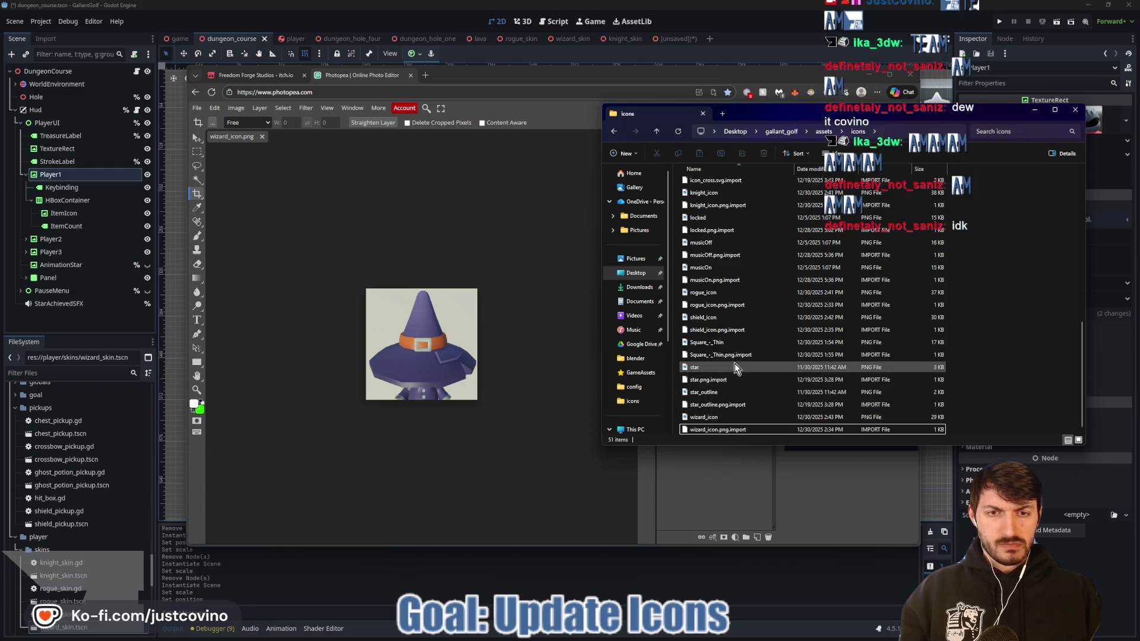
Close the wizard_icon document, image viewer and icons folder, returning to the Godot editor.
left_click(262, 137)
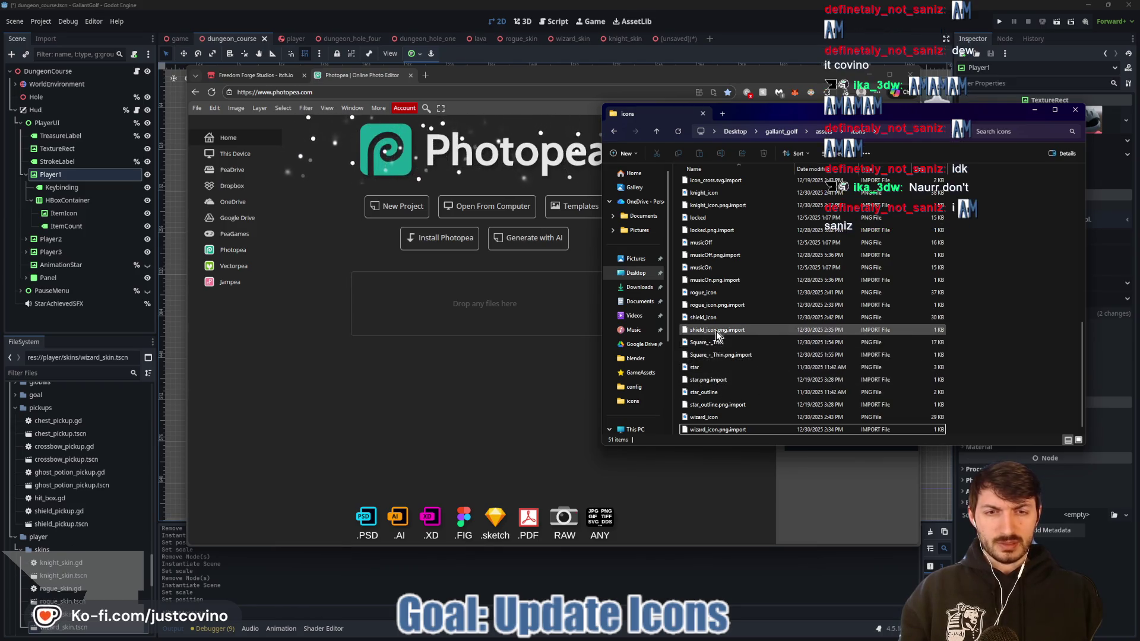
mouse_move(715, 319)
left_mouse_down()
mouse_move(645, 326)
mouse_move(497, 314)
left_mouse_up()
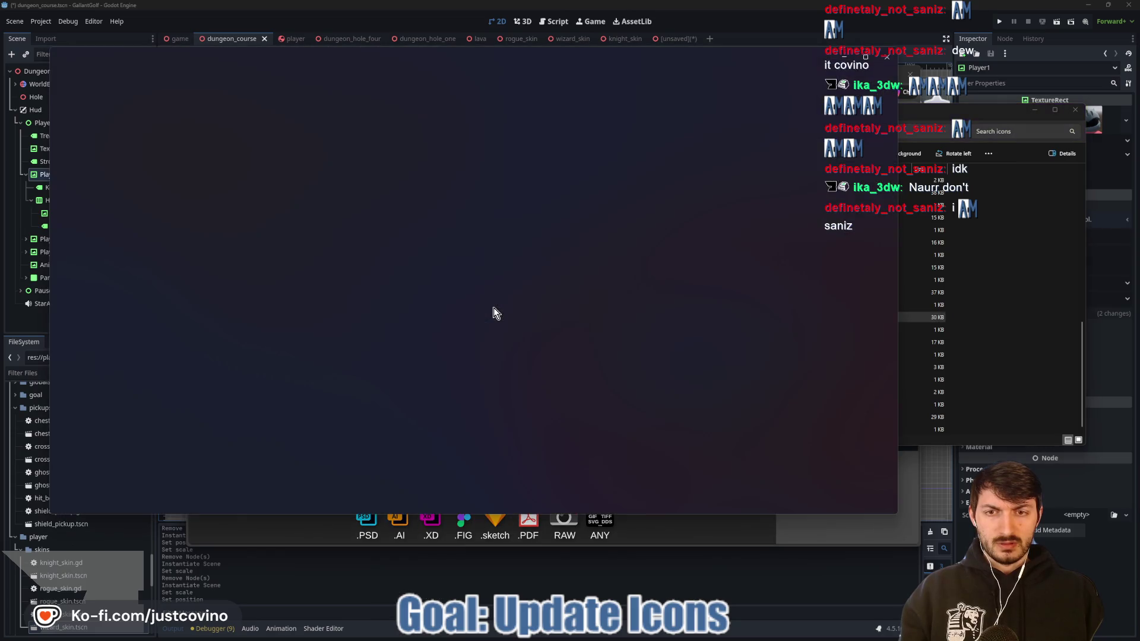
left_click(889, 60)
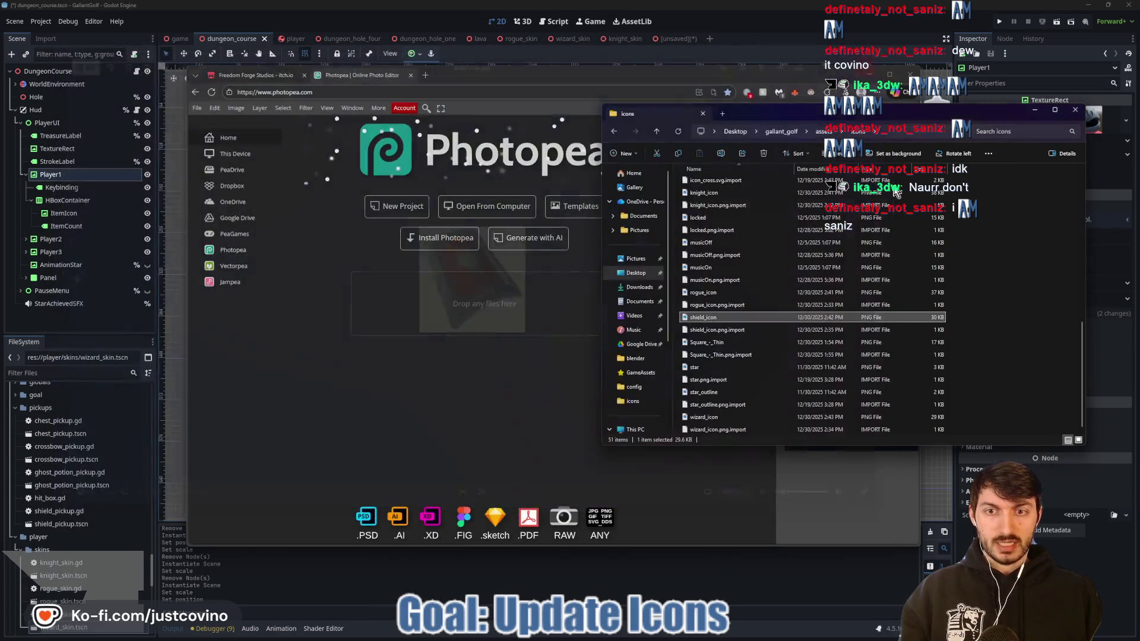
left_click(1075, 110)
left_click(685, 588)
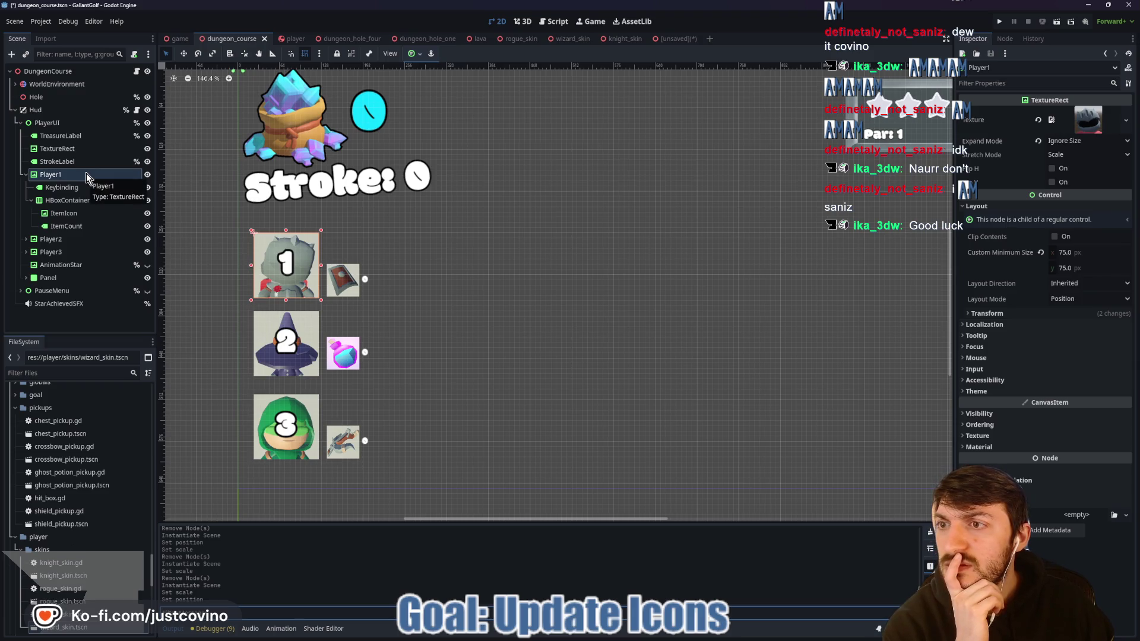
Expand Player2 and Player3 in the Scene dock, then run the project.
left_click(27, 238)
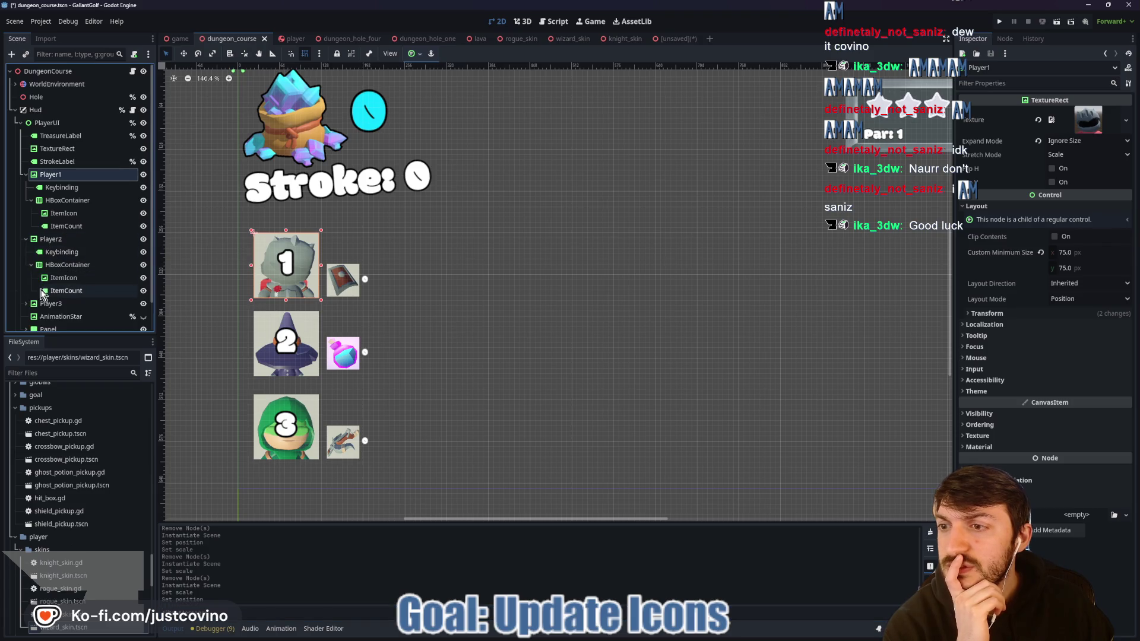
left_click(26, 303)
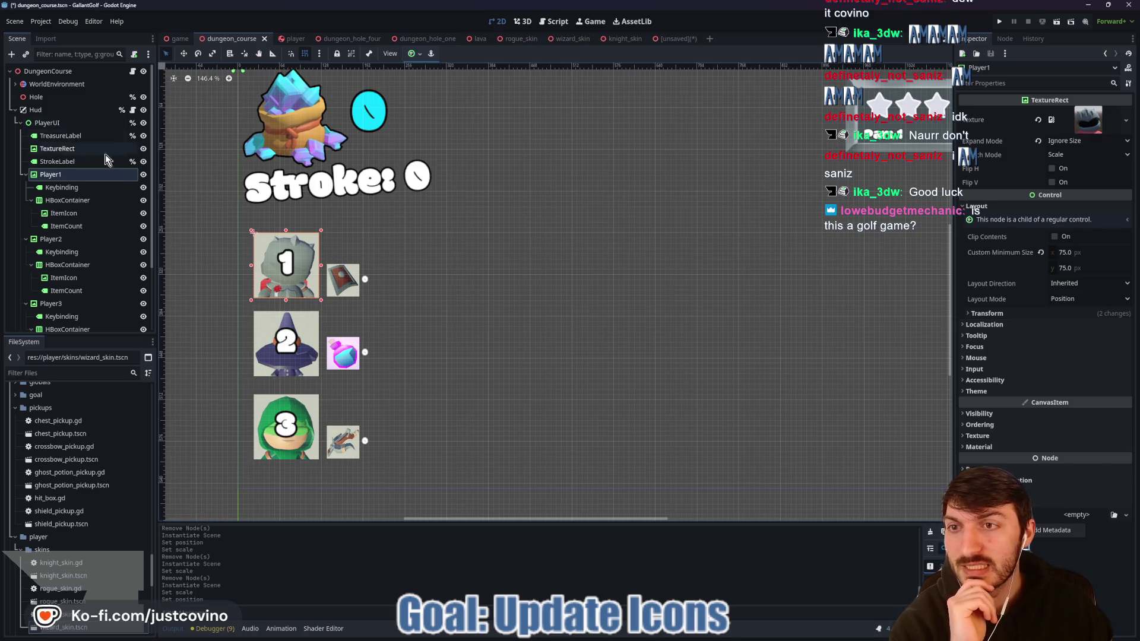
left_click(1000, 22)
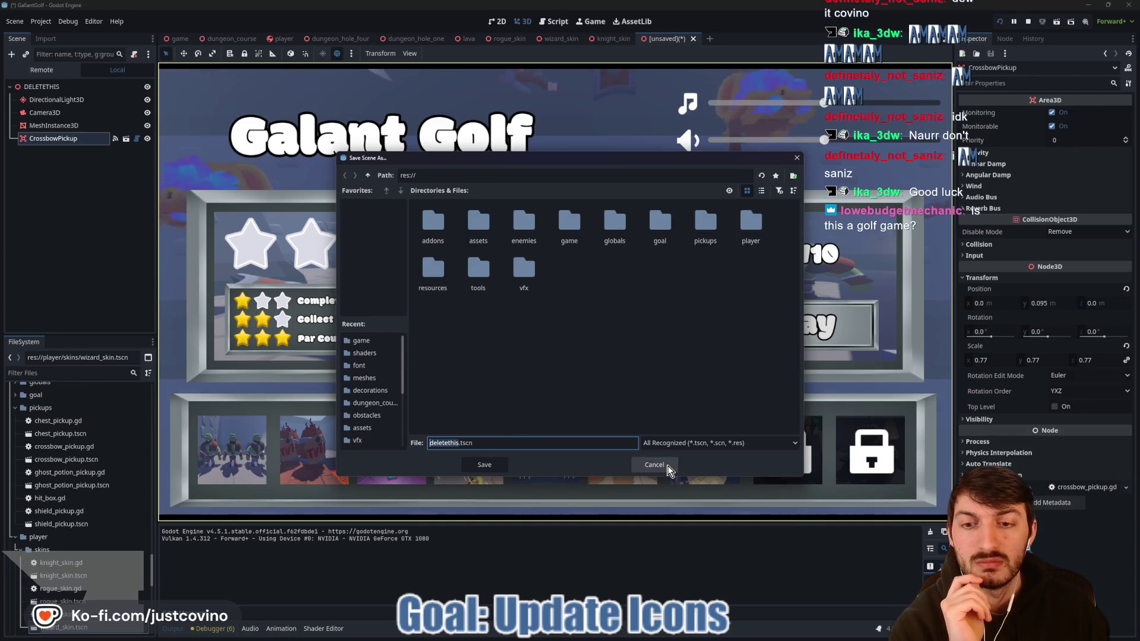
Dismiss the Save Scene As prompt, lower the SFX volume and start The Line Holds.
left_click(668, 469)
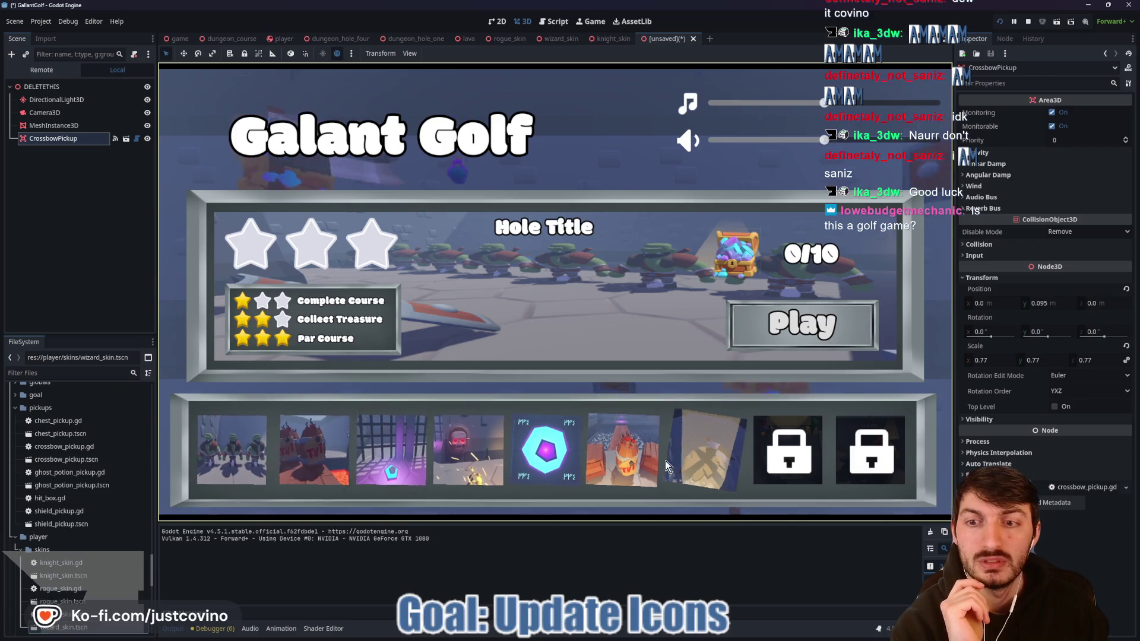
mouse_move(824, 140)
left_mouse_down()
mouse_move(690, 144)
mouse_move(737, 145)
left_mouse_up()
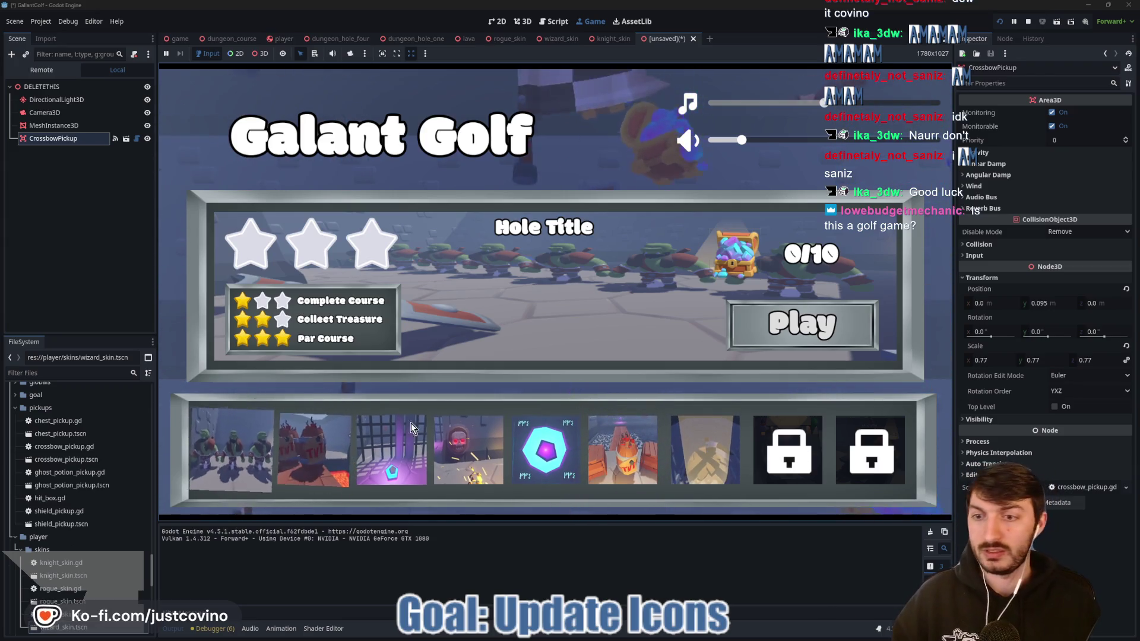
left_click(264, 454)
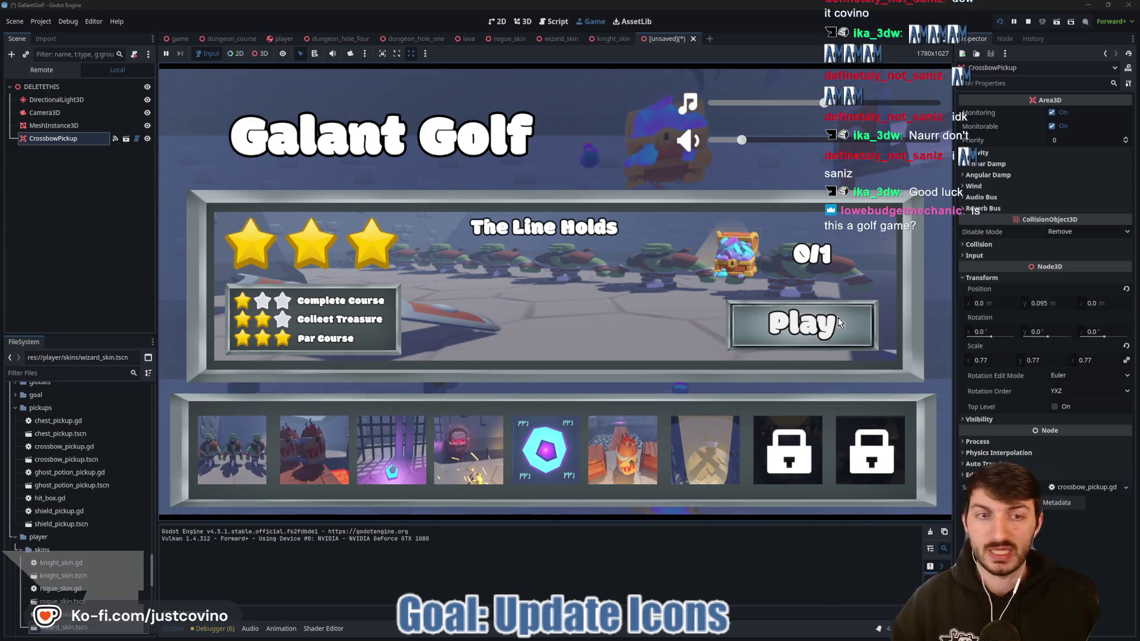
key("Return")
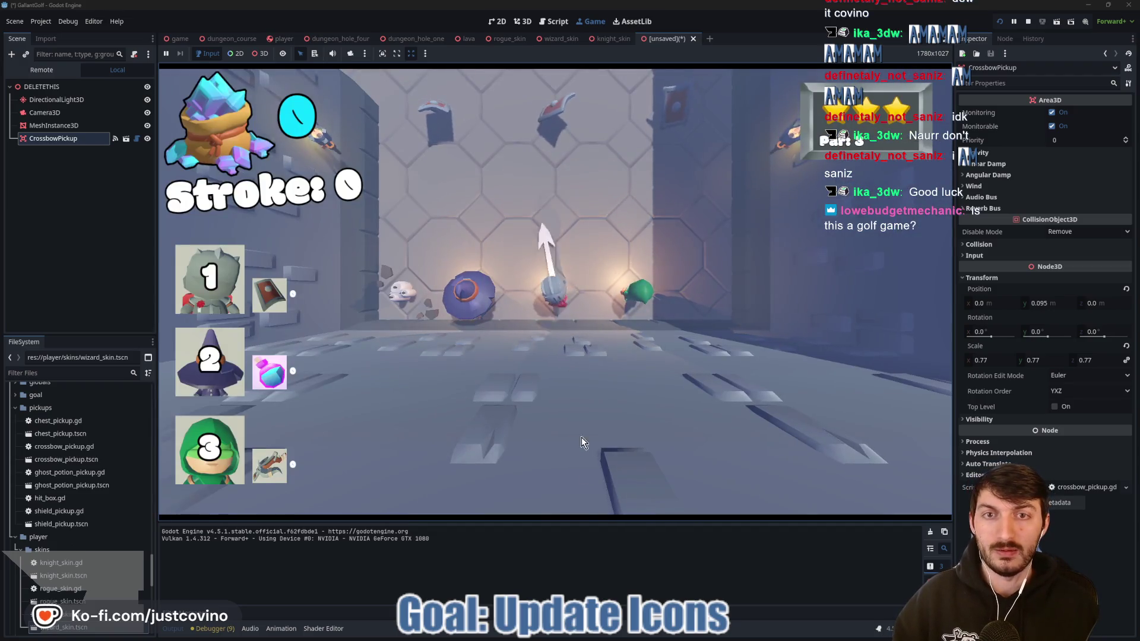
Play the first hole, shooting the balls into the goblin line.
left_click(574, 82)
left_click(574, 82)
left_click(579, 178)
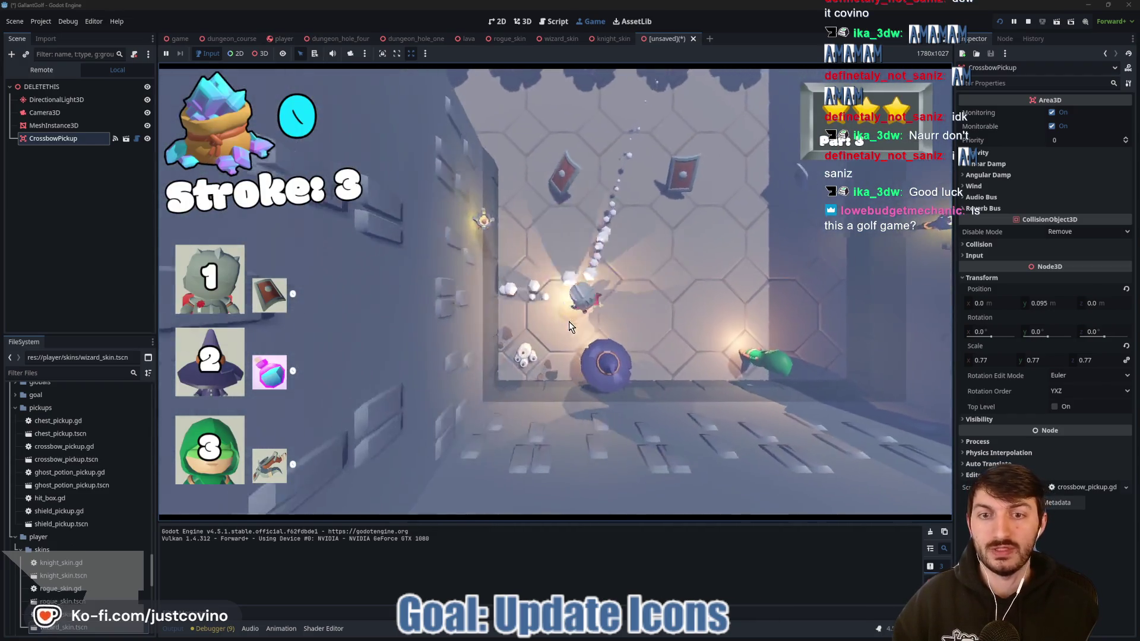
left_click(589, 287)
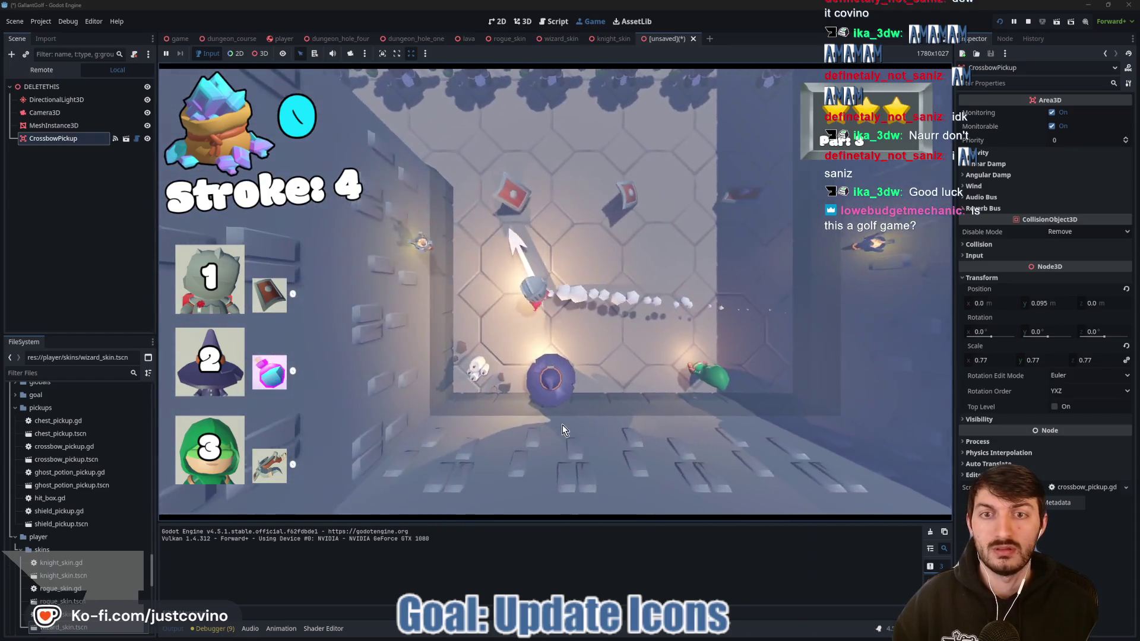
left_click(555, 300)
left_click(594, 313)
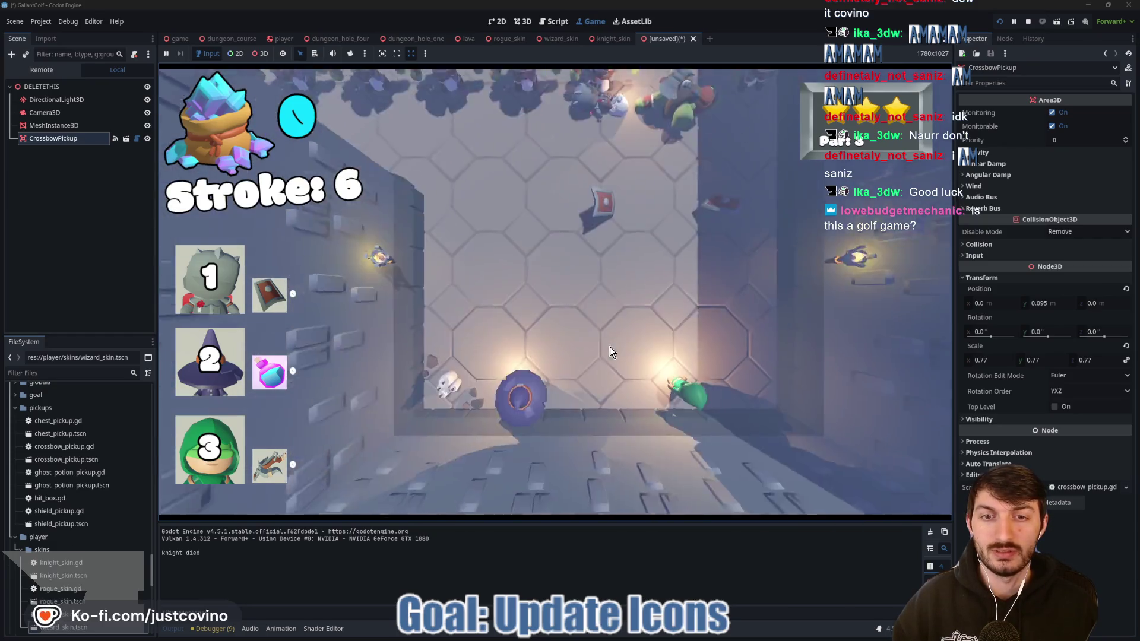
left_click(522, 374)
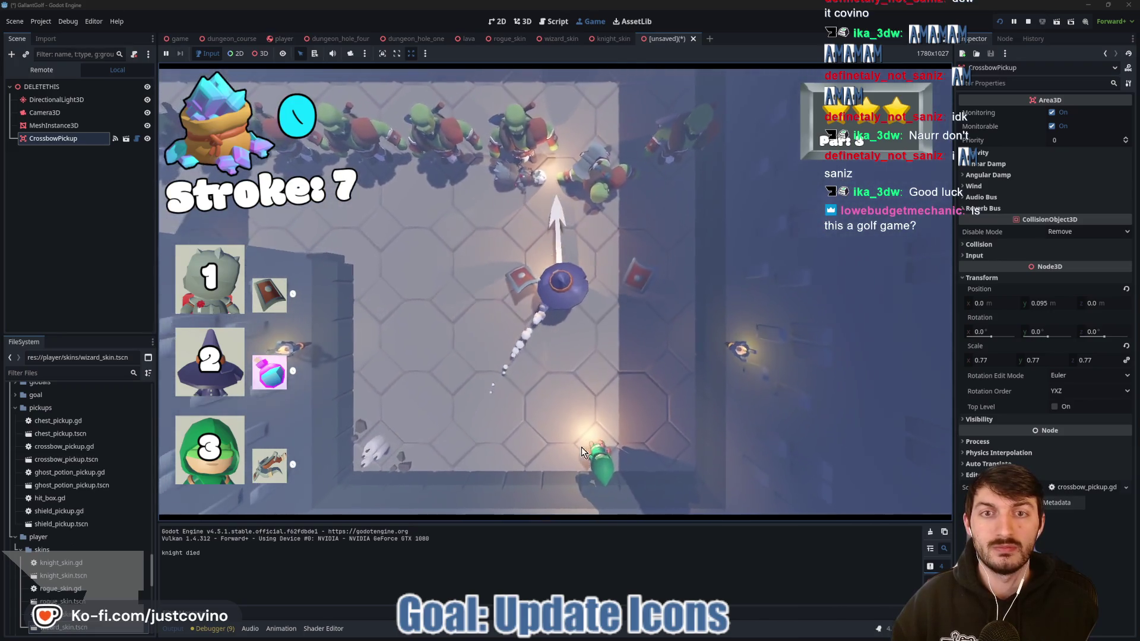
left_click(661, 591)
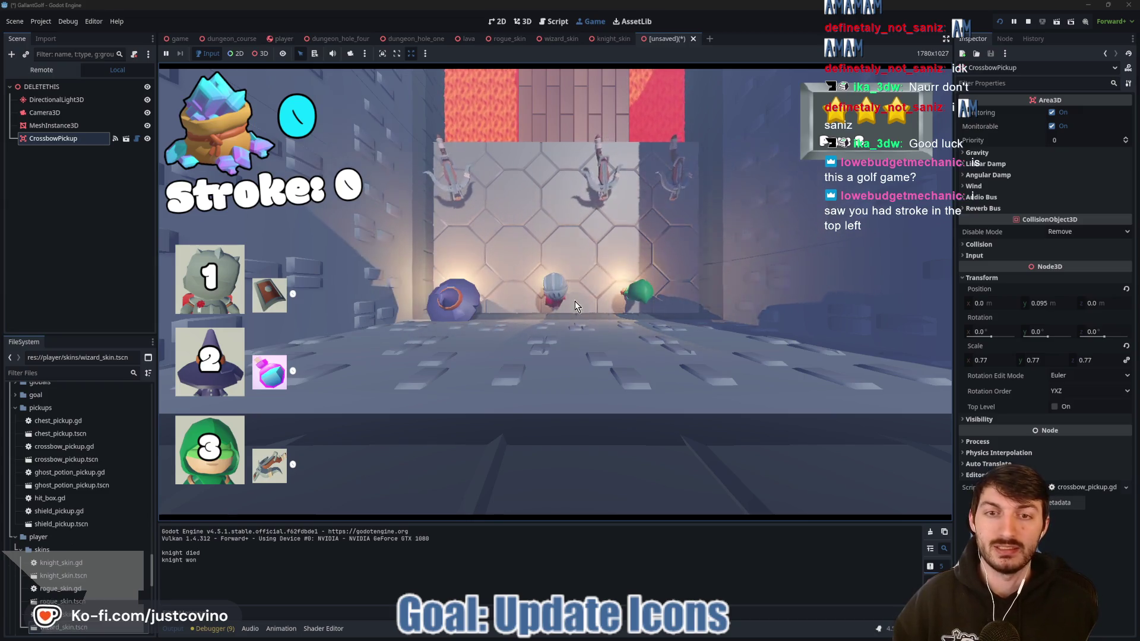
Play the next hole, using the crossbow item and sinking the ball.
left_click(615, 407)
left_click(553, 276)
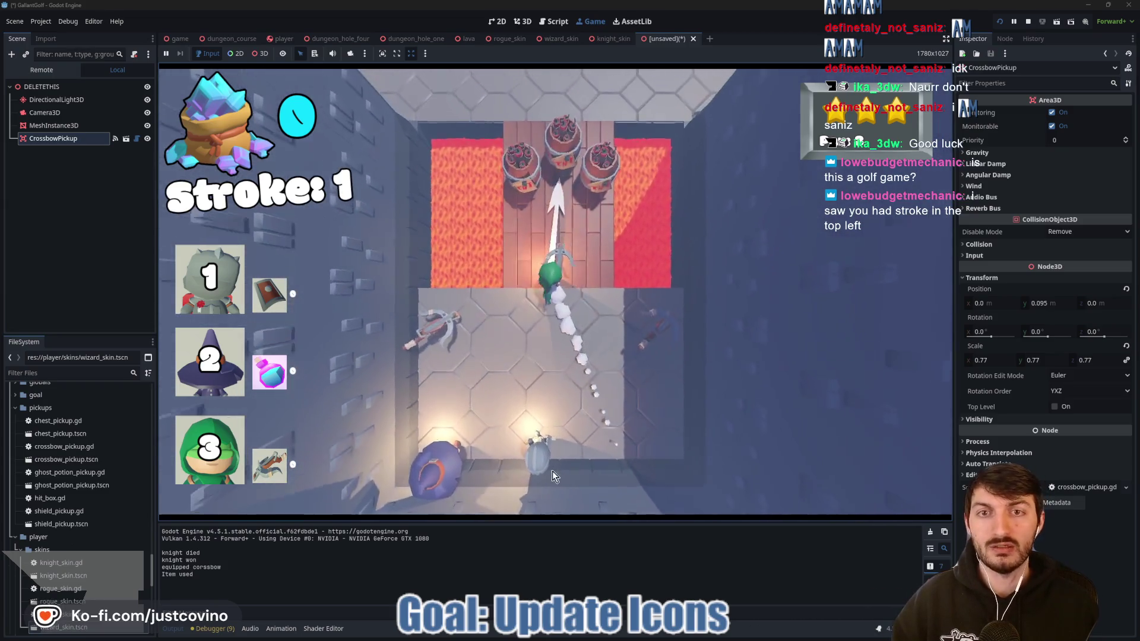
left_click(545, 317)
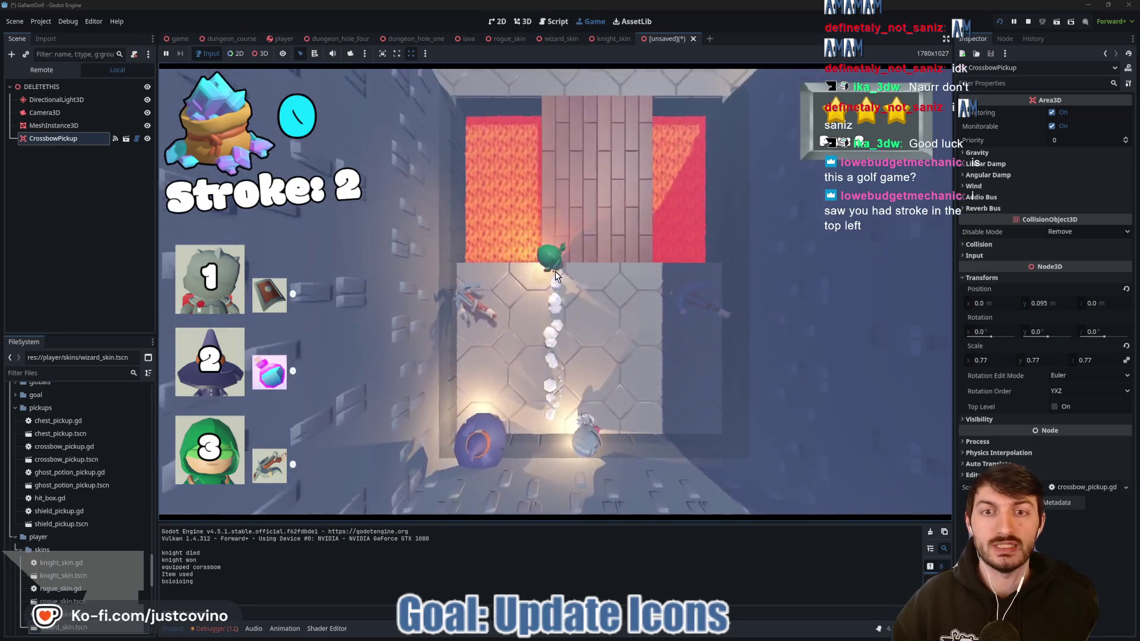
left_click(561, 238)
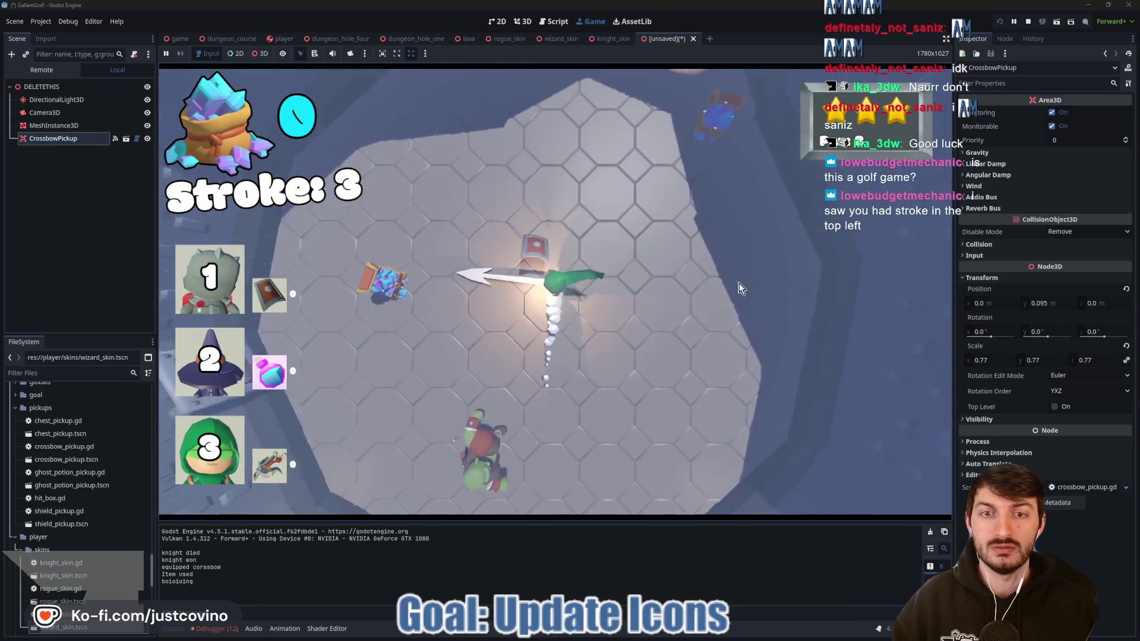
left_click(606, 293)
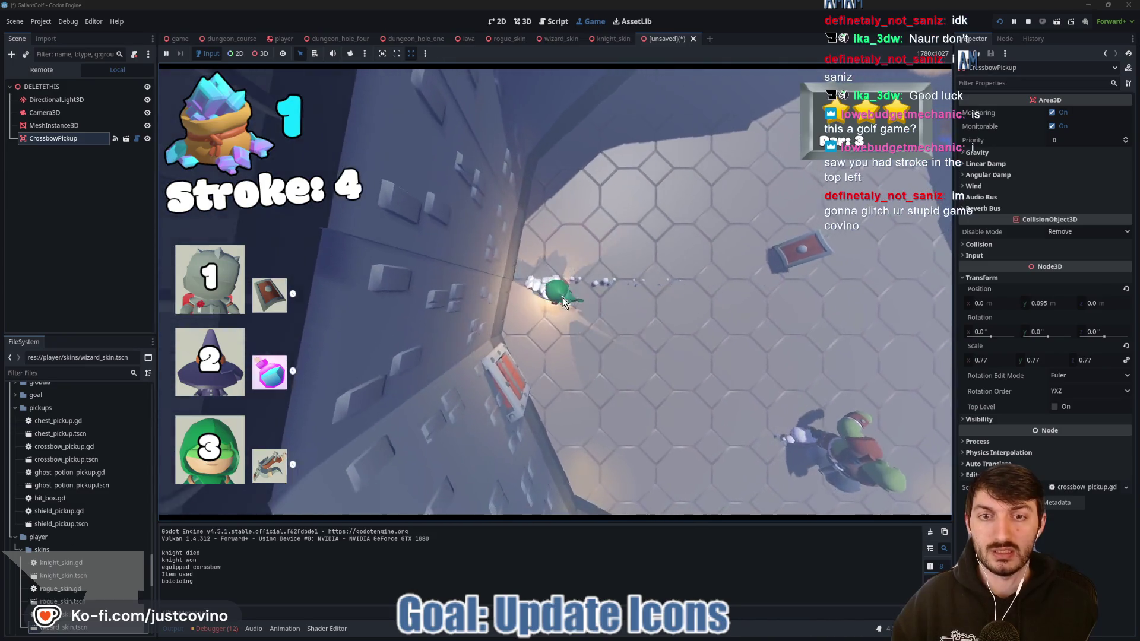
left_click(655, 177)
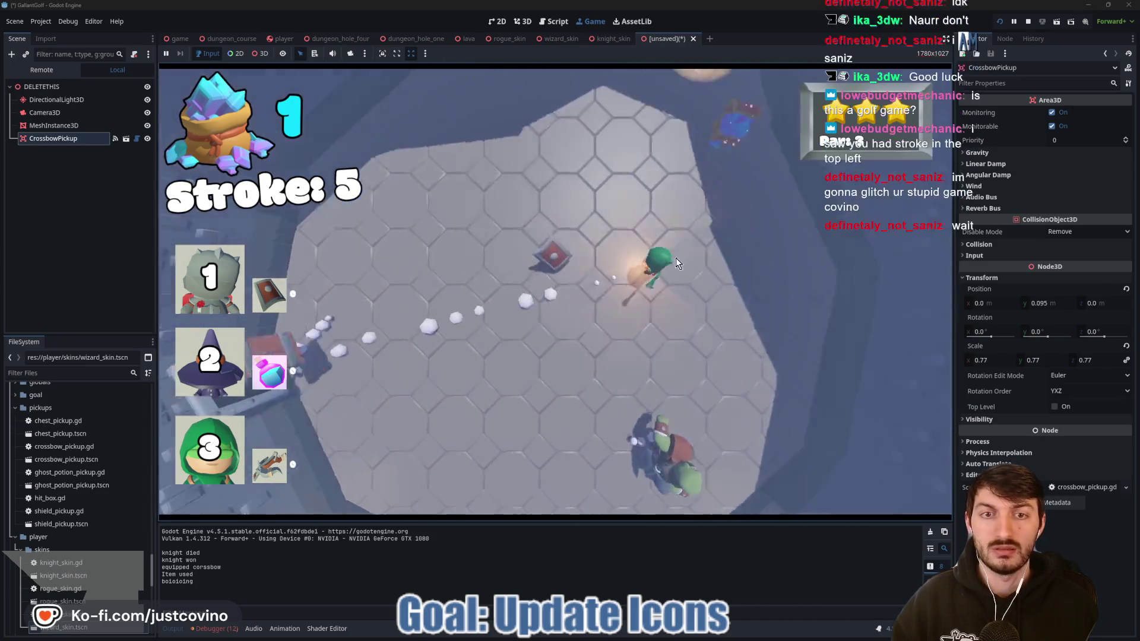
left_click(465, 506)
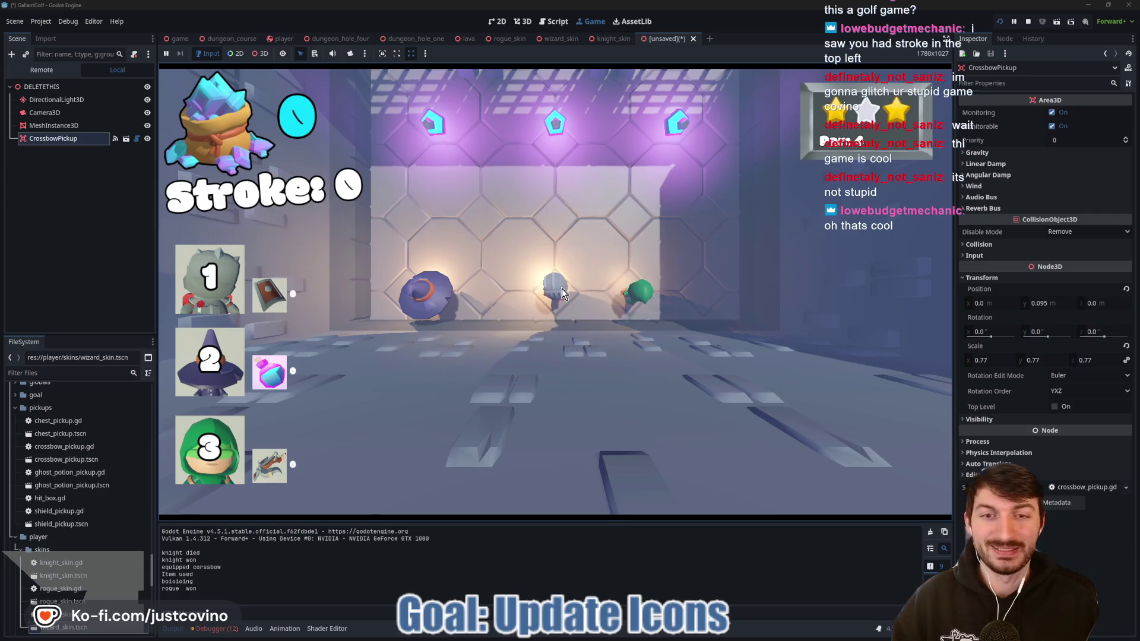
Aim and shoot the ball through the following room with dragged shots.
mouse_move(543, 291)
left_mouse_down()
mouse_move(571, 354)
mouse_move(548, 466)
mouse_move(592, 451)
left_mouse_up()
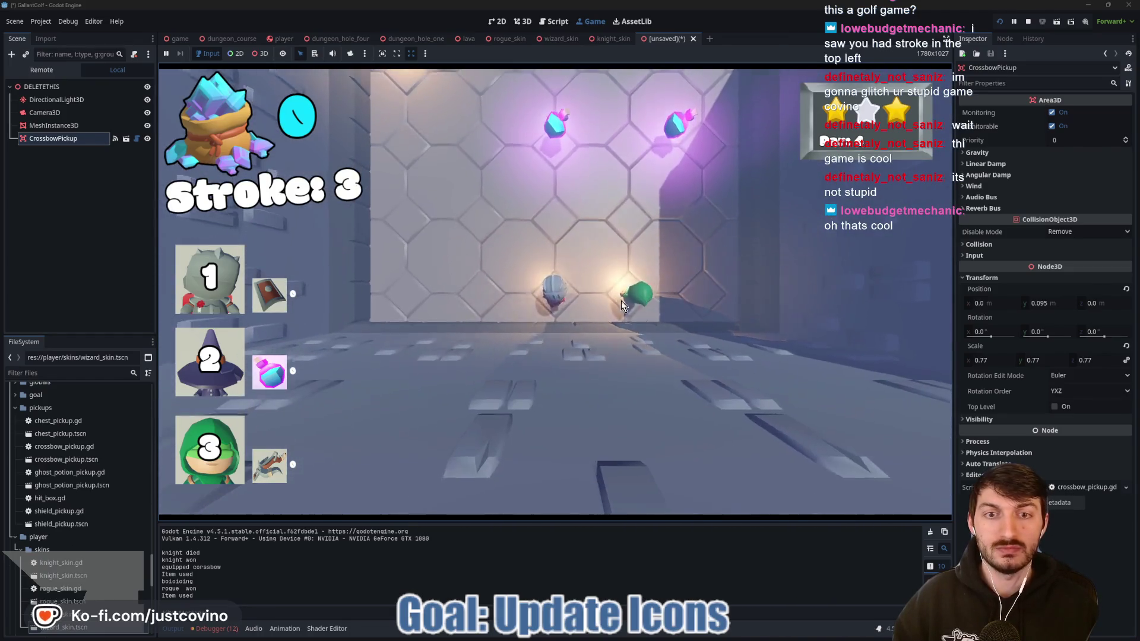
mouse_move(621, 301)
left_mouse_down()
mouse_move(600, 265)
mouse_move(667, 404)
mouse_move(659, 392)
left_mouse_up()
mouse_move(570, 314)
left_mouse_down()
mouse_move(445, 542)
mouse_move(451, 523)
left_mouse_up()
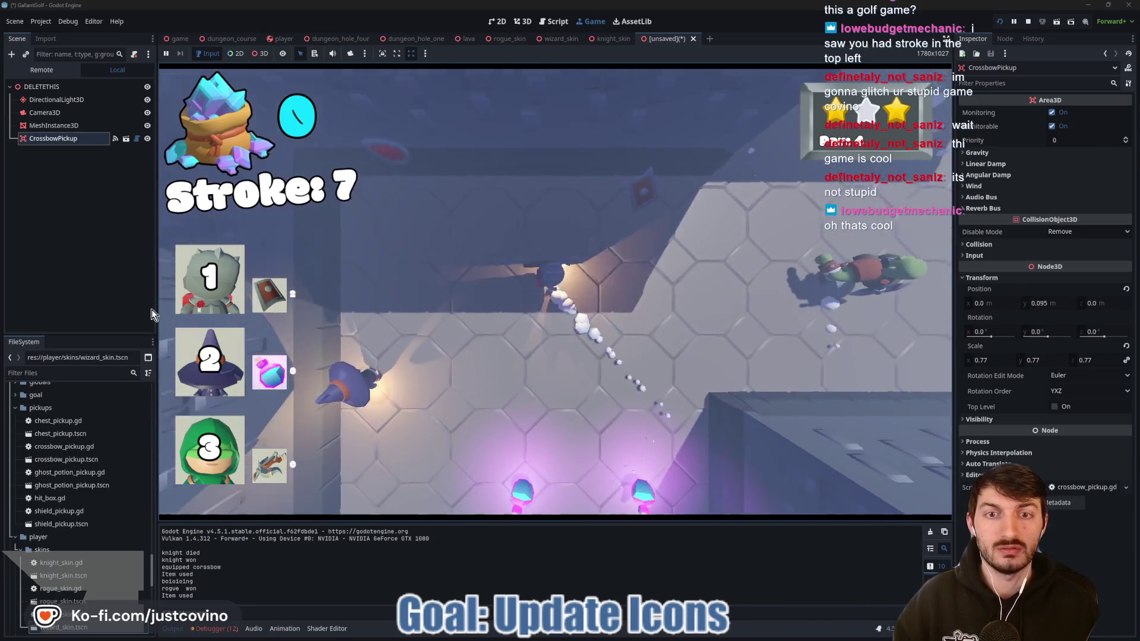
mouse_move(585, 333)
left_mouse_down()
mouse_move(487, 308)
mouse_move(557, 533)
left_mouse_up()
left_click(540, 304)
left_click(515, 140)
mouse_move(516, 140)
left_mouse_down()
mouse_move(656, 387)
mouse_move(670, 541)
mouse_move(696, 536)
left_mouse_up()
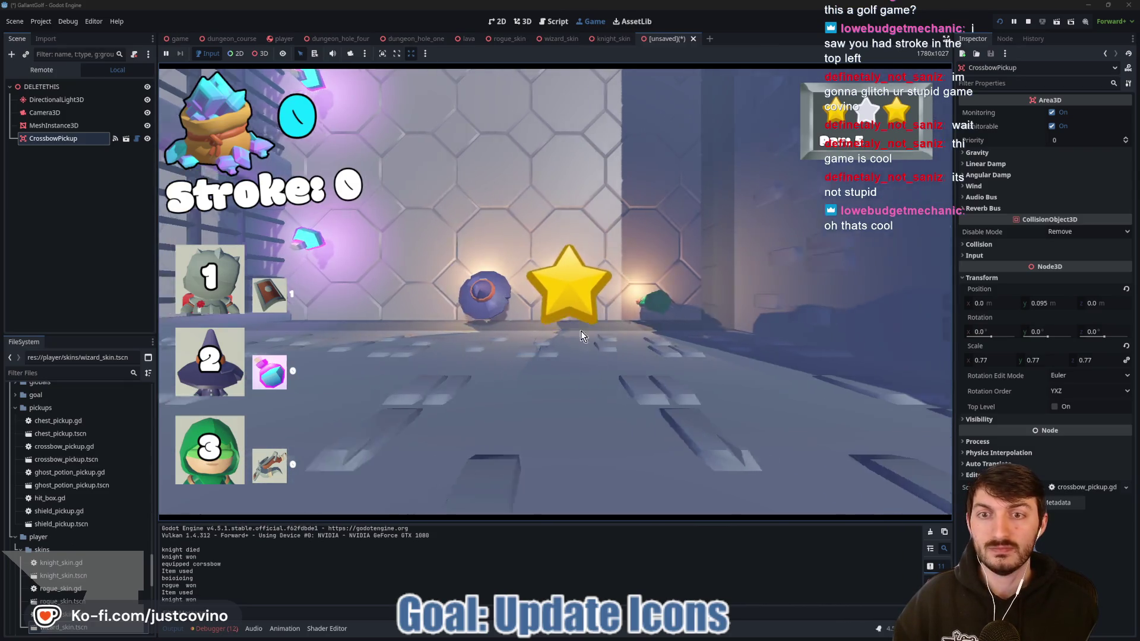
left_click(581, 331)
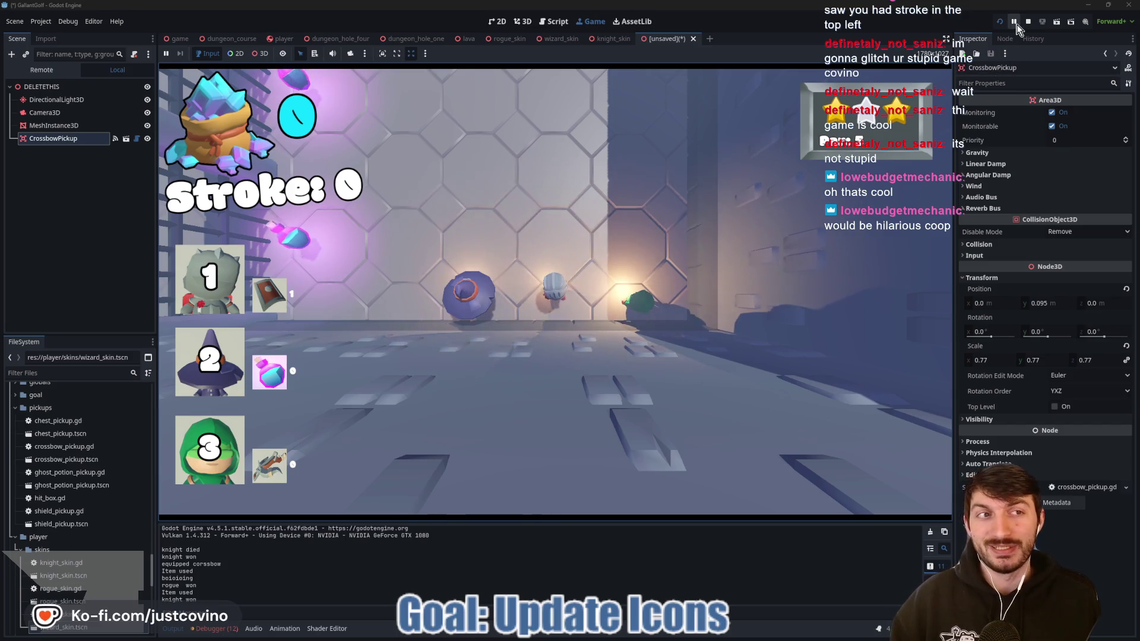
Stop the game with F8 and close the unsaved test scene without saving.
key("F8")
key("ctrl+s")
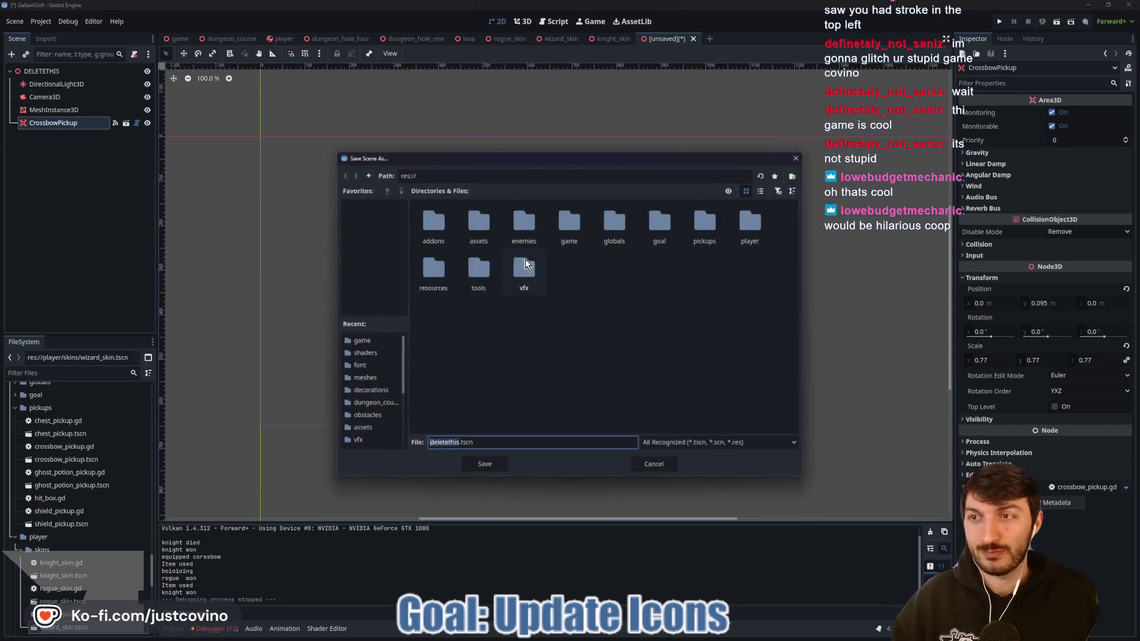
left_click(654, 465)
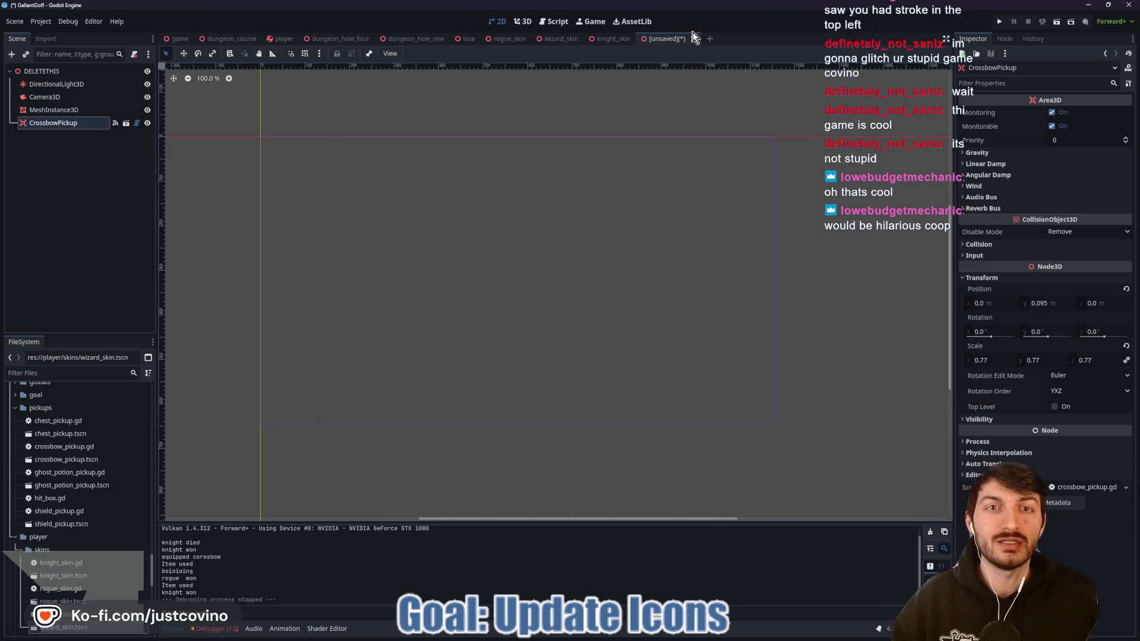
left_click(523, 24)
left_click(693, 39)
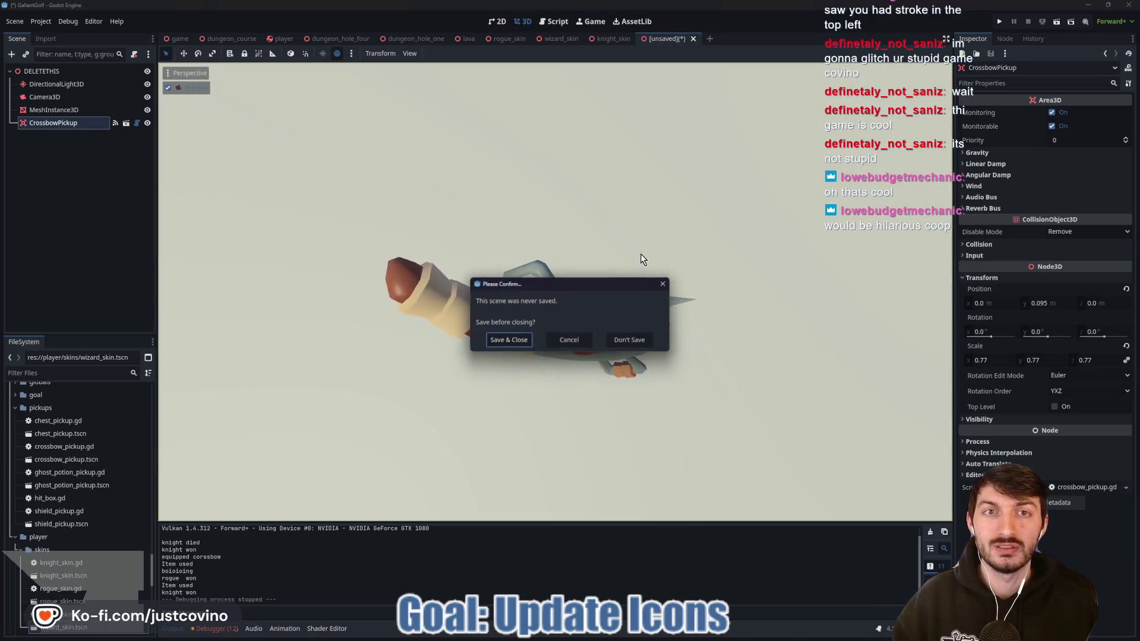
left_click(625, 339)
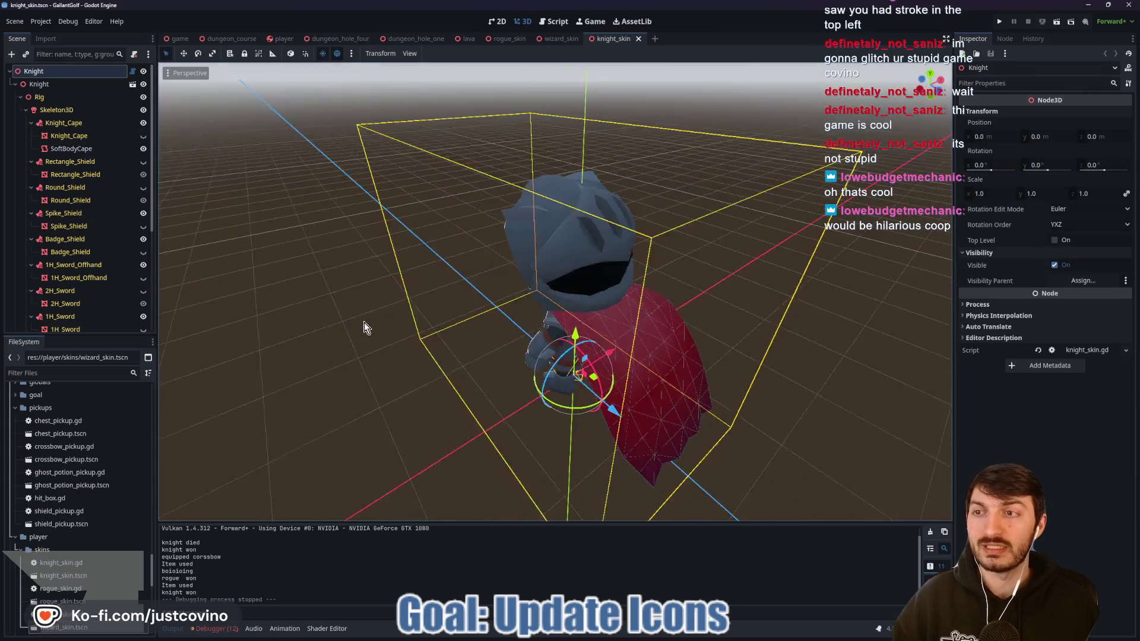
Close the knight_skin, wizard_skin and rogue_skin scene tabs.
left_click(640, 38)
left_click(586, 39)
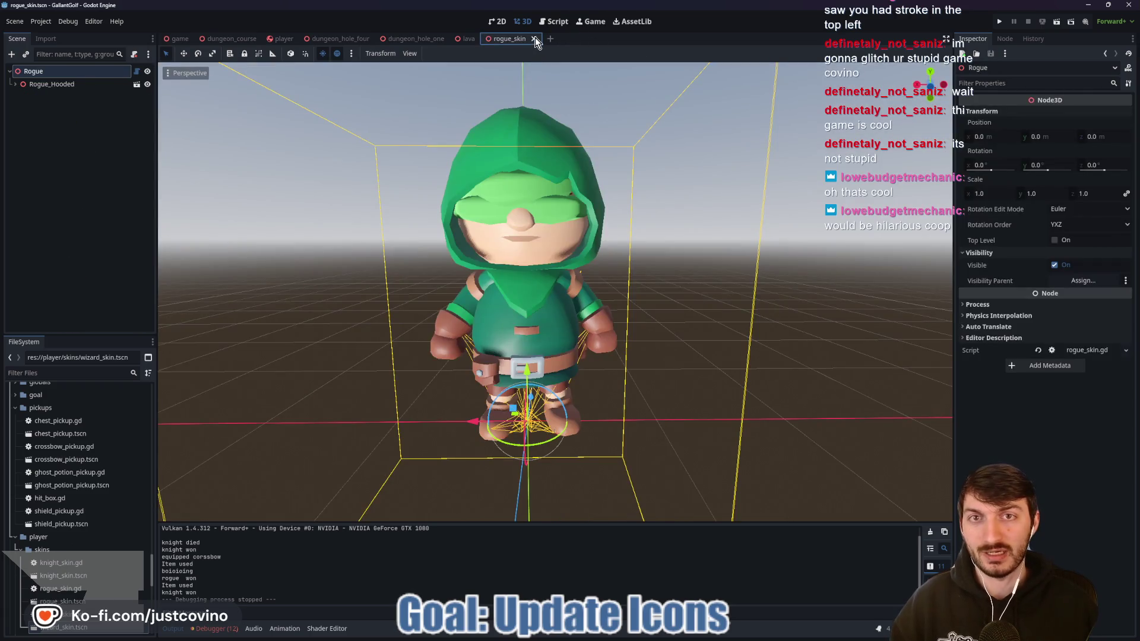
left_click(535, 38)
left_click_drag(447, 284, 298, 309)
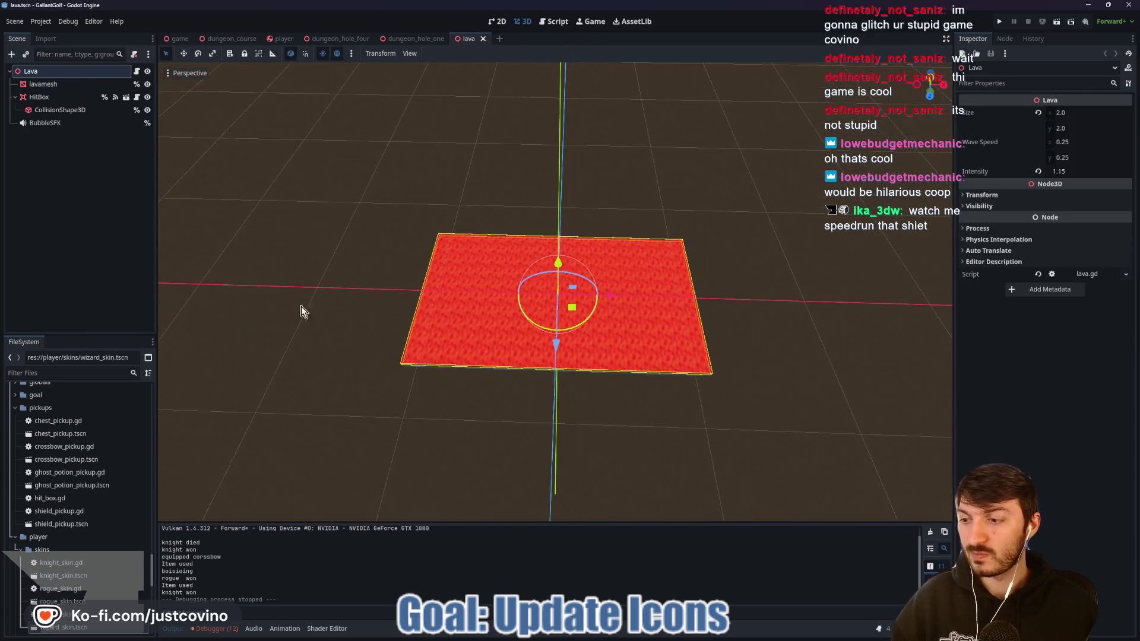
scroll(300, 311, "down", 3)
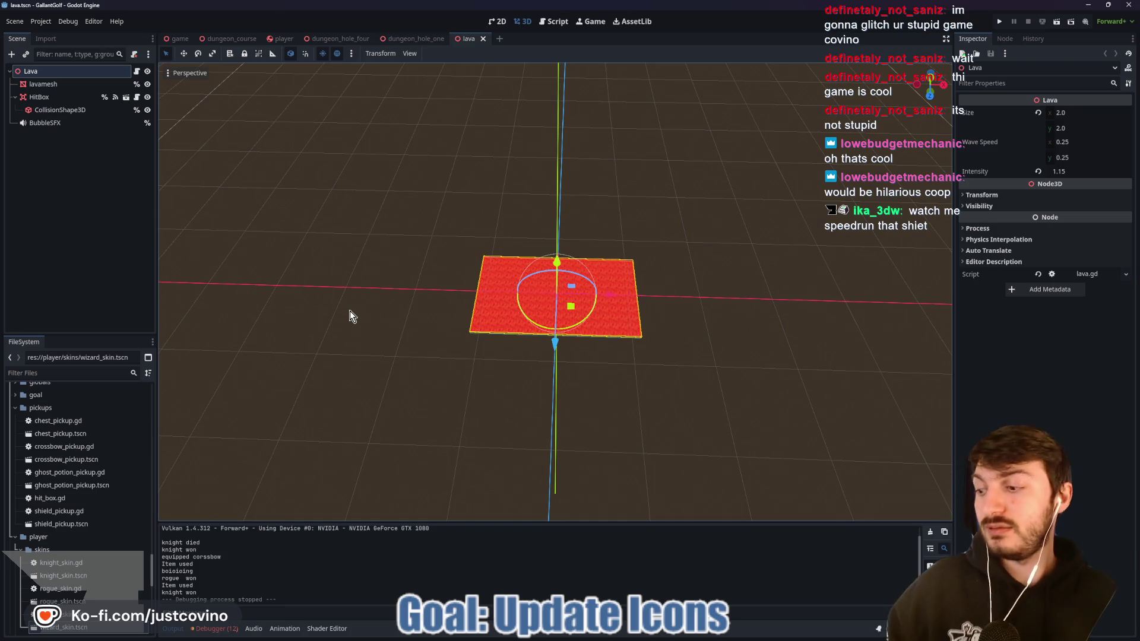
left_click(180, 36)
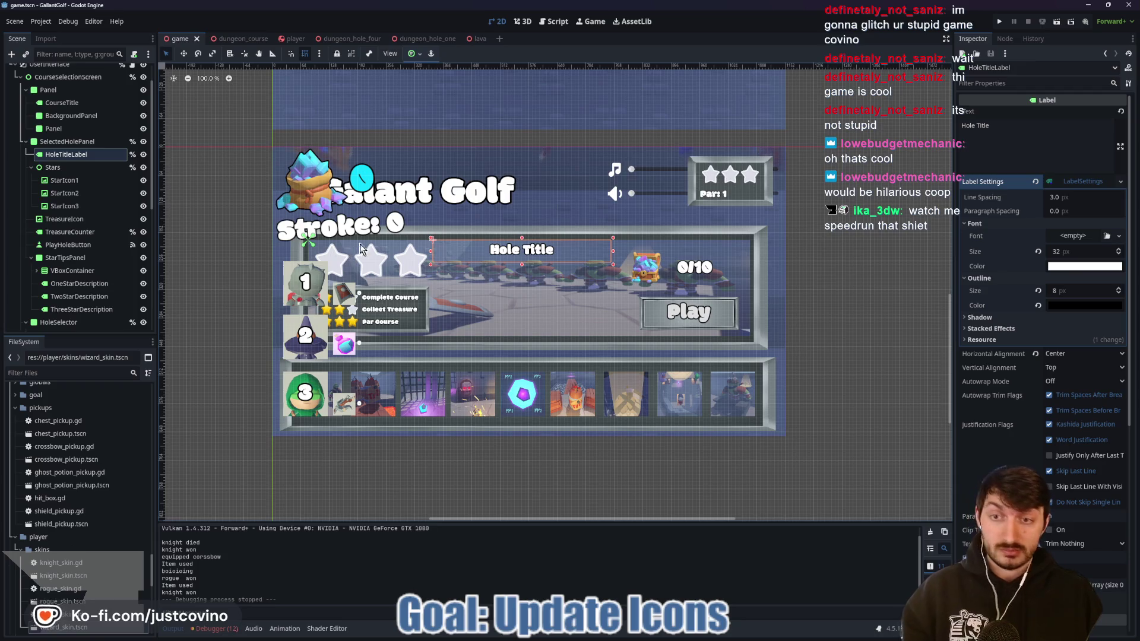
Switch to dungeon_course and preview, then collapse, Player1's knight portrait texture.
left_click(241, 38)
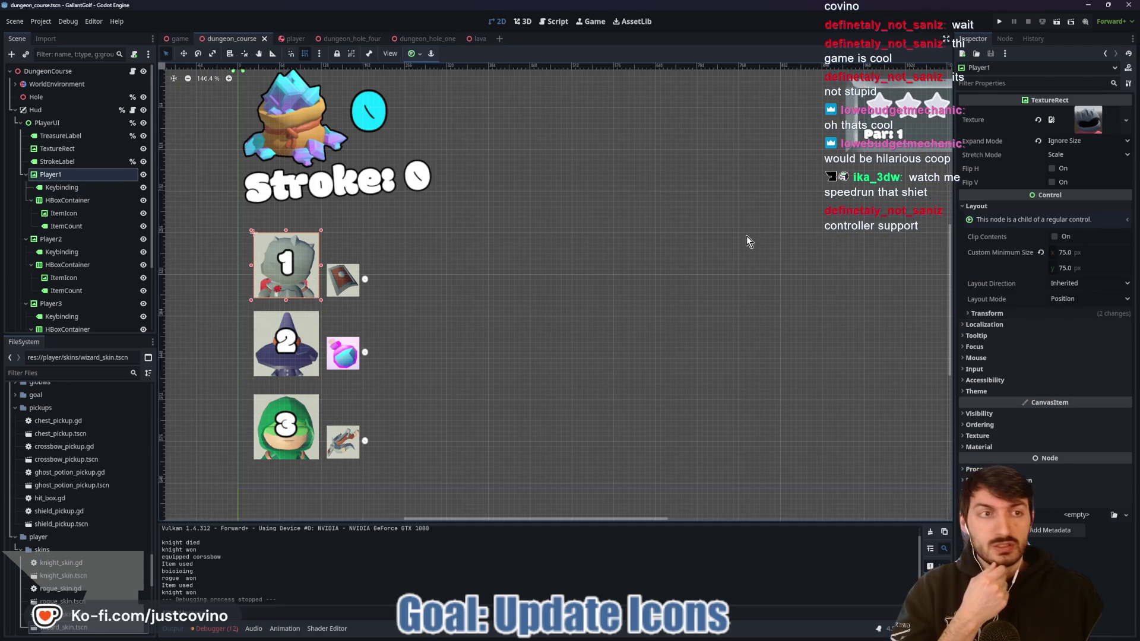
left_click(1089, 121)
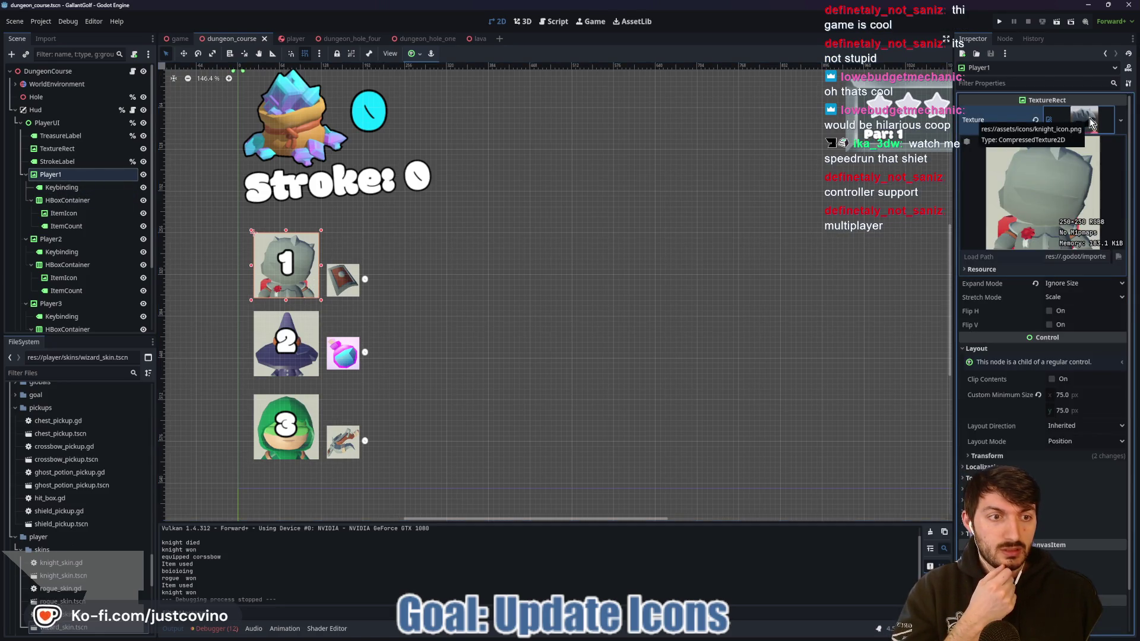
left_click(1086, 121)
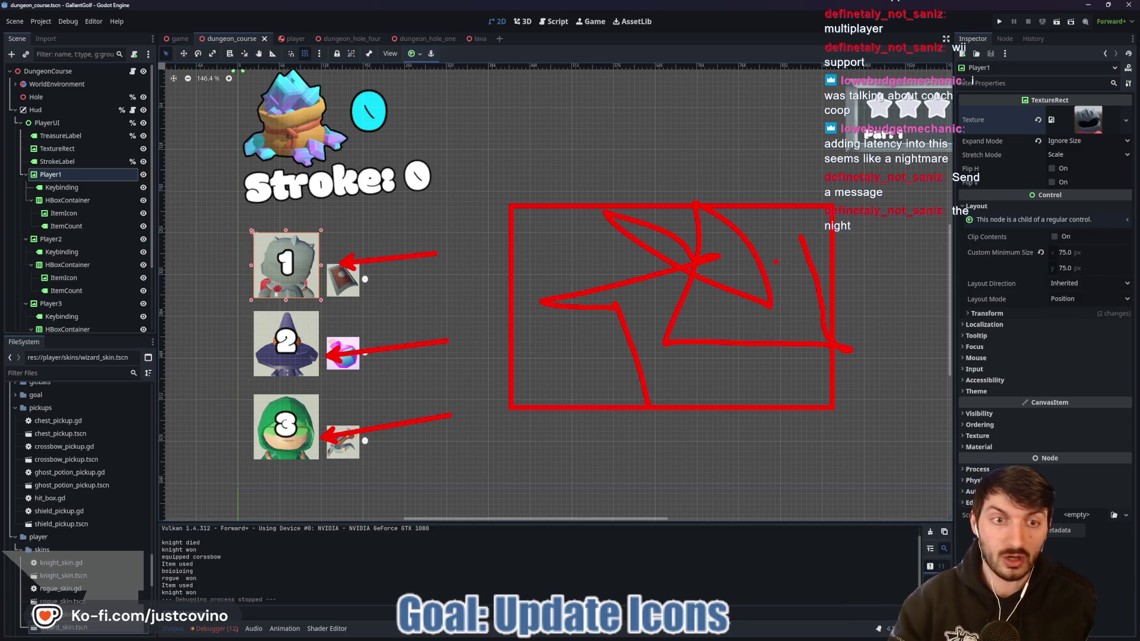
Switch to the browser window showing the remove.bg website.
key("Escape")
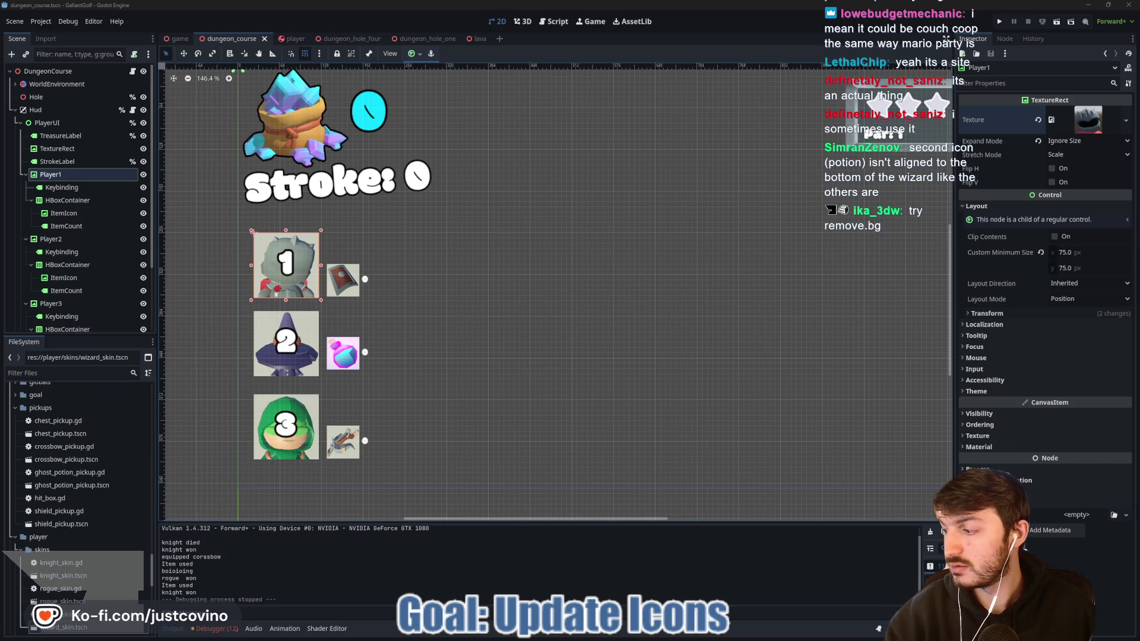
key("alt+Tab")
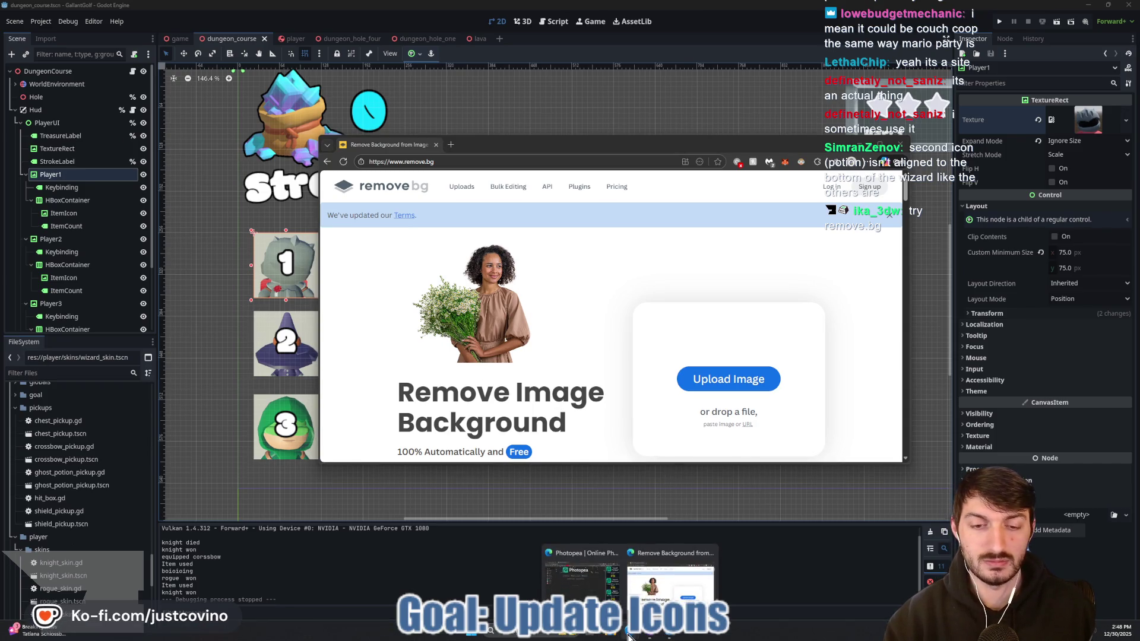
Open Desktop > gallant_golf > assets > icons in File Explorer next to the browser.
left_click(610, 634)
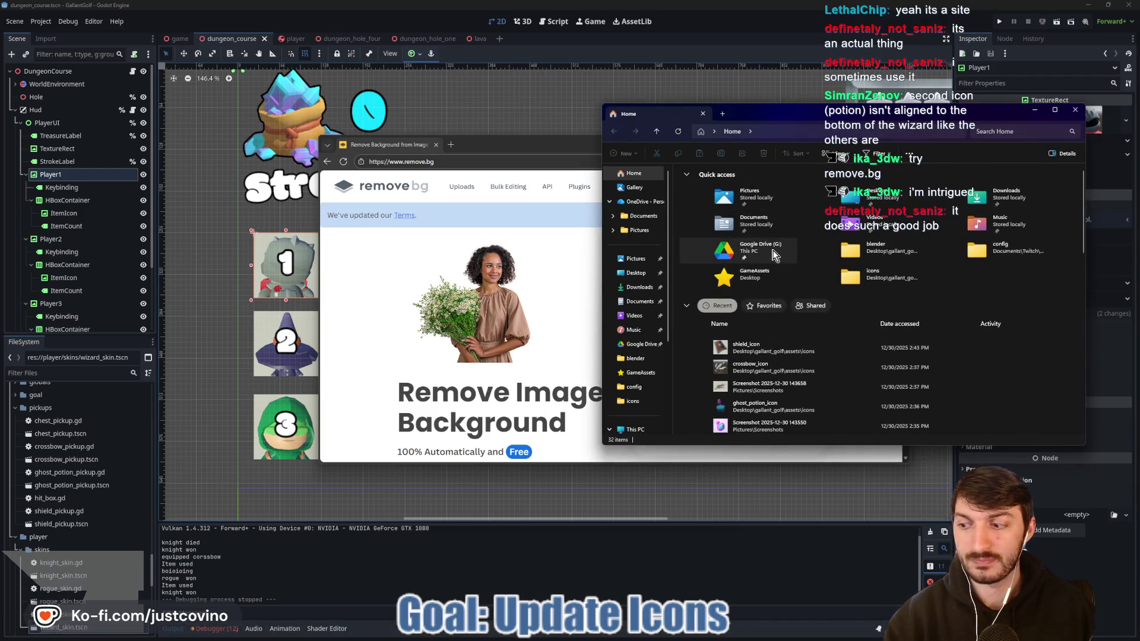
left_click(636, 273)
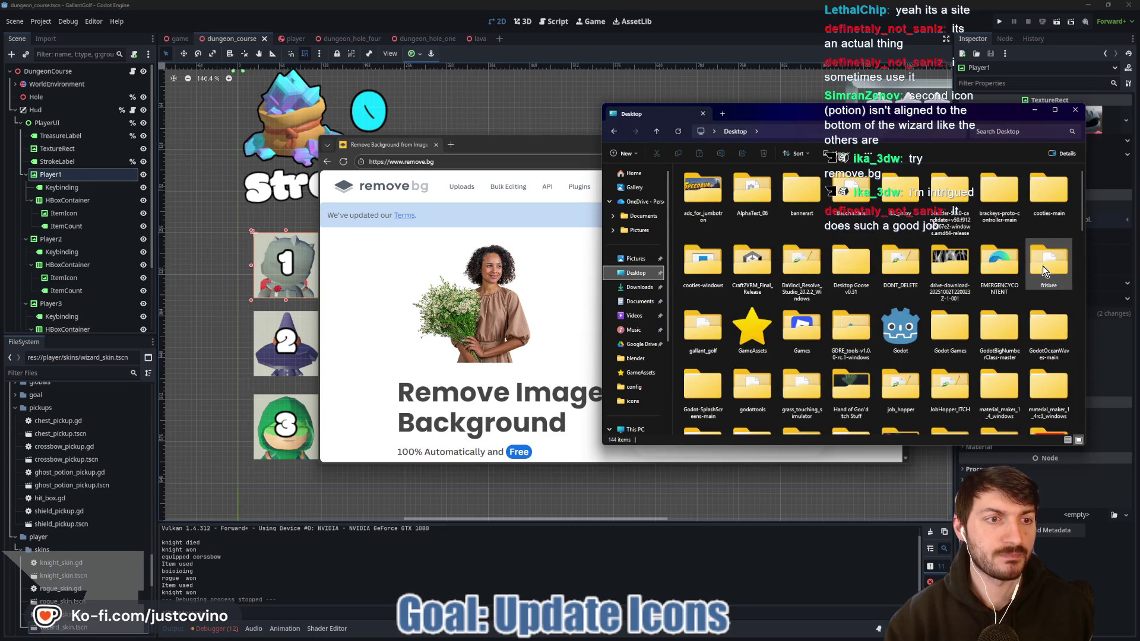
double_click(703, 327)
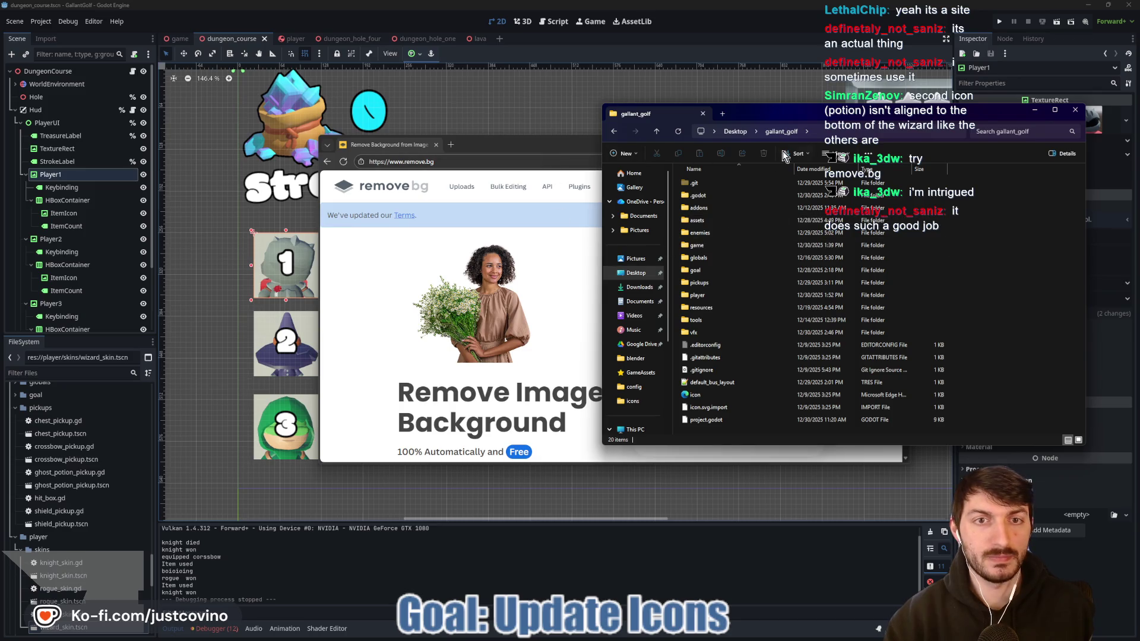
double_click(699, 221)
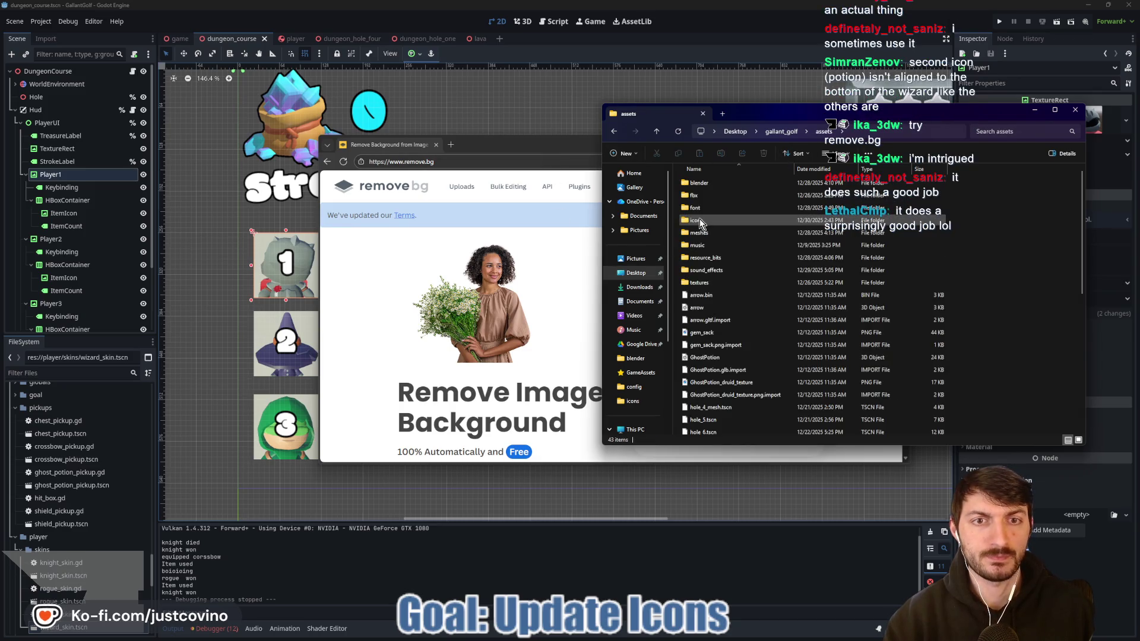
double_click(700, 220)
left_click_drag(768, 112, 861, 111)
left_click_drag(636, 143, 478, 113)
left_click(855, 114)
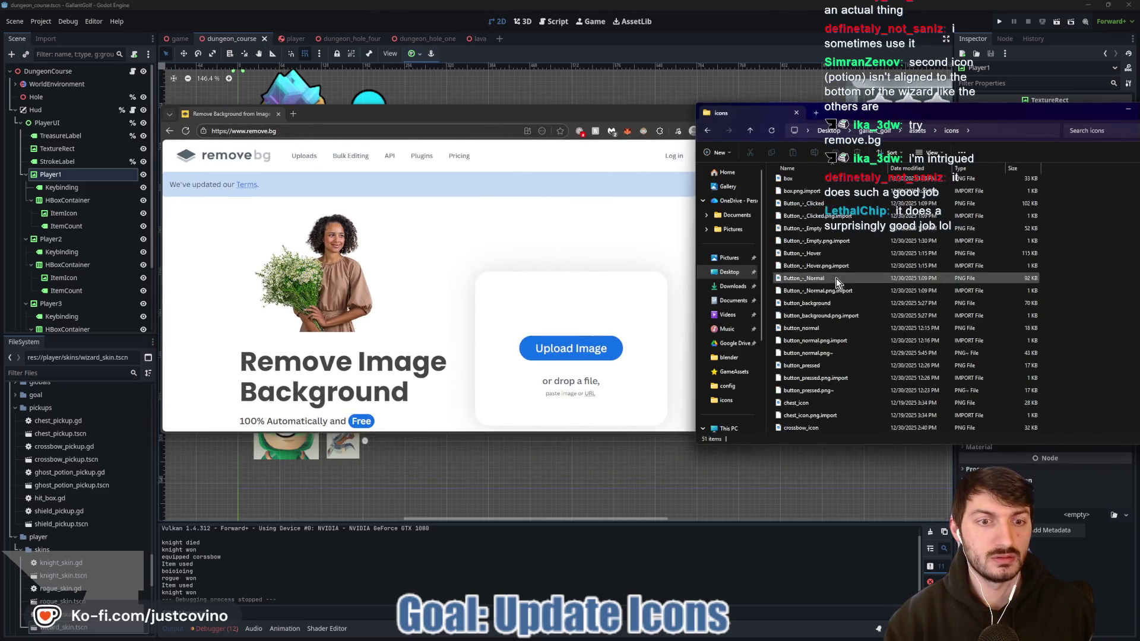
Upload wizard_icon to remove.bg, dismiss the cookie notice, and view the download sizes.
scroll(835, 281, "down", 10)
mouse_move(806, 418)
left_mouse_down()
mouse_move(807, 438)
mouse_move(586, 365)
left_mouse_up()
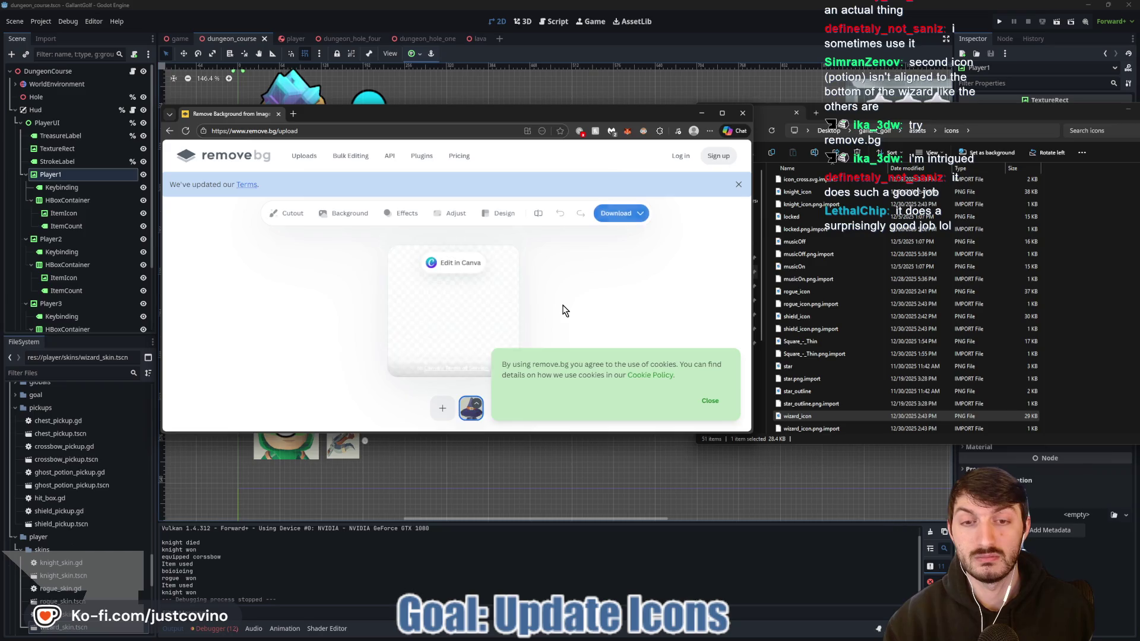
left_click(710, 400)
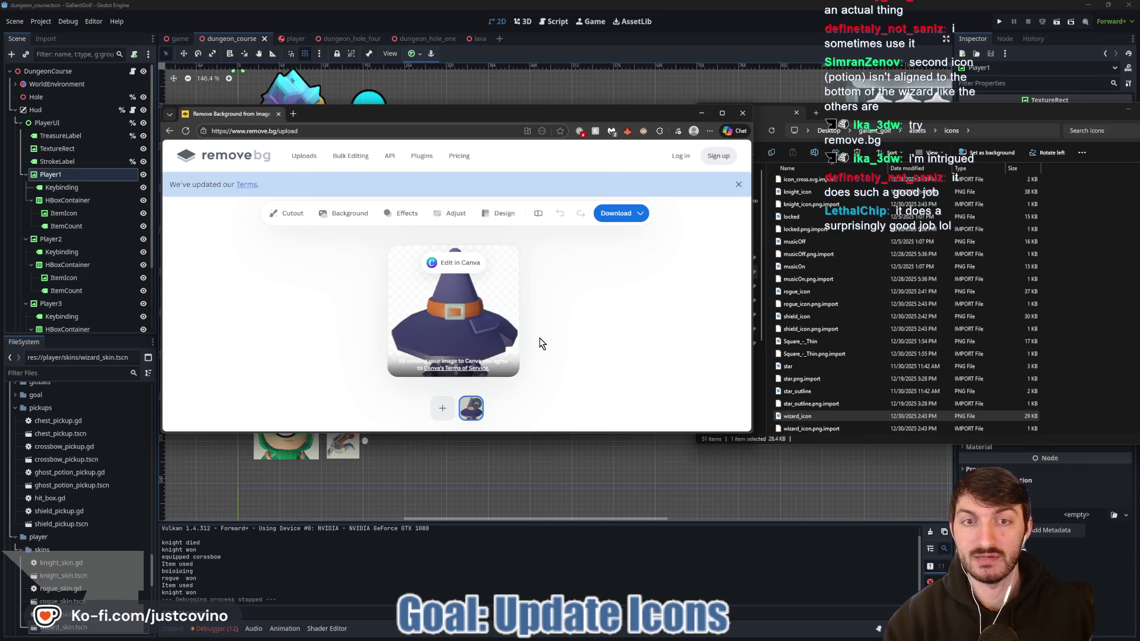
left_click(640, 213)
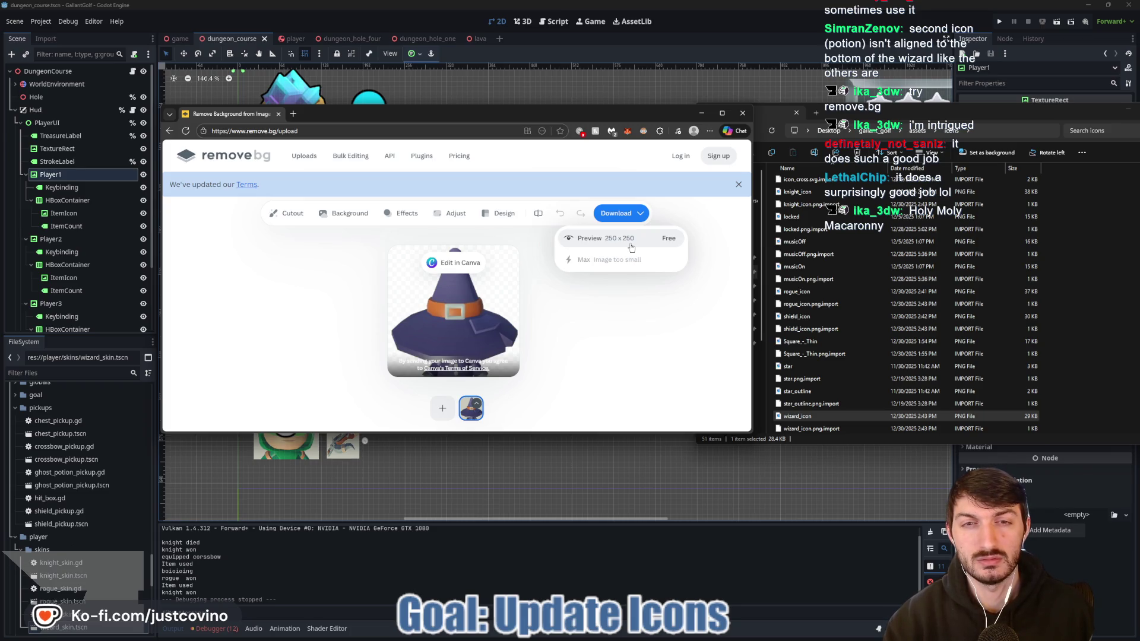
Download the free 250 x 250 wizard preview and check the cut-out in Photos.
left_click(632, 248)
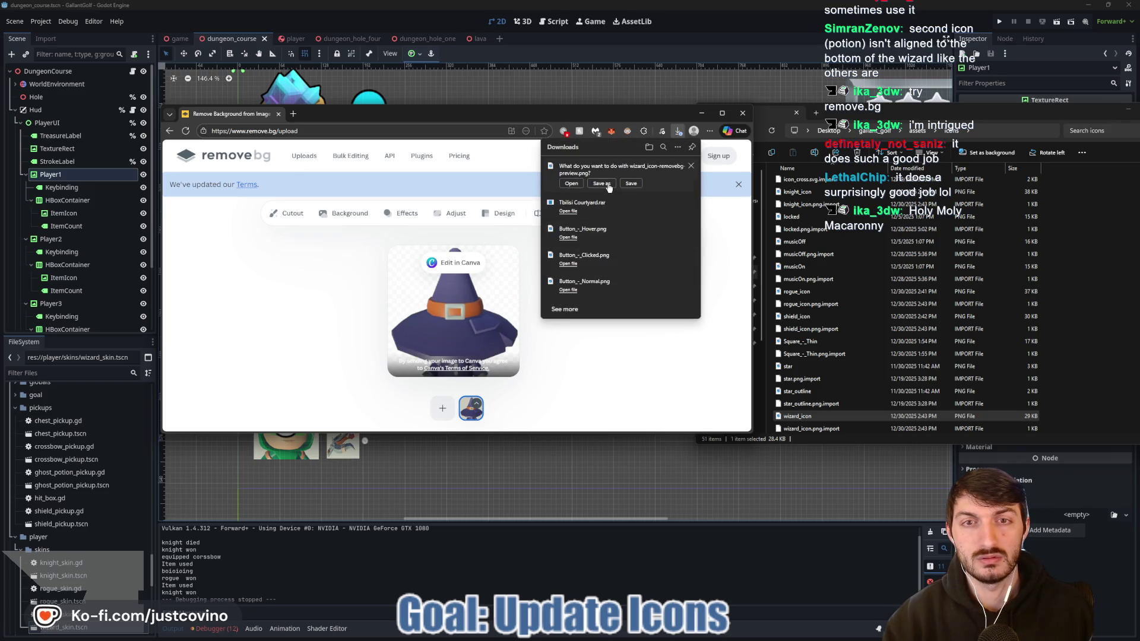
left_click(571, 184)
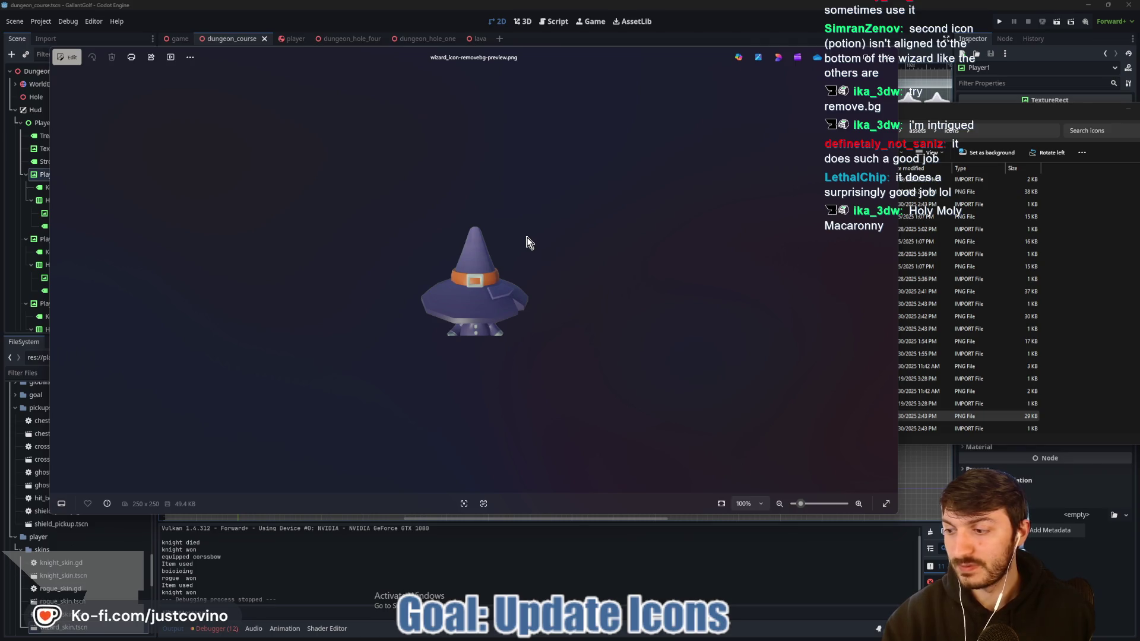
scroll(528, 300, "up", 5)
scroll(512, 361, "down", 5)
left_click(885, 57)
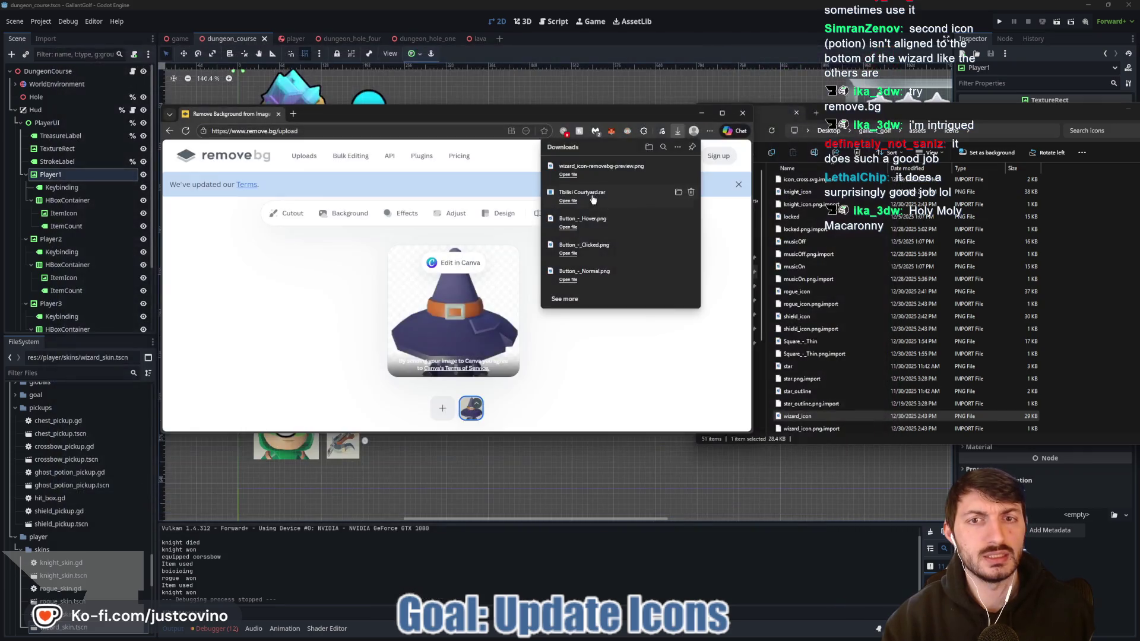
right_click(631, 172)
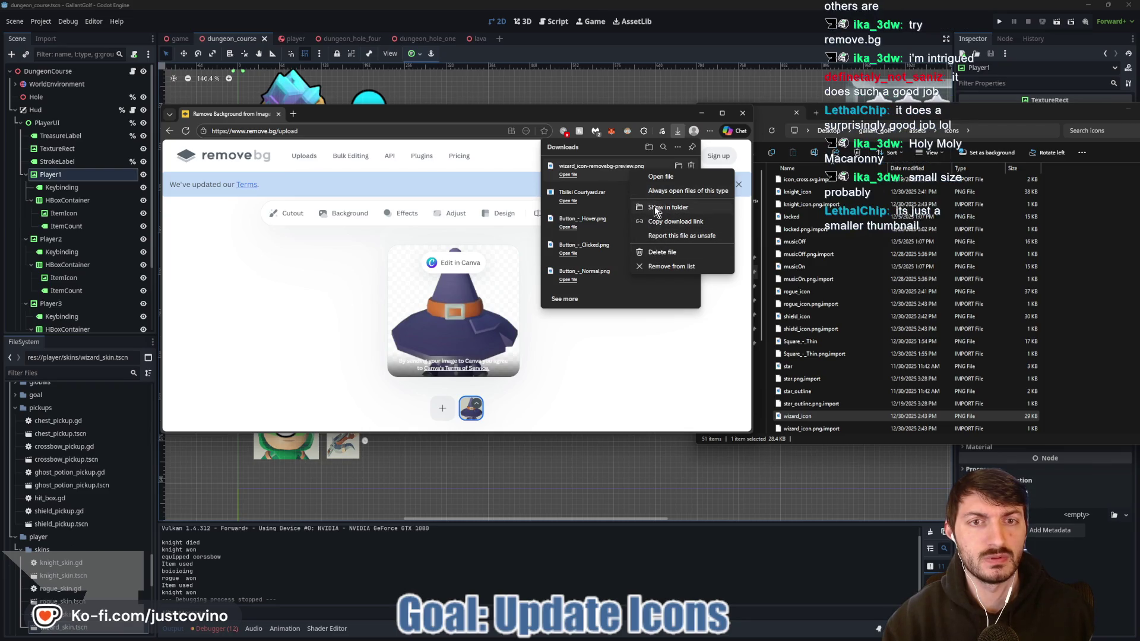
left_click(649, 147)
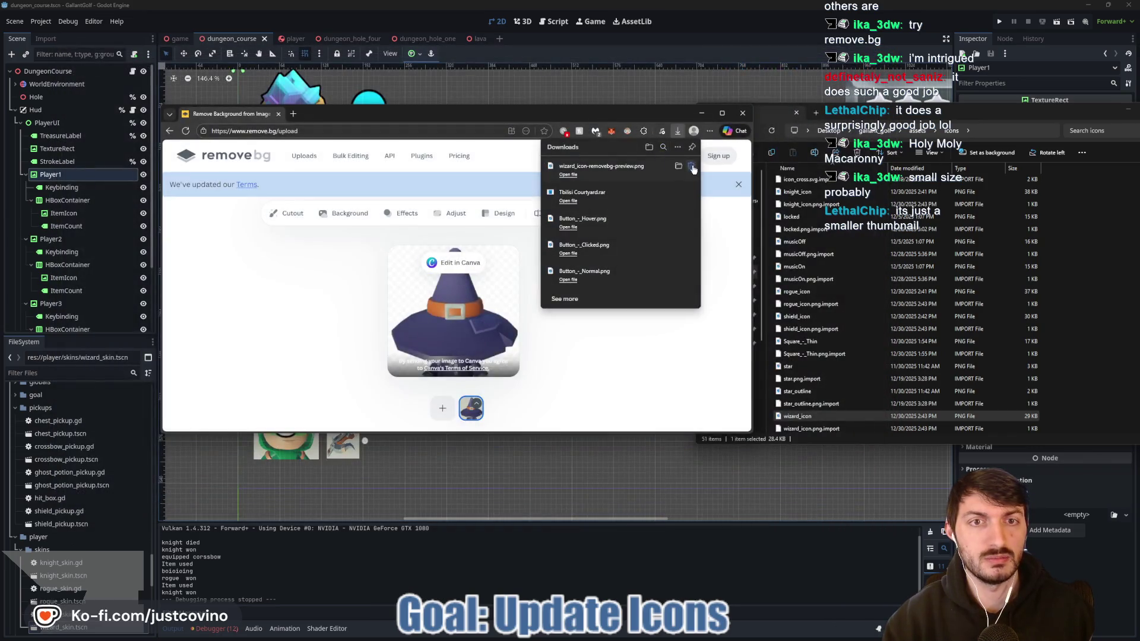
Download the 250 x 250 preview again and choose Save as.
left_click(628, 221)
left_click(653, 247)
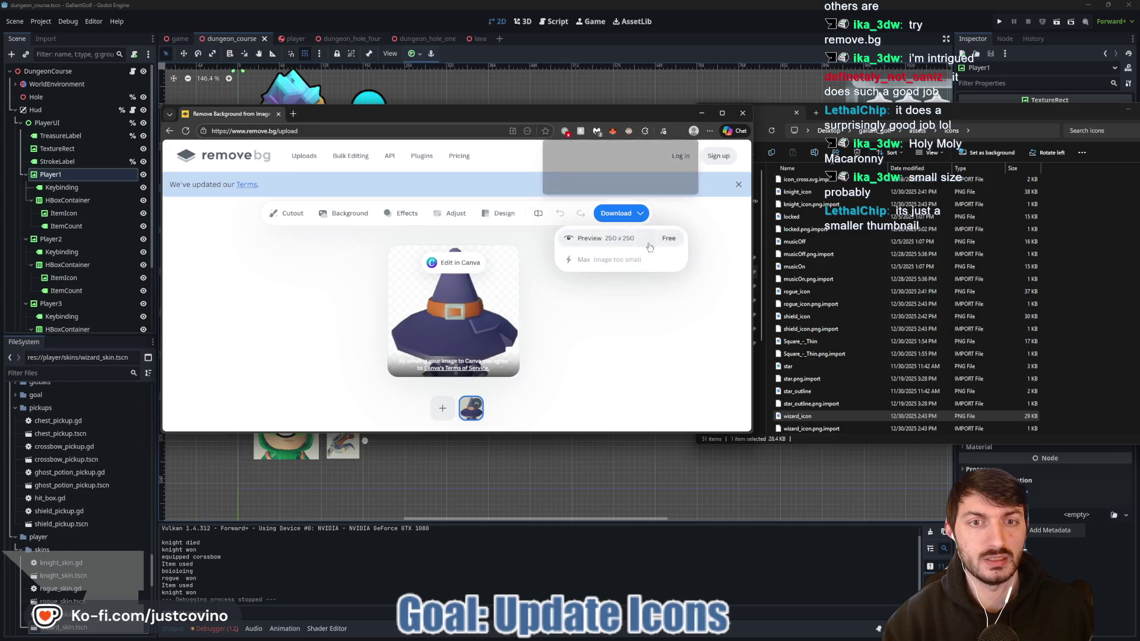
left_click(601, 184)
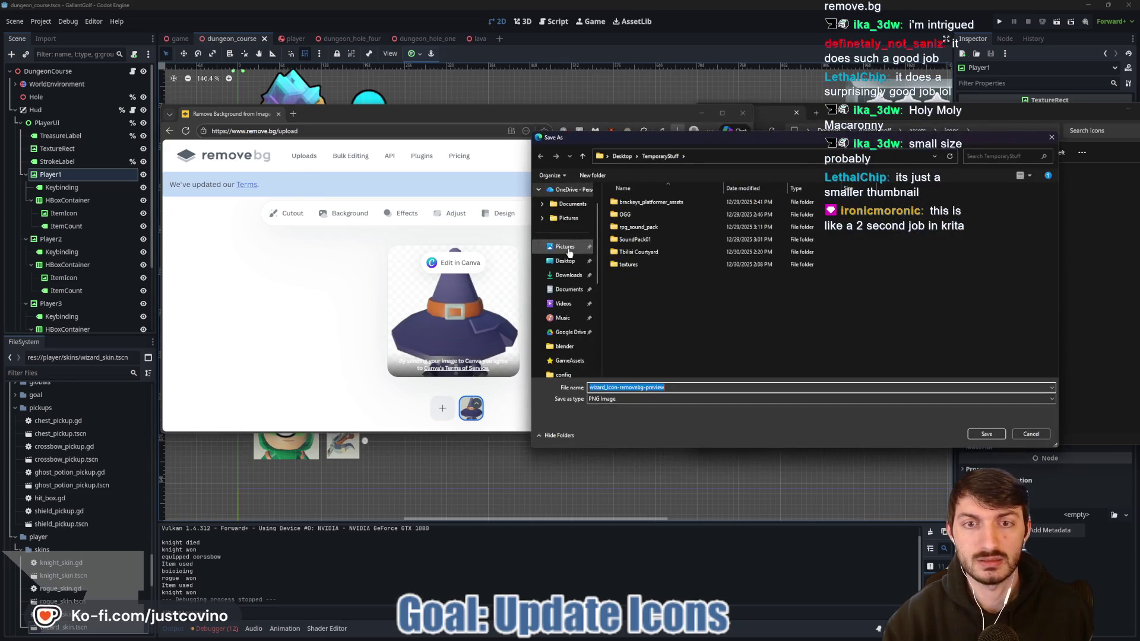
Save the wizard cut-out over wizard_icon.png in gallant_golf/assets/icons, confirming the replacement.
left_click(564, 261)
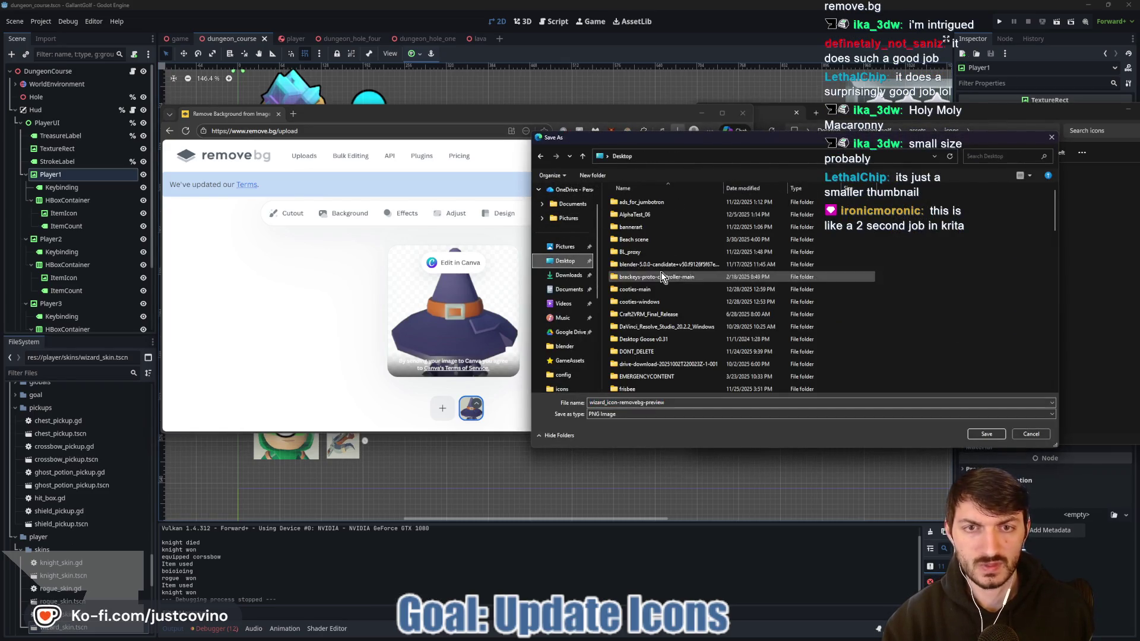
scroll(661, 316, "down", 1)
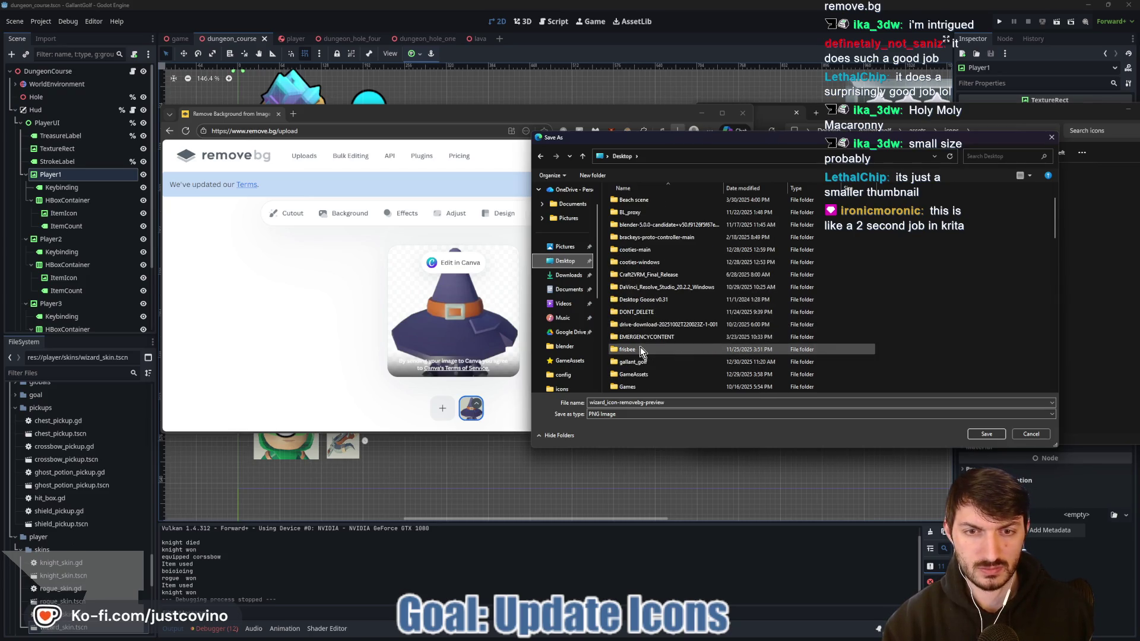
double_click(633, 387)
double_click(656, 239)
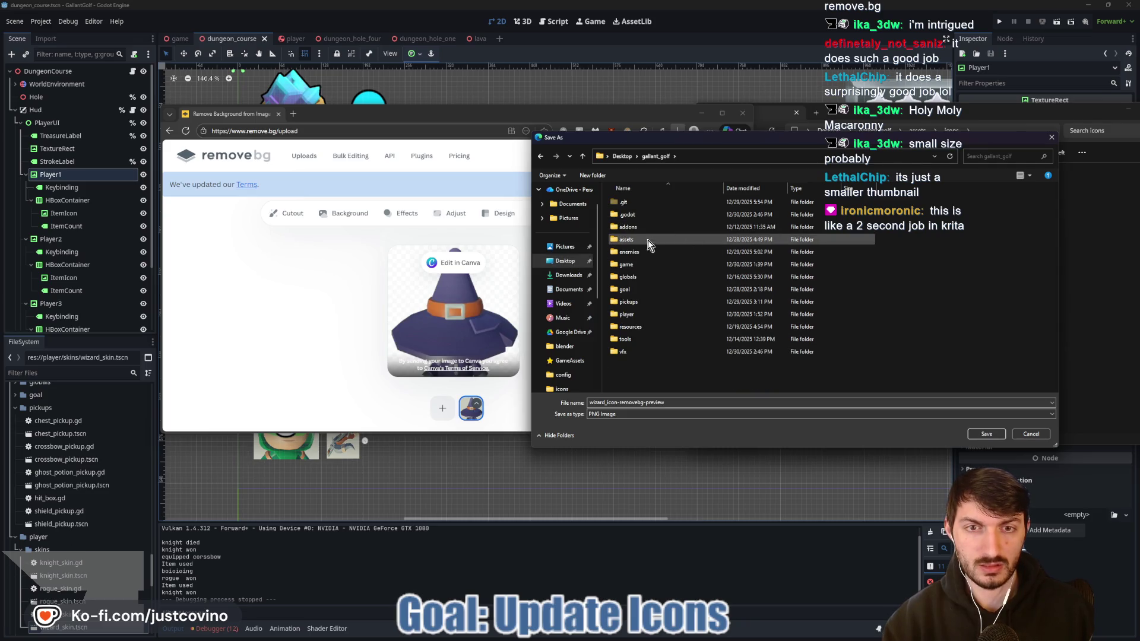
double_click(647, 243)
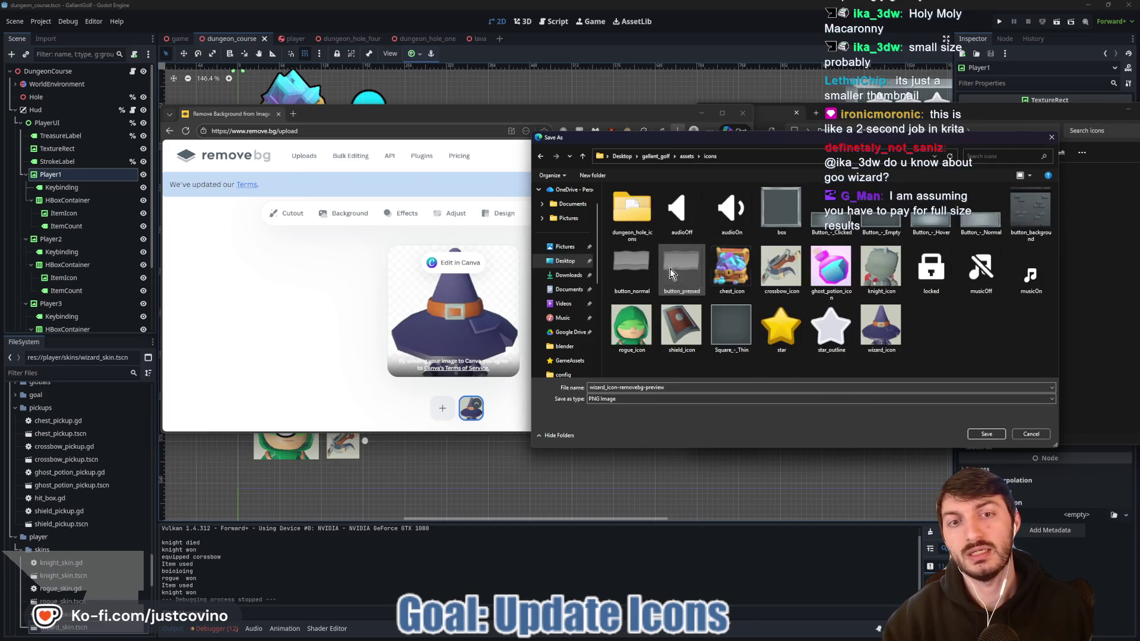
left_click(883, 330)
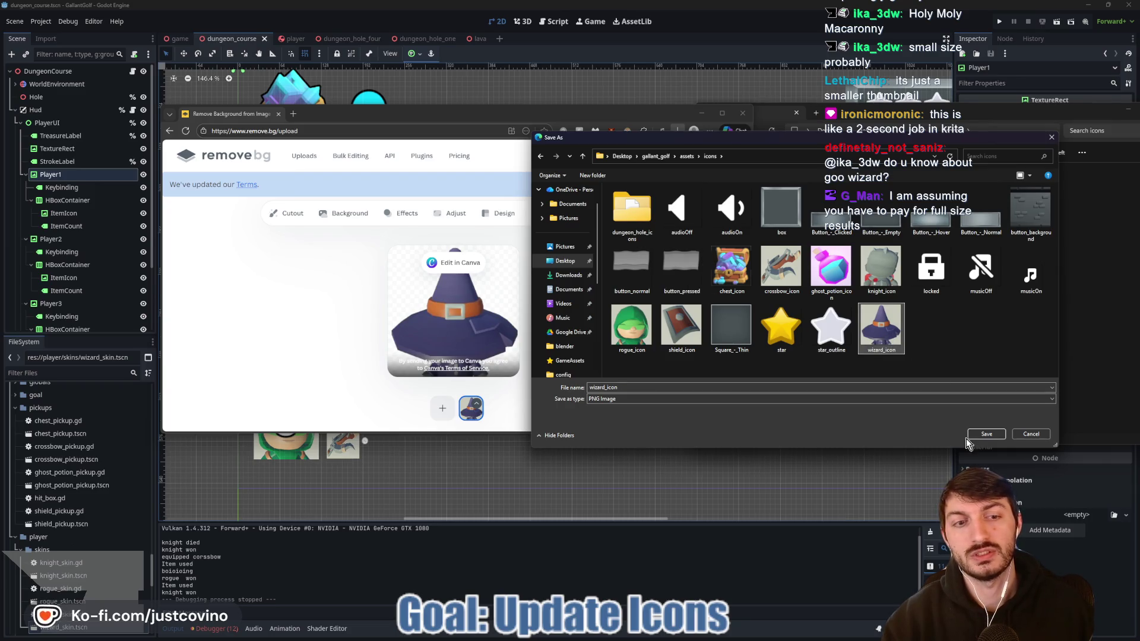
left_click(986, 434)
left_click(599, 325)
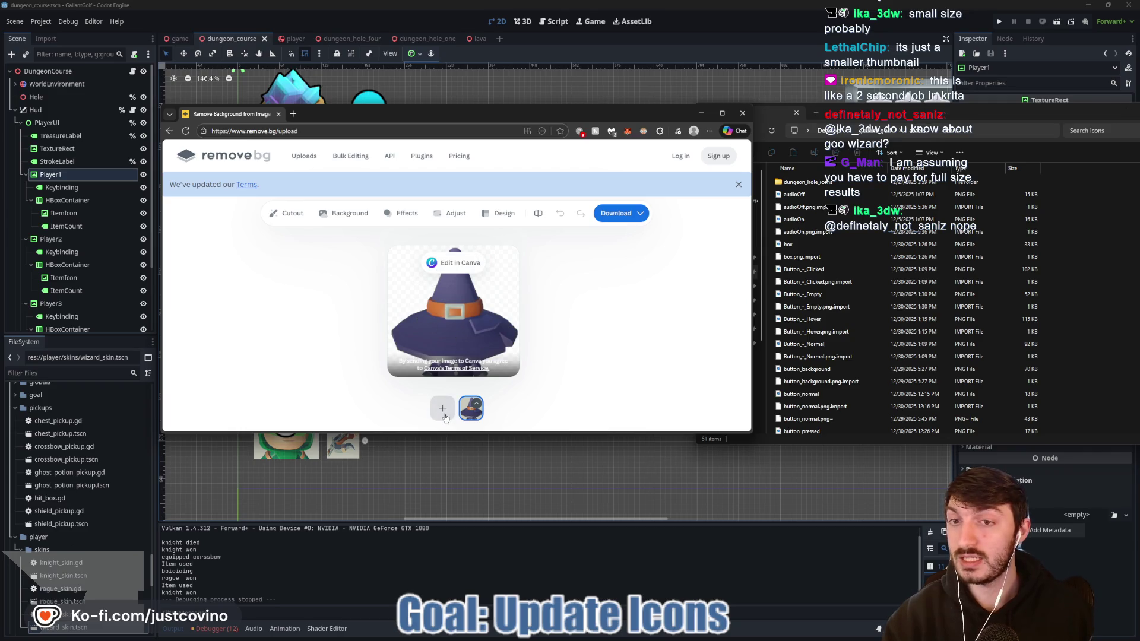
Upload shield_icon from the icons folder to remove.bg.
scroll(836, 337, "down", 10)
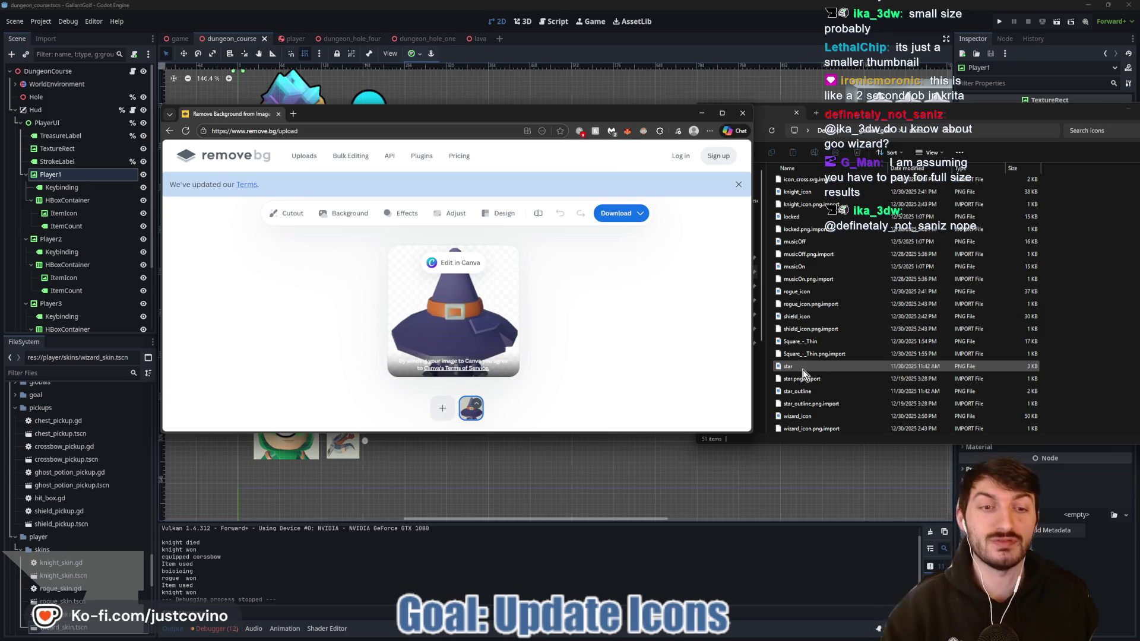
left_click(823, 292)
left_click_drag(807, 322, 570, 330)
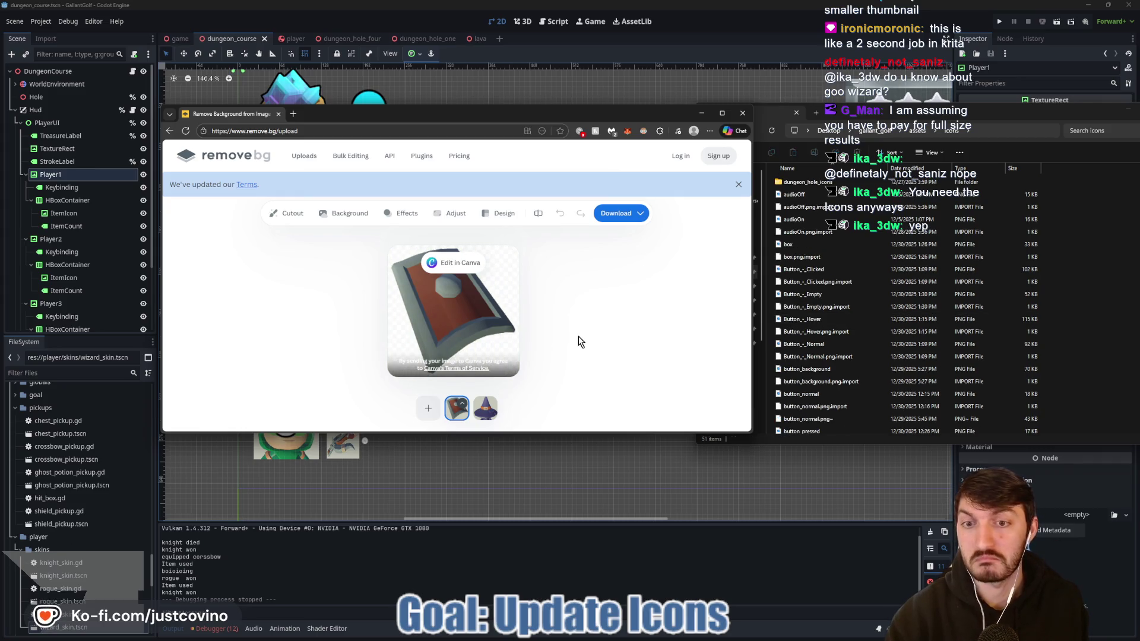
Download the shield preview and save it over shield_icon.png, confirming the replacement.
left_click(618, 213)
left_click(609, 243)
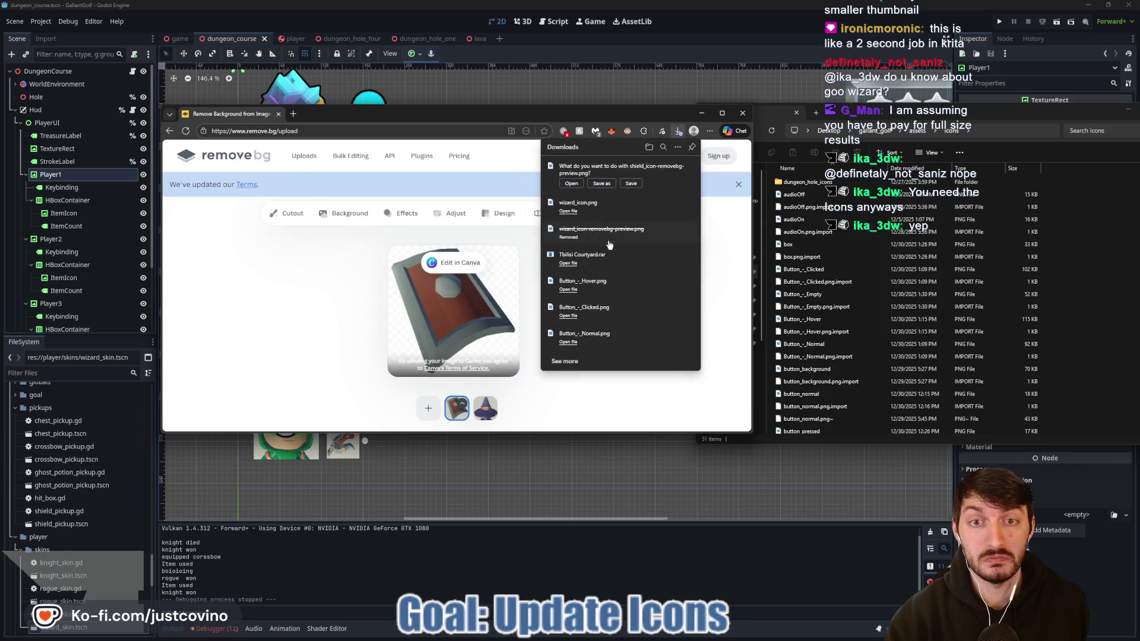
left_click(602, 184)
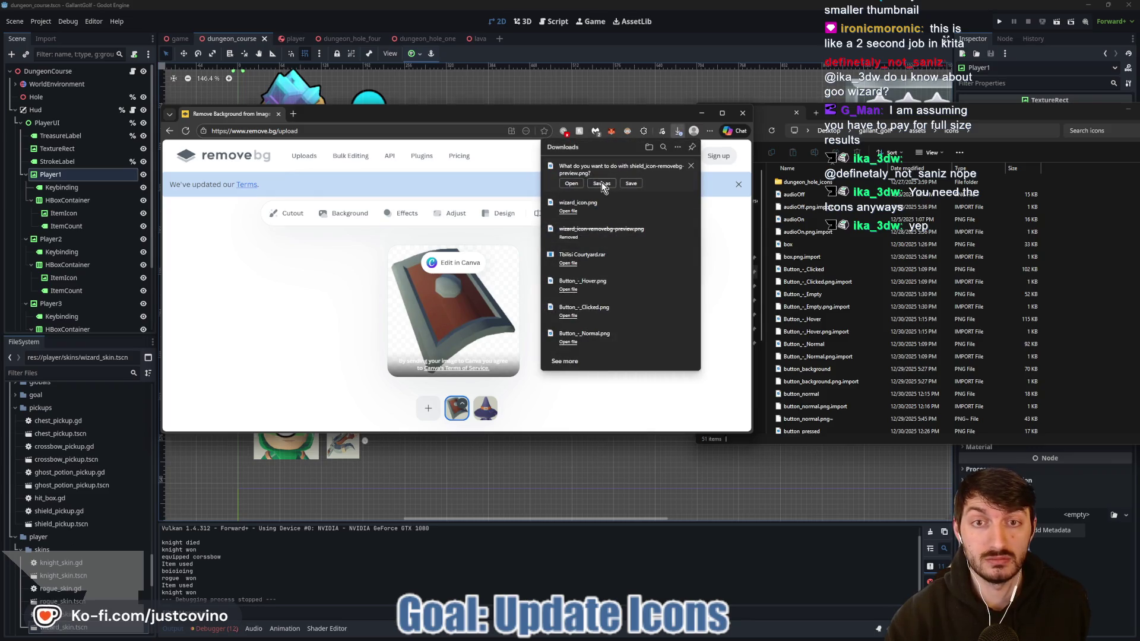
left_click(665, 337)
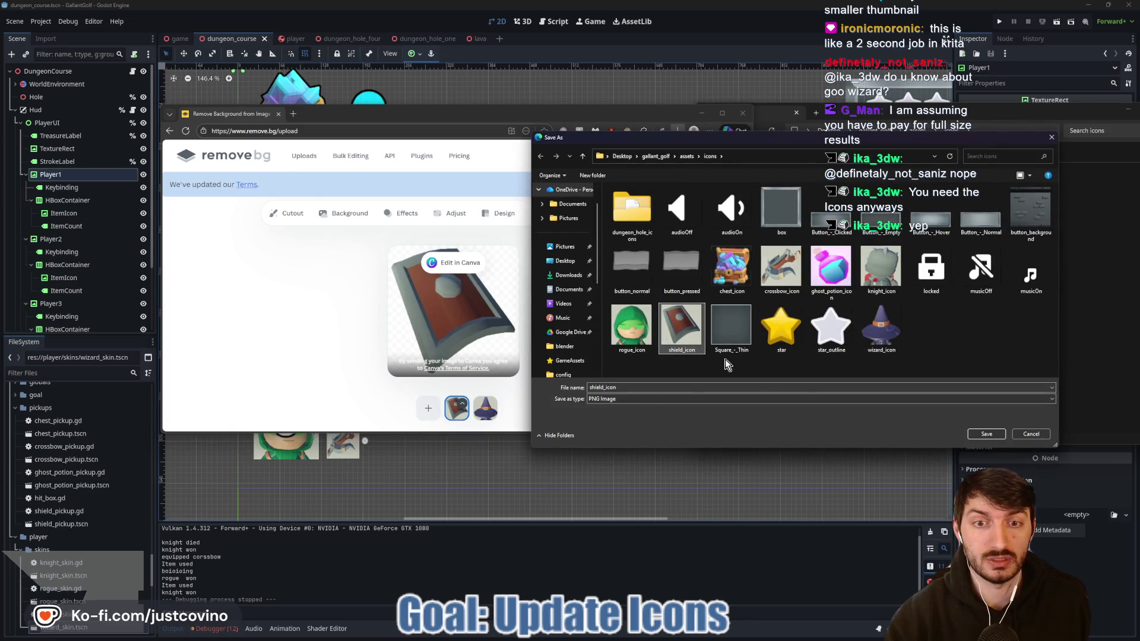
left_click(983, 435)
left_click(596, 327)
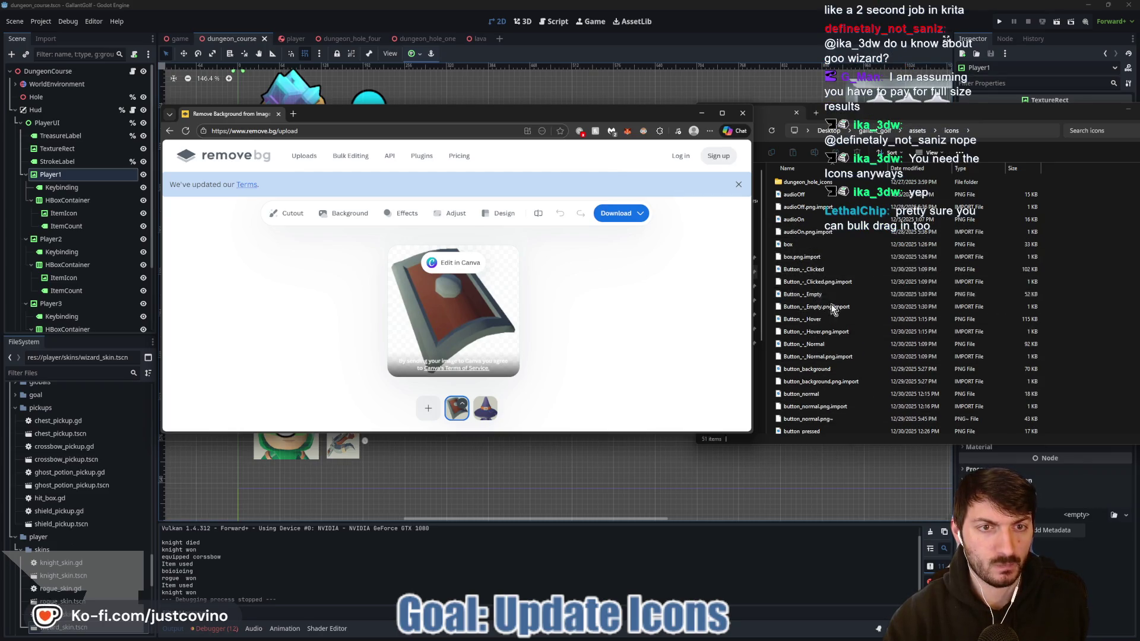
Select ghost_potion_icon in the icons folder.
scroll(833, 337, "down", 1)
scroll(833, 336, "down", 3)
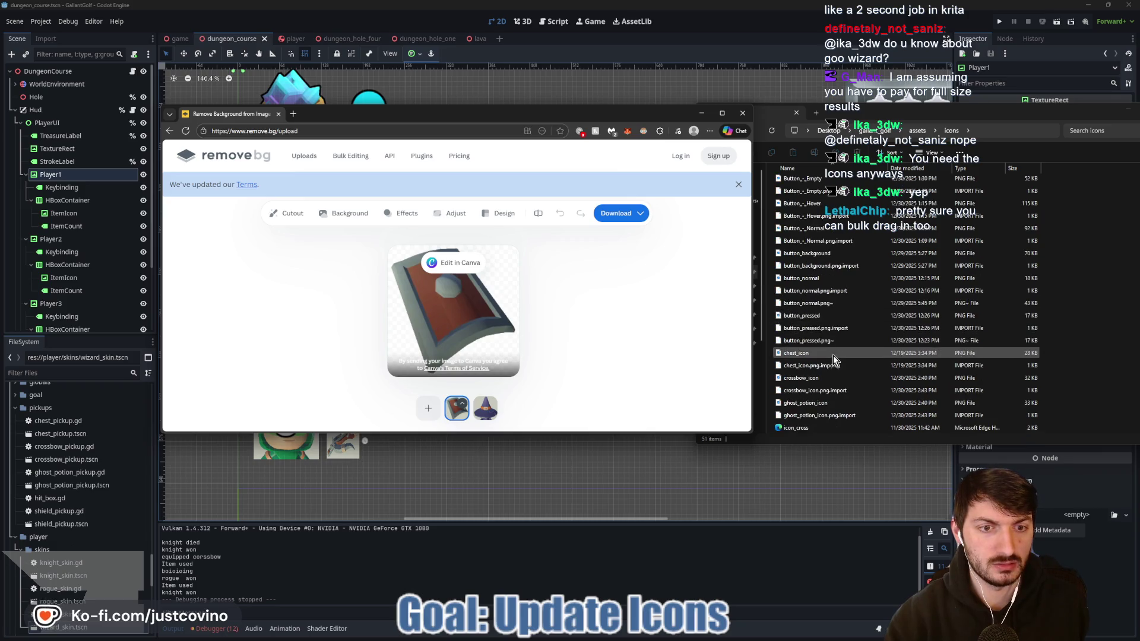
left_click(821, 355)
Upload ghost_potion_icon to remove.bg and save the preview cut-out over ghost_potion_icon.png.
left_click_drag(818, 358, 487, 333)
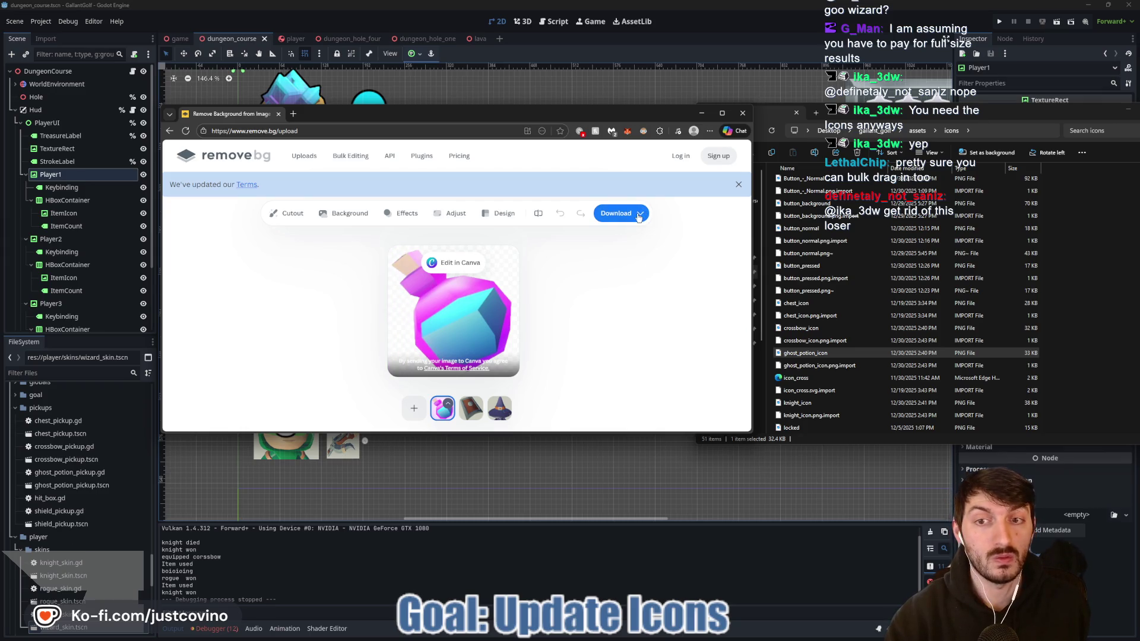
left_click(639, 215)
left_click(597, 237)
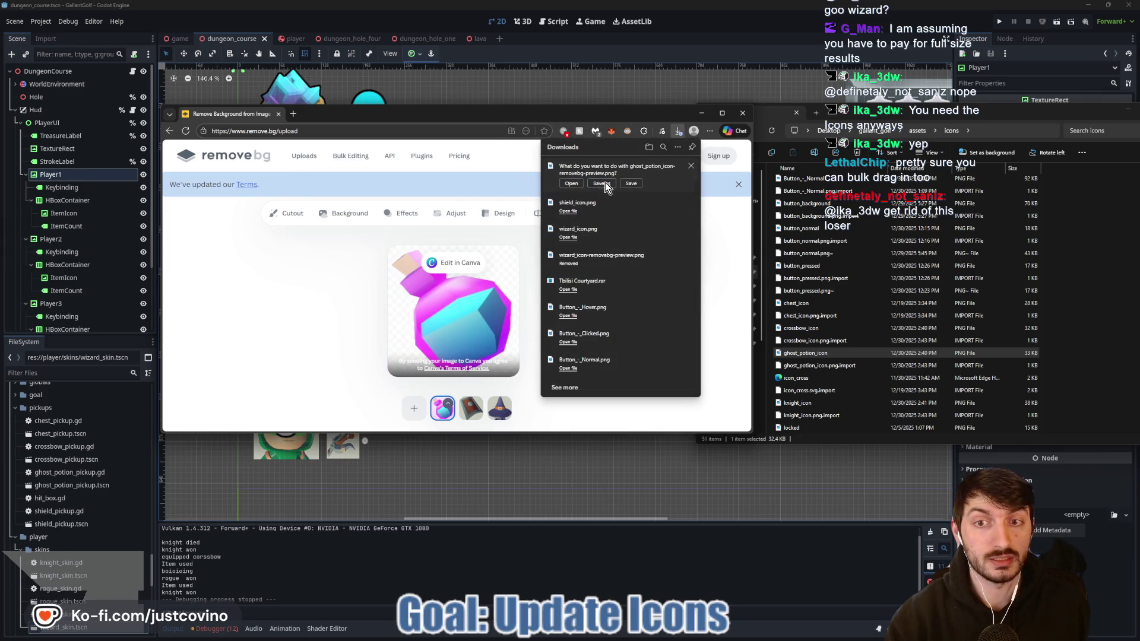
left_click(606, 187)
left_click(831, 270)
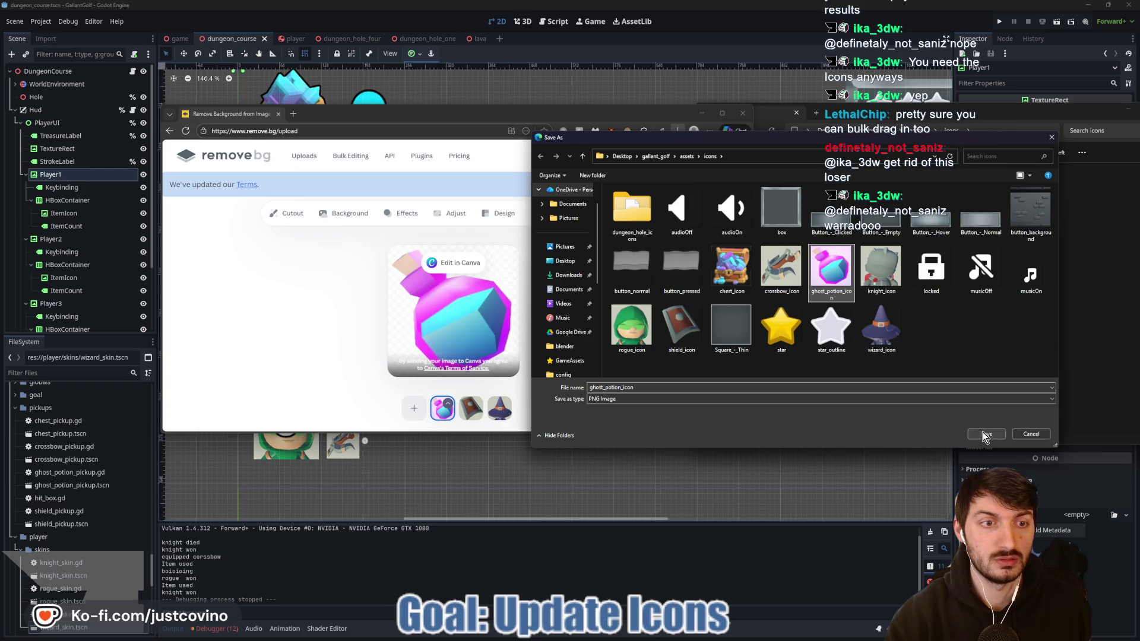
left_click(986, 434)
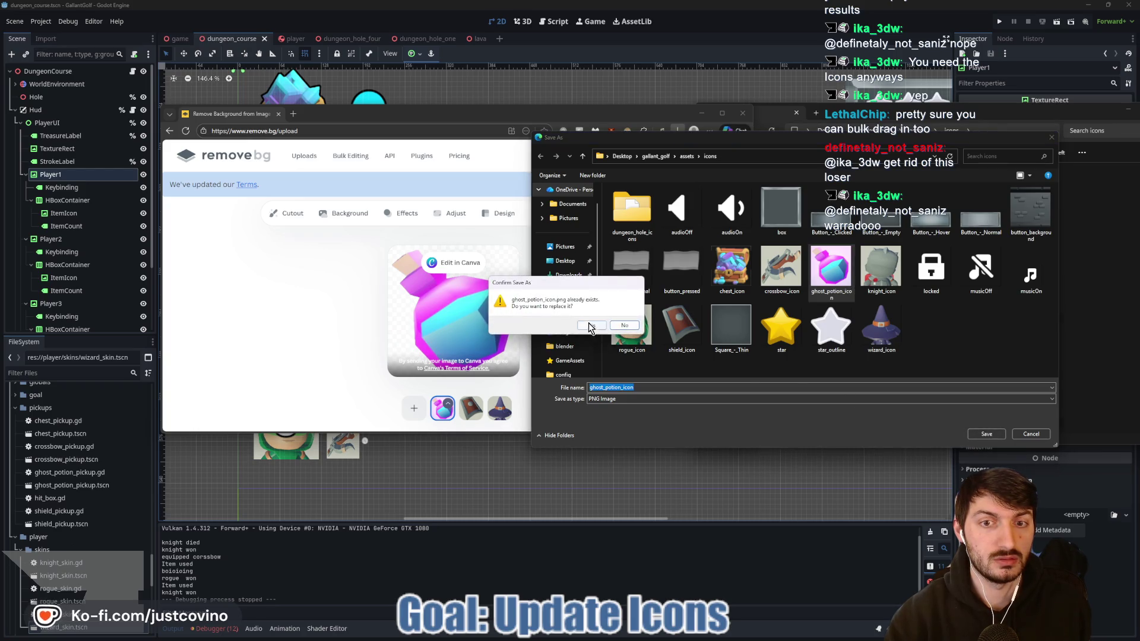
left_click(592, 331)
scroll(847, 345, "up", 5)
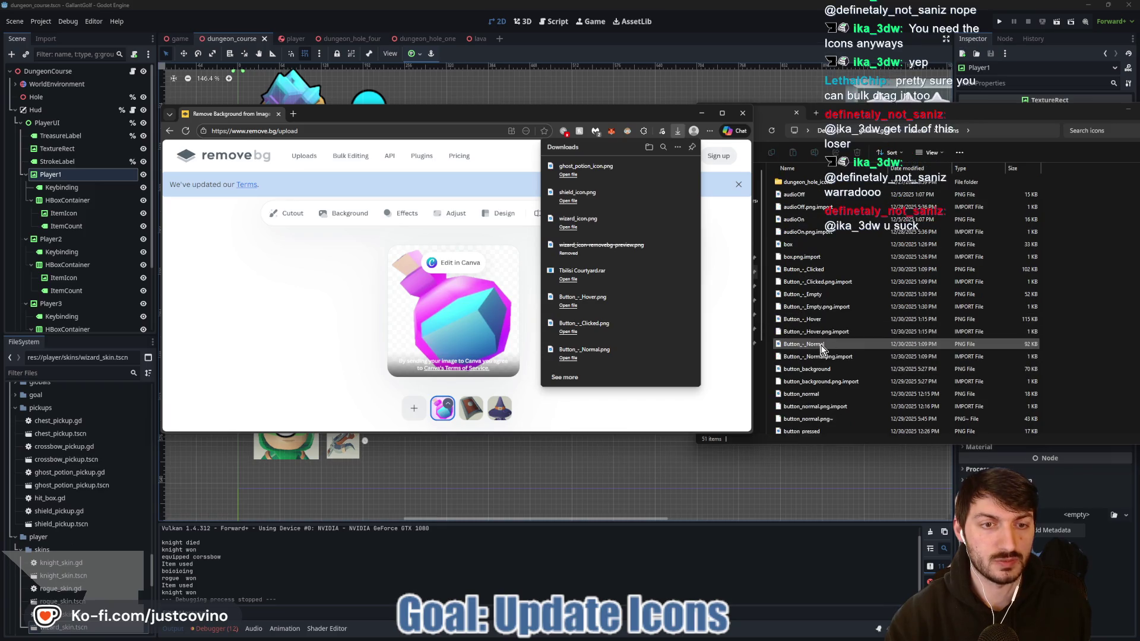
Select crossbow_icon, knight_icon and rogue_icon in the icons folder.
left_click(867, 285)
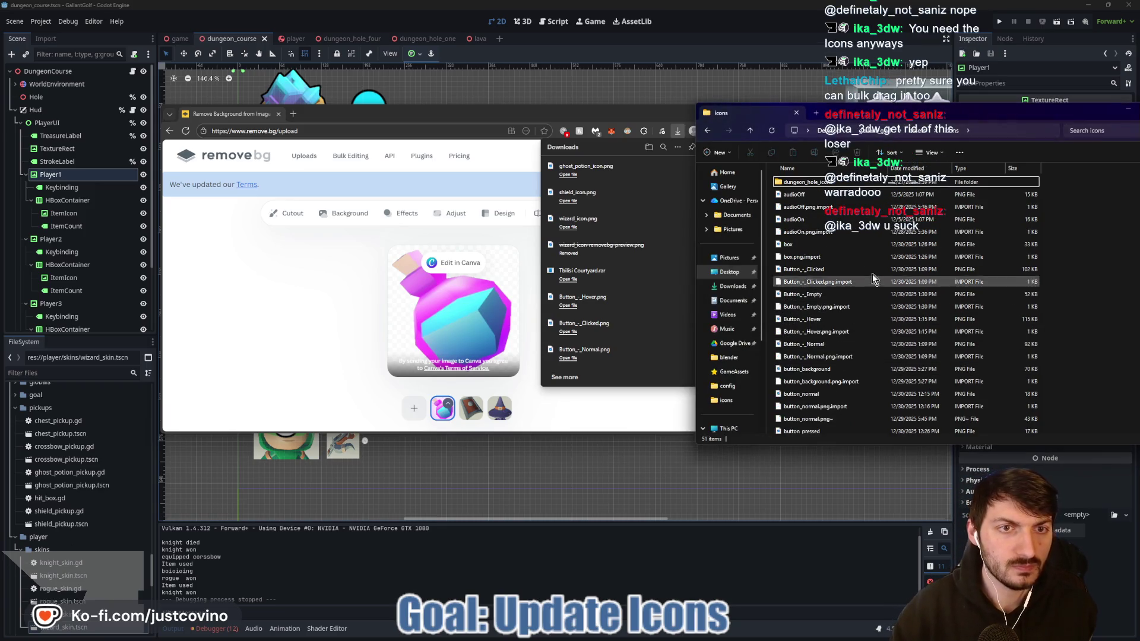
scroll(846, 257, "down", 1)
scroll(825, 356, "down", 3)
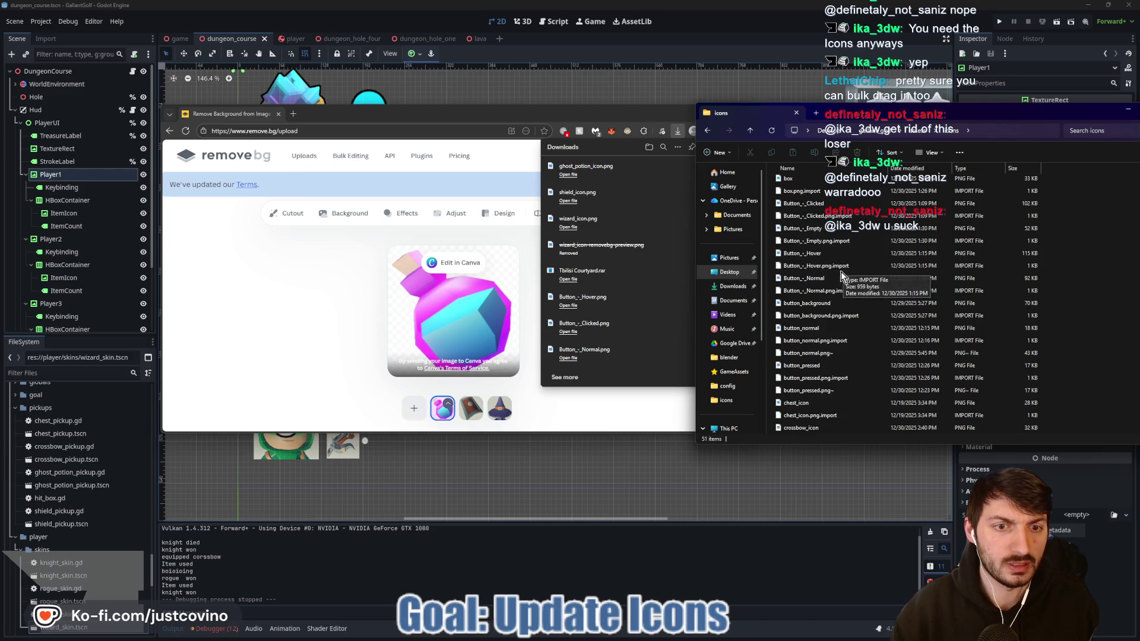
left_click(830, 403)
scroll(838, 386, "down", 3)
scroll(840, 369, "down", 1)
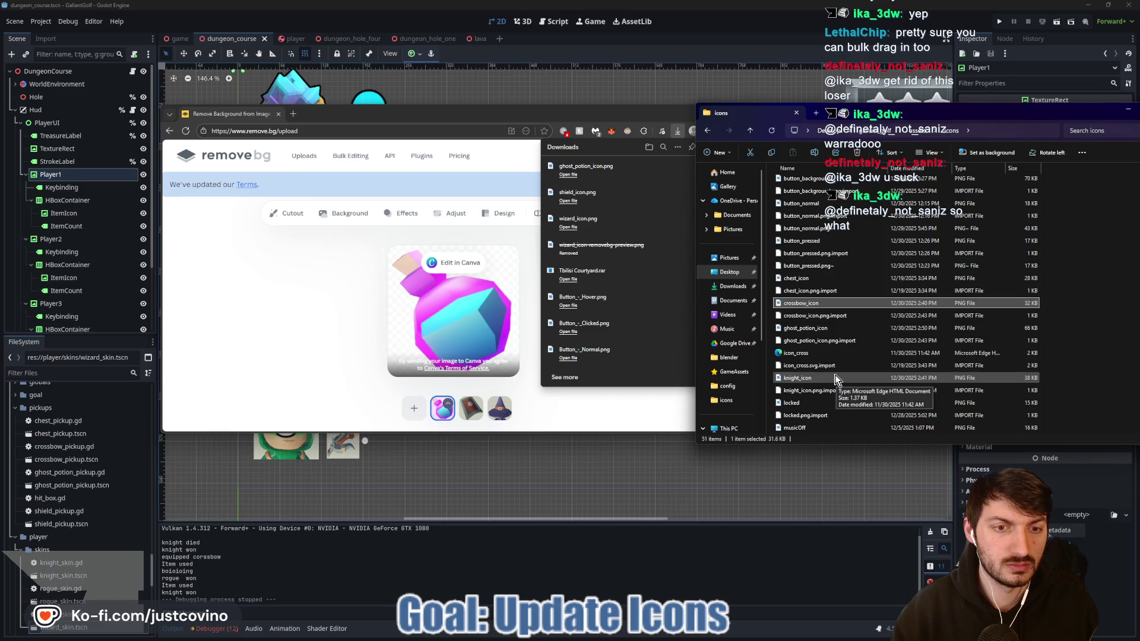
left_click(813, 381, "ctrl")
scroll(814, 383, "down", 5)
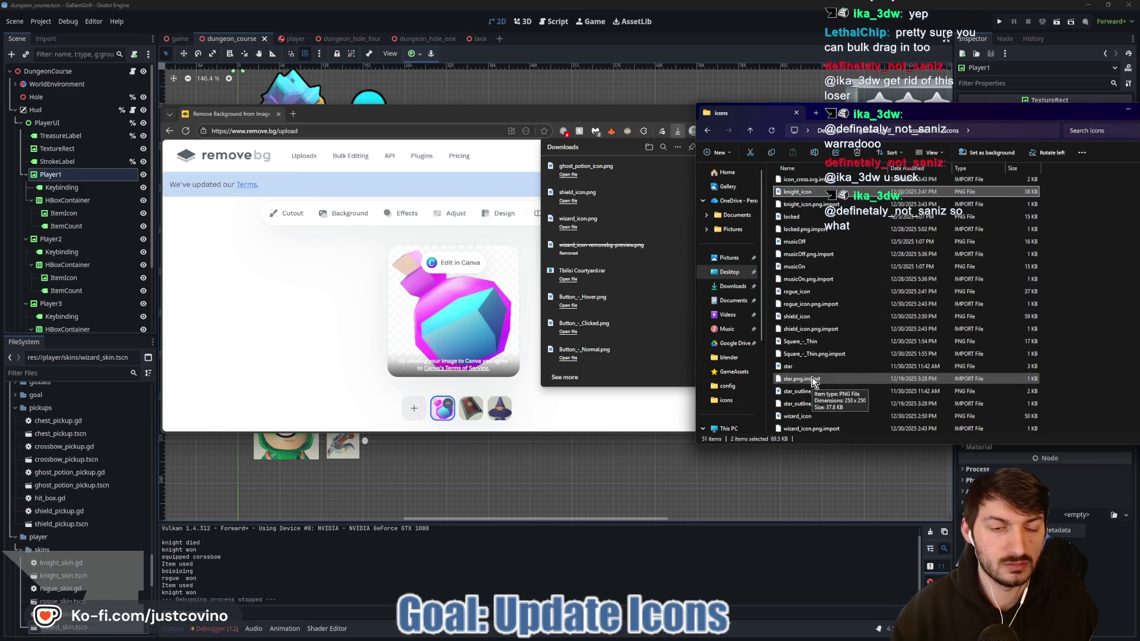
left_click(815, 295, "ctrl")
Upload rogue_icon to remove.bg and save its preview cut-out over rogue_icon.png.
mouse_move(797, 293)
left_mouse_down()
mouse_move(470, 308)
mouse_move(476, 315)
left_mouse_up()
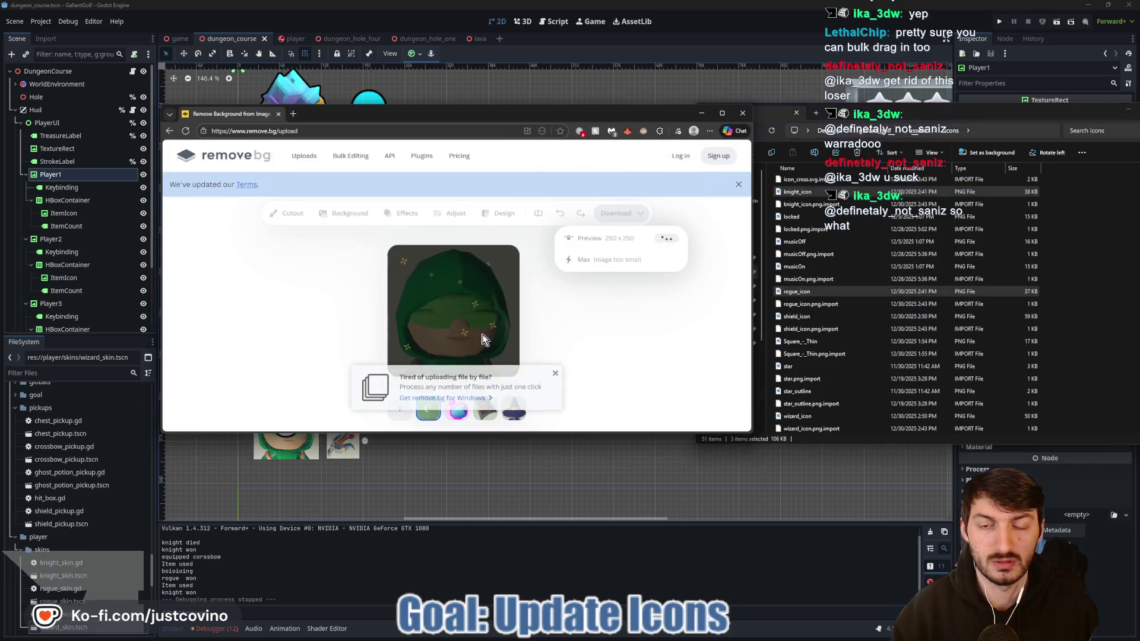
left_click(556, 375)
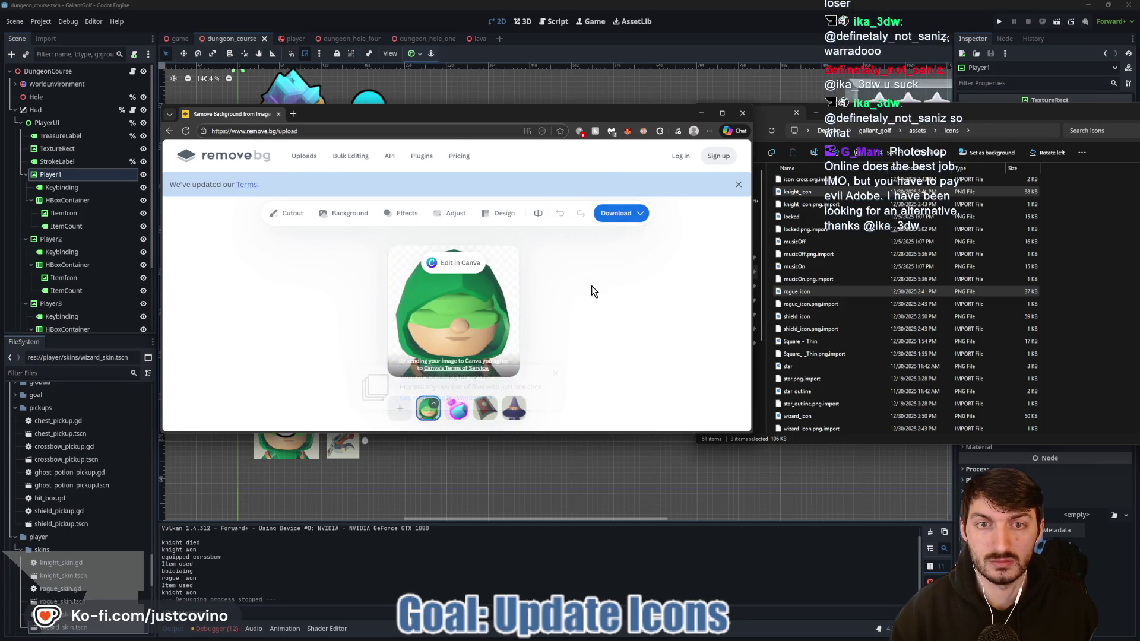
left_click(634, 221)
left_click(624, 239)
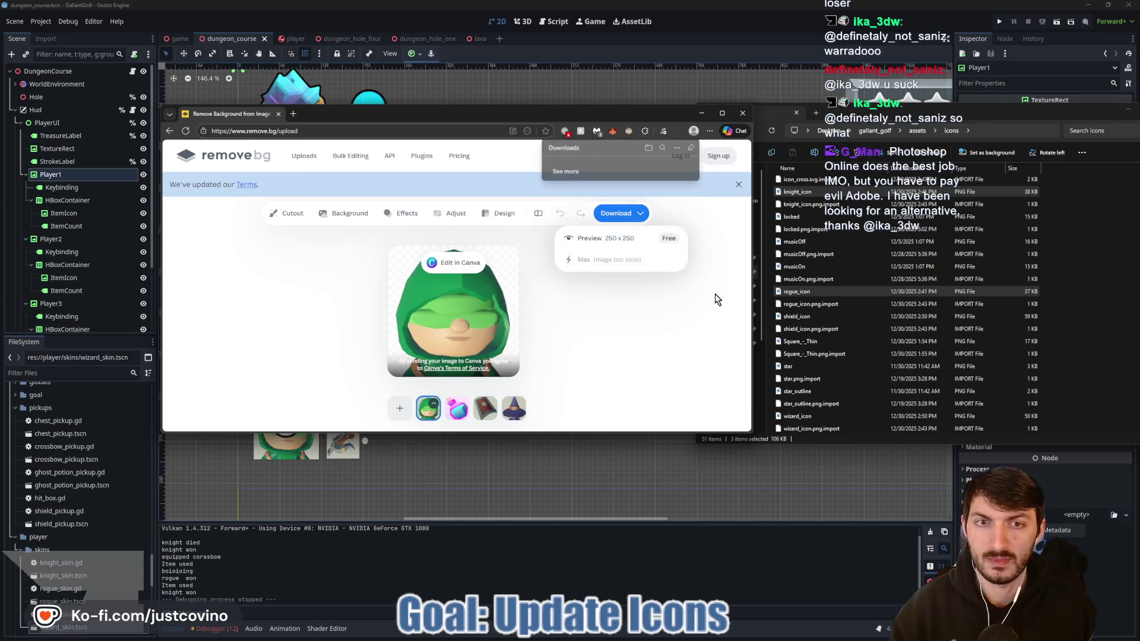
left_click(601, 183)
left_click(631, 328)
left_click(987, 436)
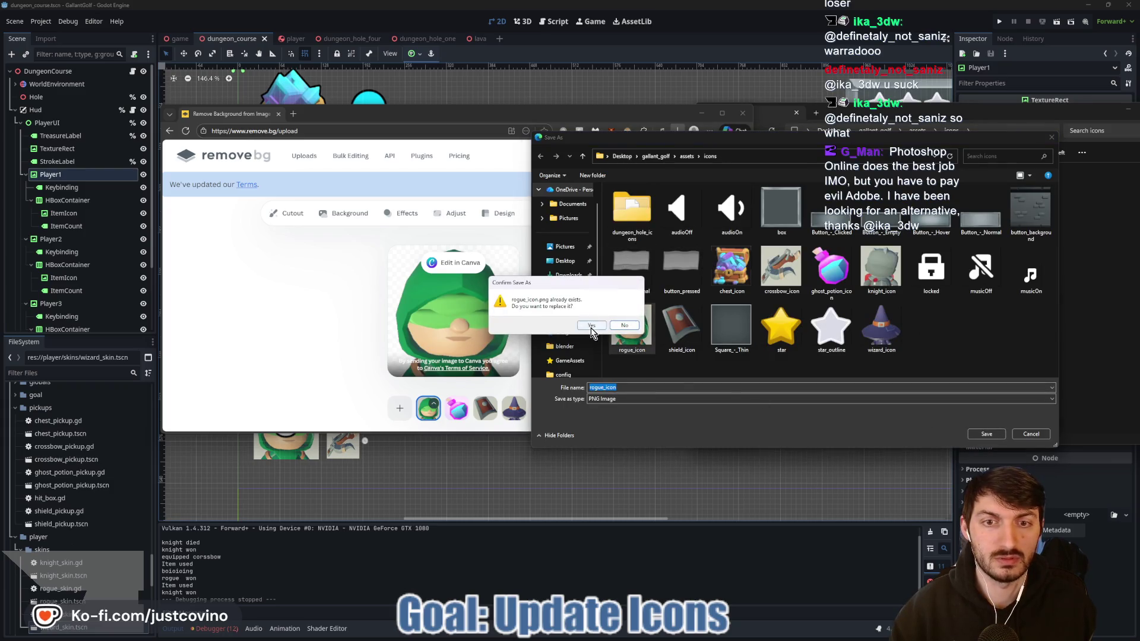
left_click(591, 324)
left_click(307, 333)
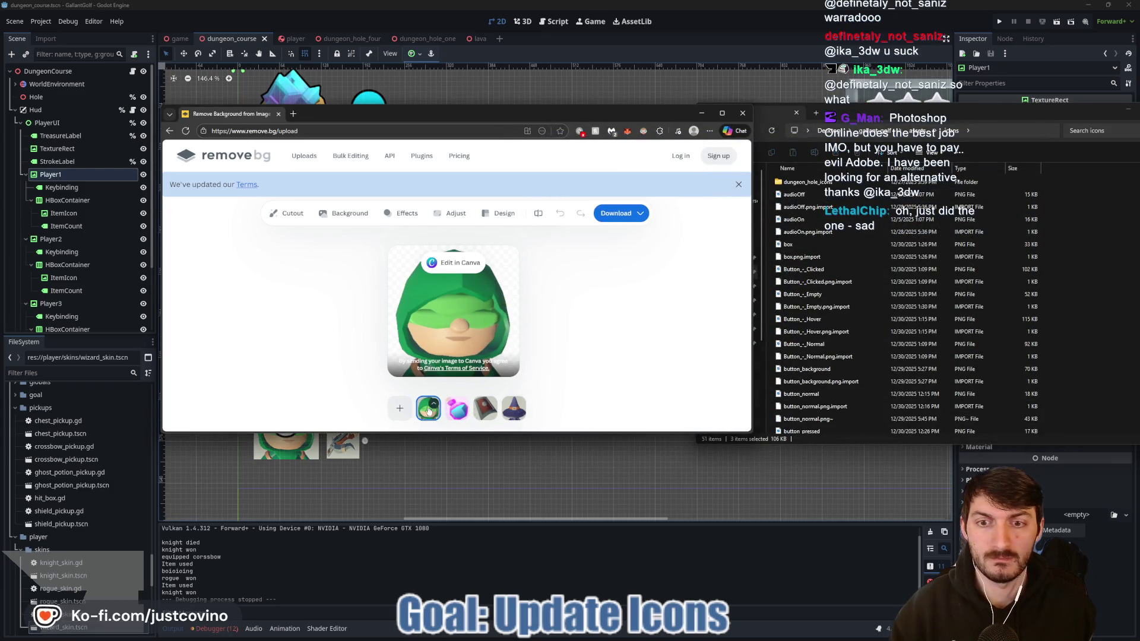
scroll(853, 351, "down", 10)
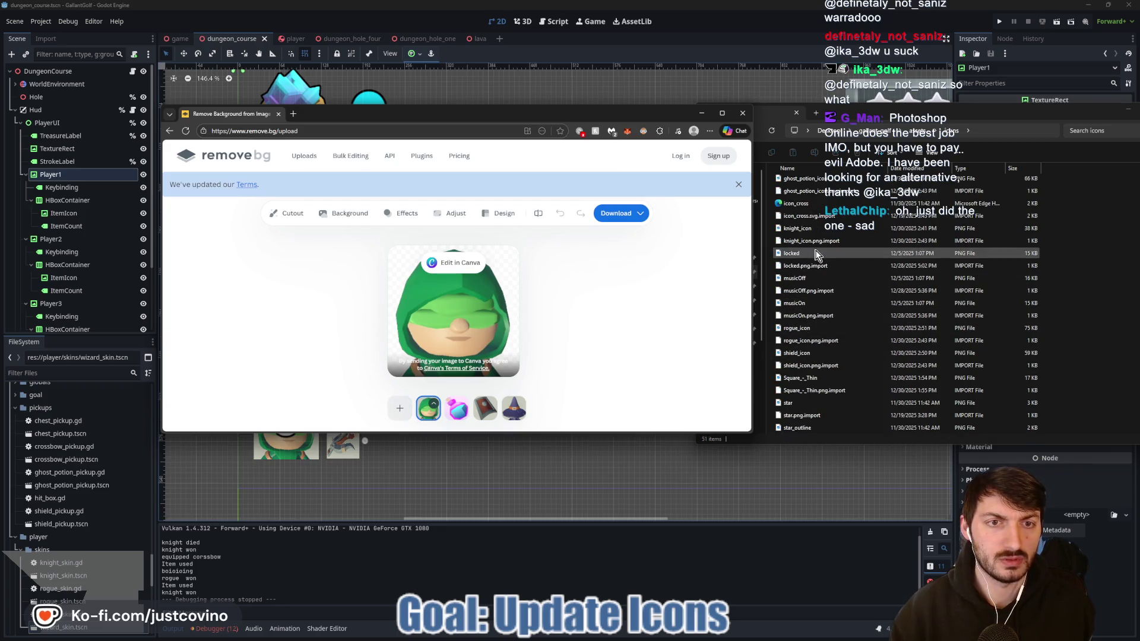
Upload knight_icon and save its 250 x 250 cut-out over knight_icon.png.
mouse_move(815, 230)
left_mouse_down()
mouse_move(557, 273)
mouse_move(537, 308)
left_mouse_up()
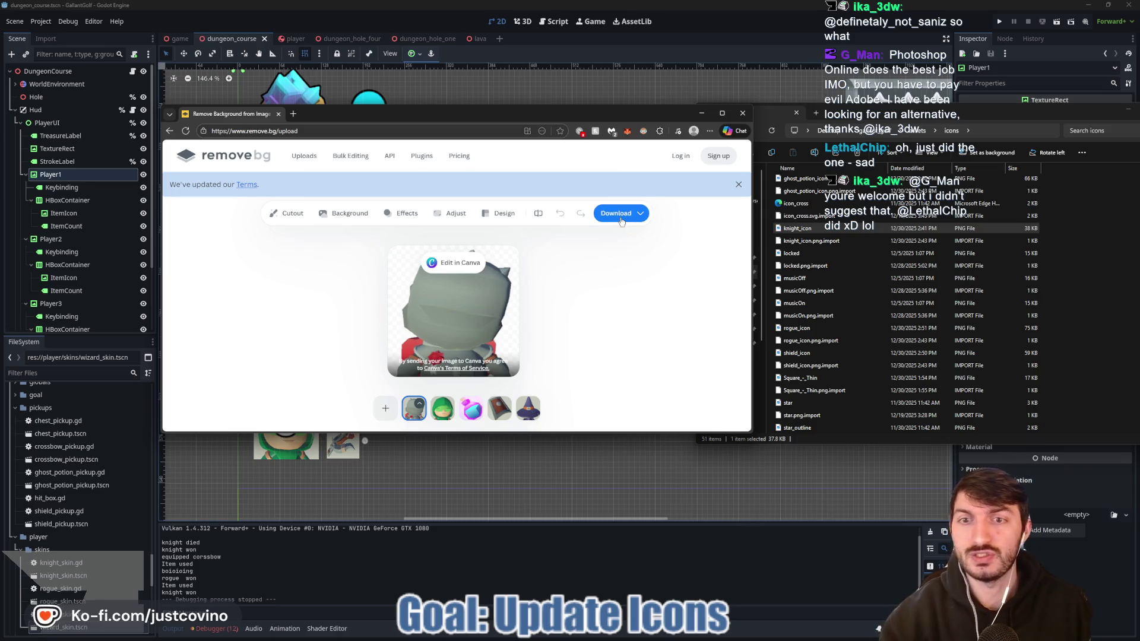
left_click(622, 221)
left_click(604, 246)
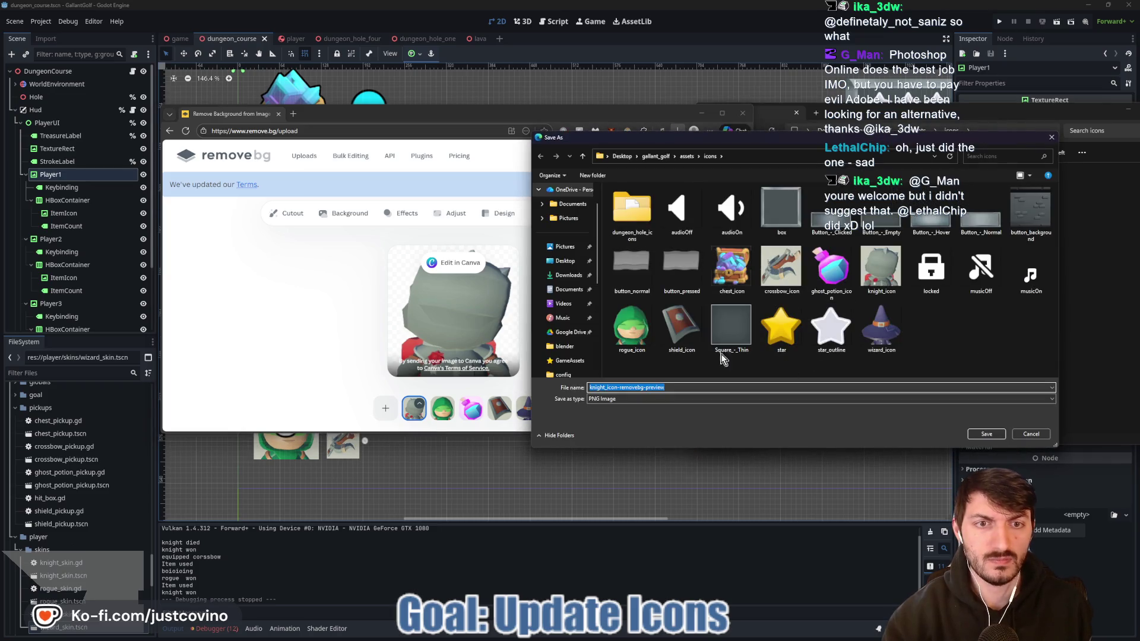
left_click(896, 267)
left_click(983, 434)
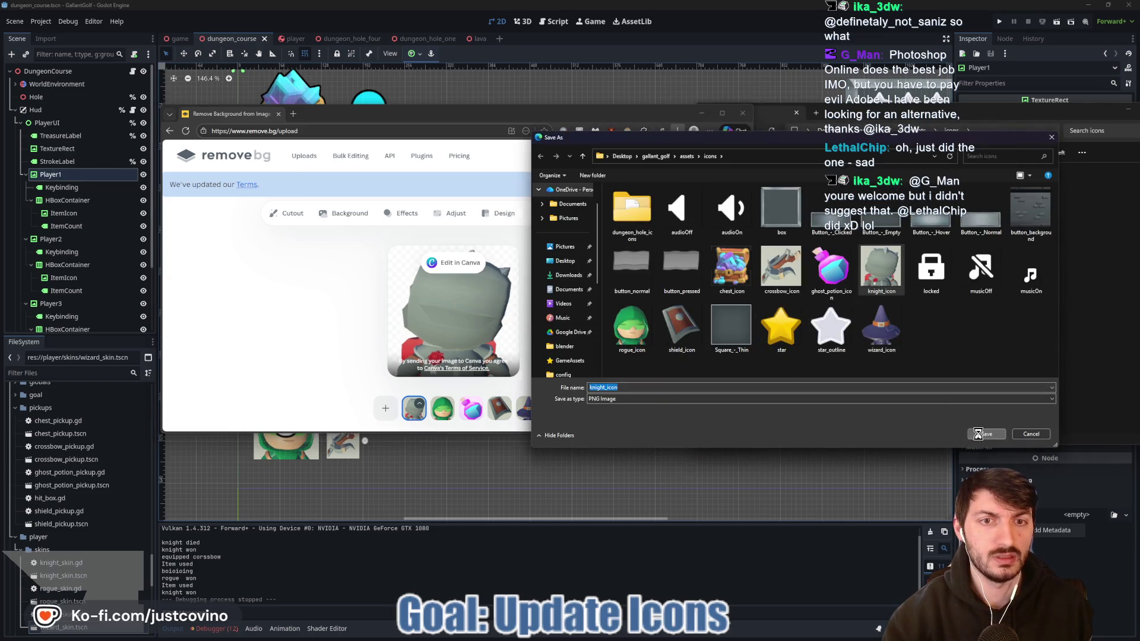
left_click(592, 325)
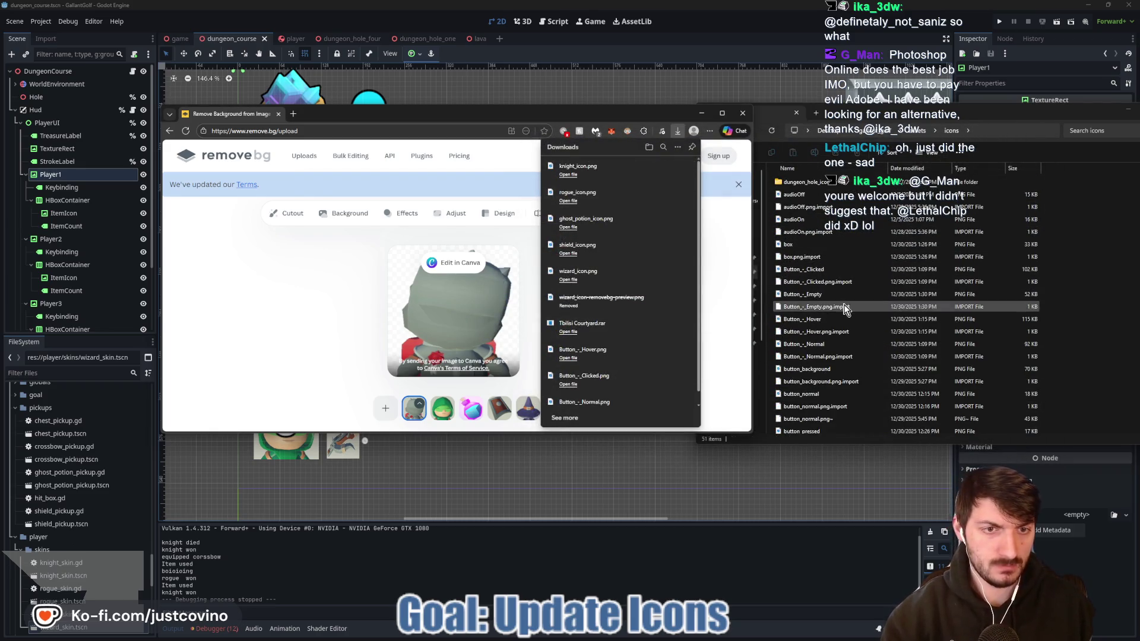
Upload crossbow_icon from the icons folder to remove.bg.
scroll(843, 307, "down", 2)
left_click(1103, 330)
scroll(1104, 330, "down", 4)
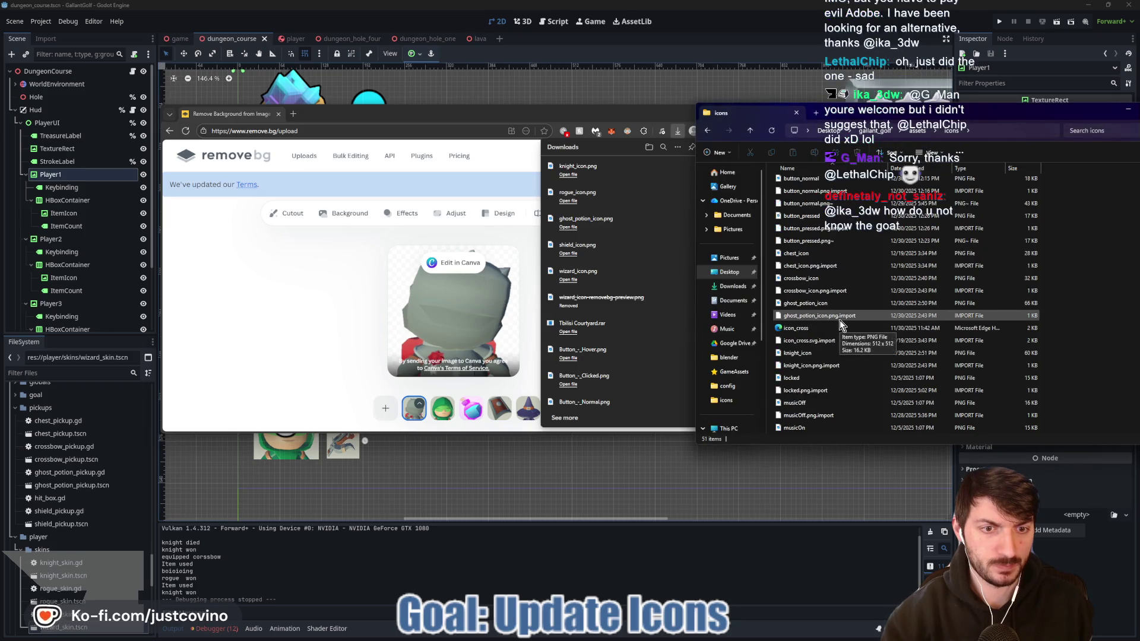
left_click_drag(802, 278, 432, 322)
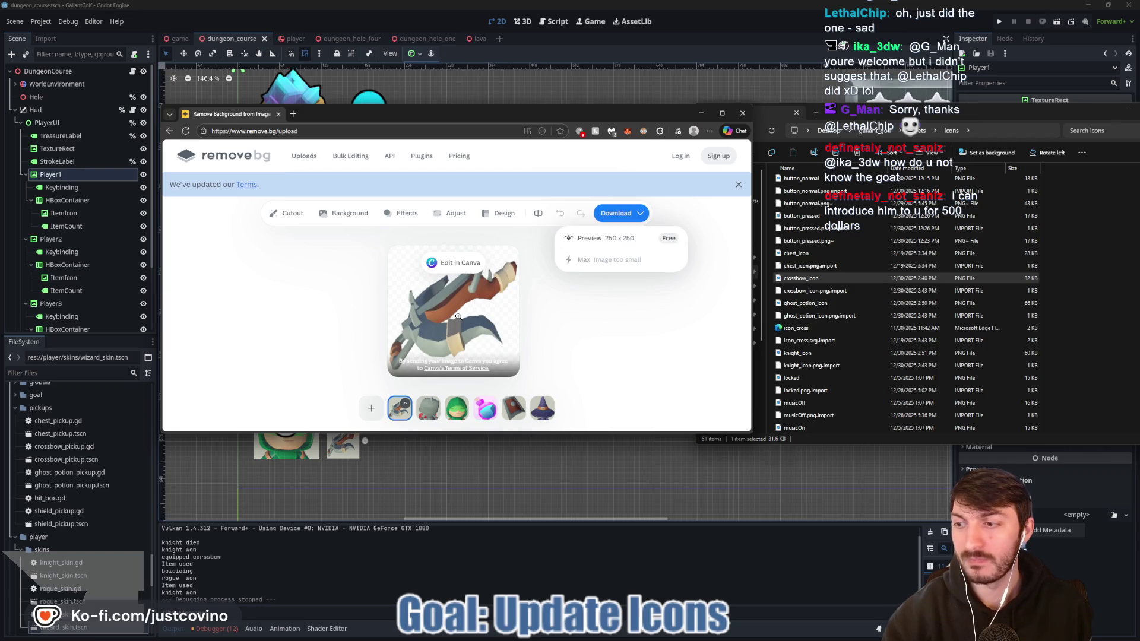
Download the crossbow cut-out and save it over crossbow_icon.png.
left_click(634, 238)
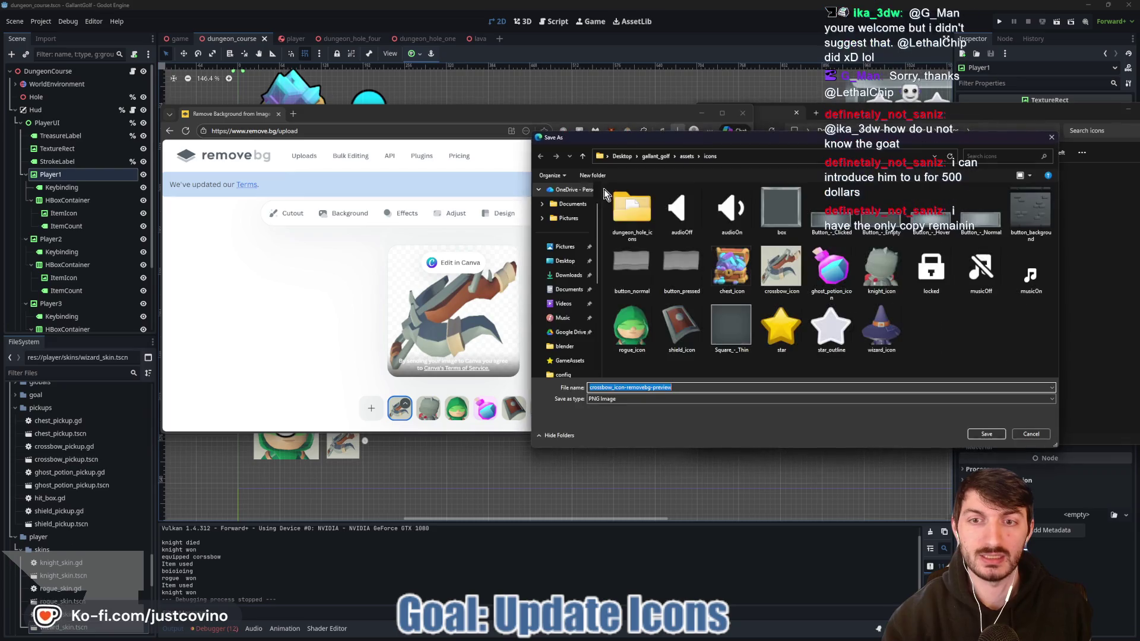
left_click(779, 279)
key("Return")
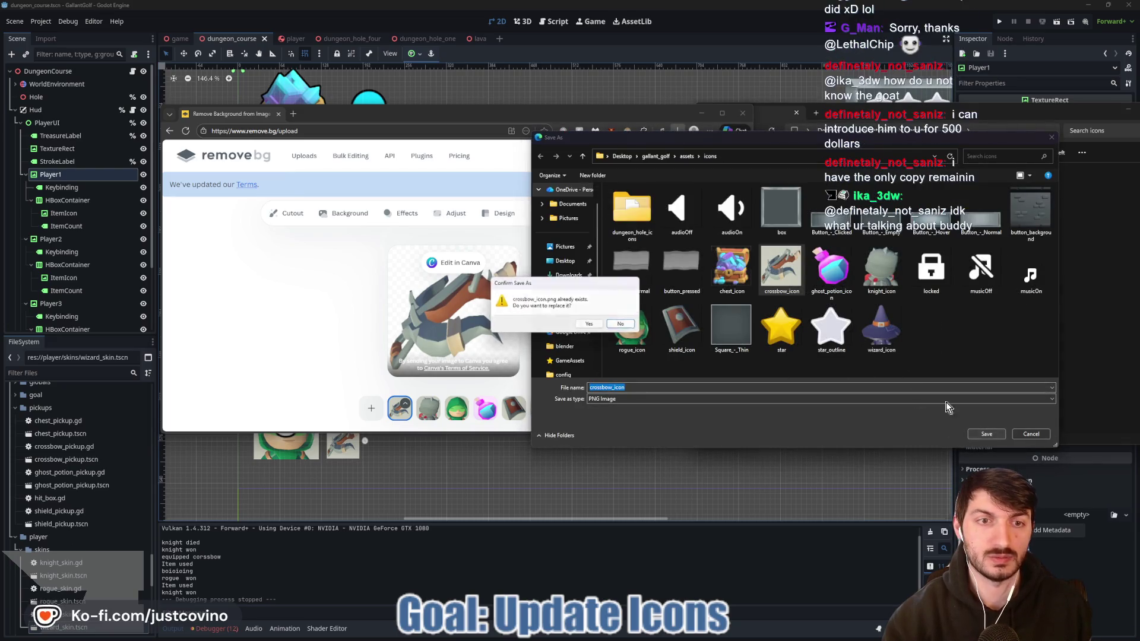
left_click(590, 327)
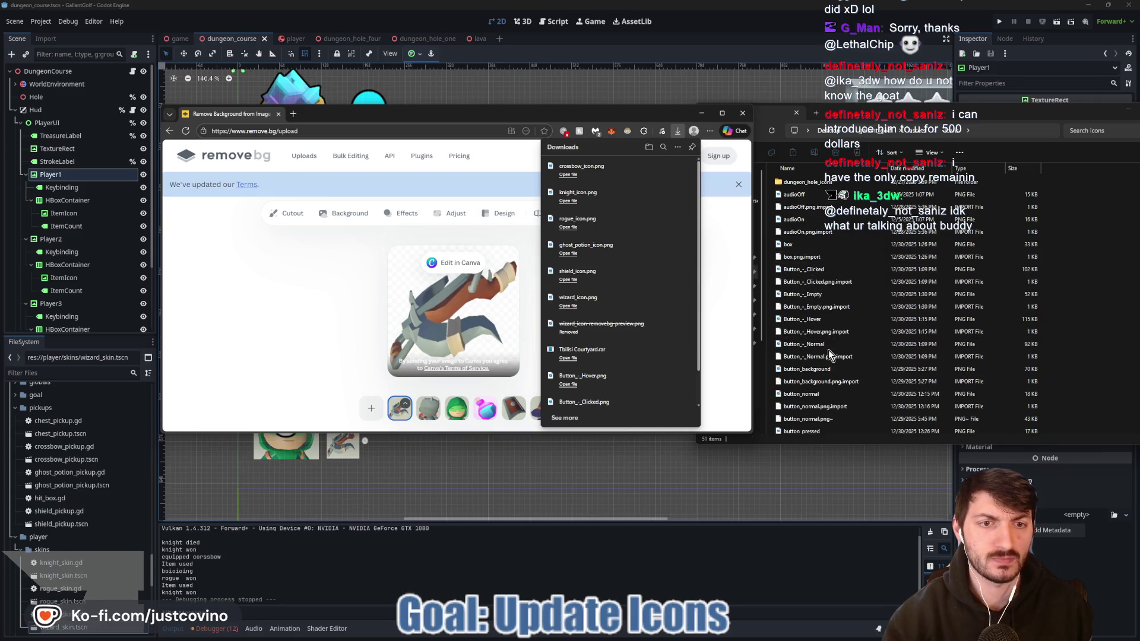
Bring the icons folder forward and scroll down its file list.
left_click(974, 321)
scroll(951, 333, "down", 2)
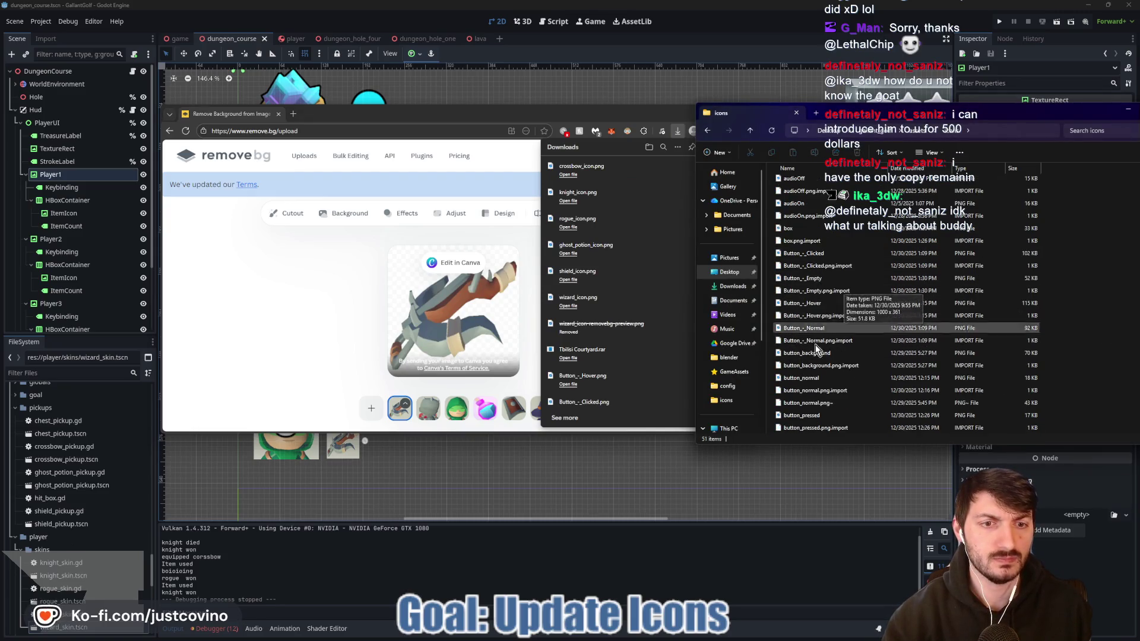
scroll(815, 380, "down", 1)
Upload chest_icon, erase its leftover edges with a smaller Magic Brush, then close the browser.
mouse_move(799, 352)
left_mouse_down()
mouse_move(432, 335)
mouse_move(493, 350)
left_mouse_up()
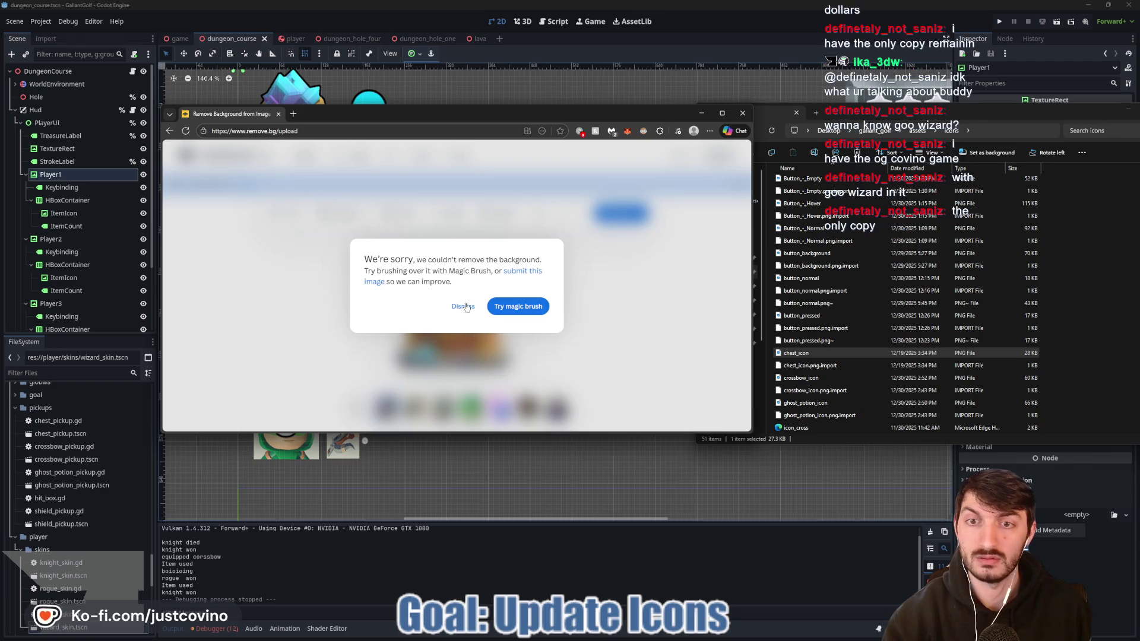
left_click(525, 308)
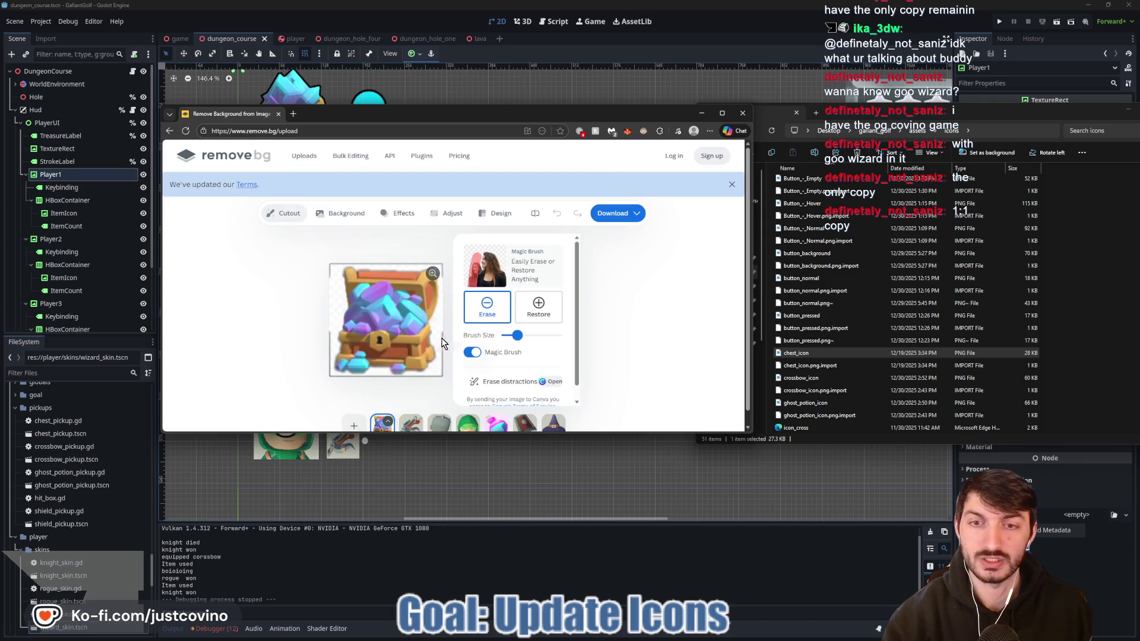
left_click_drag(517, 336, 486, 335)
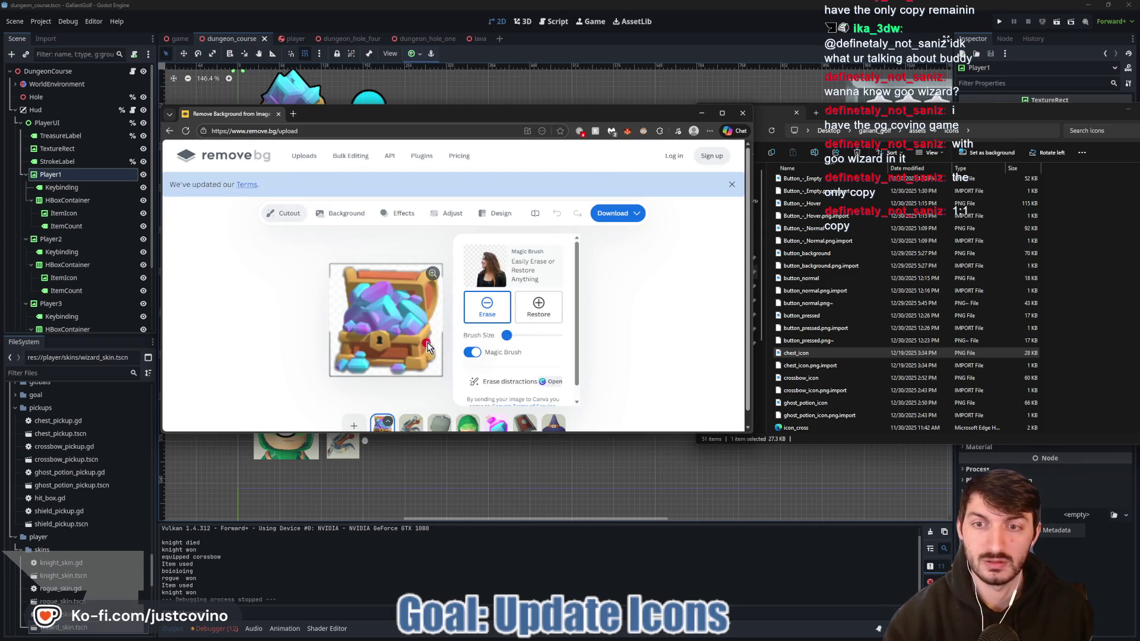
mouse_move(442, 366)
left_mouse_down()
mouse_move(424, 382)
mouse_move(394, 373)
left_mouse_up()
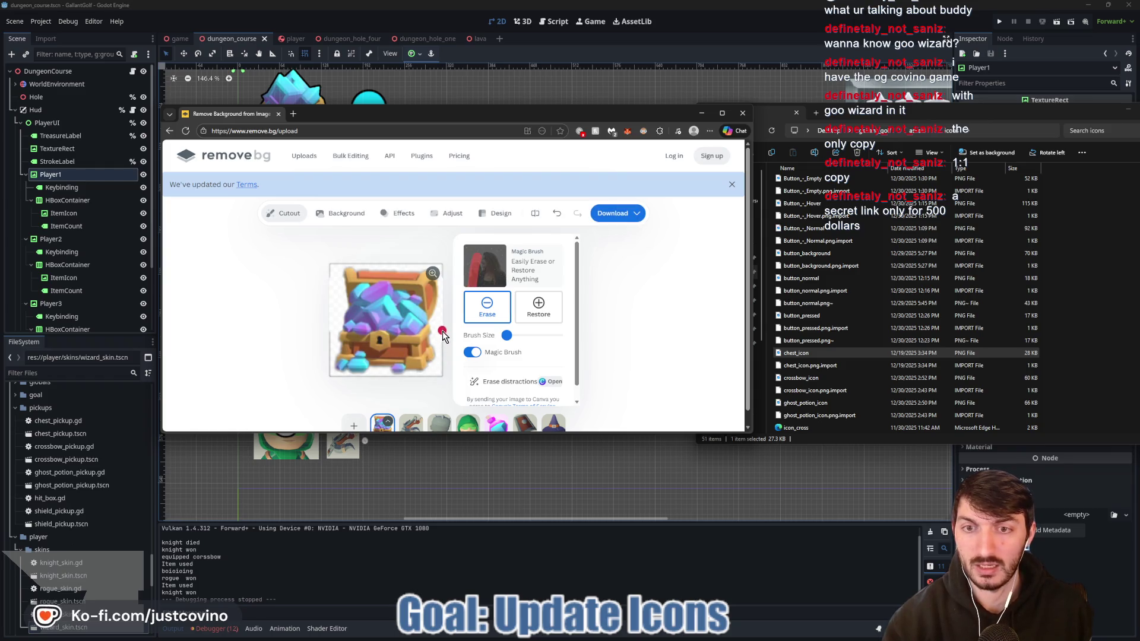
left_click_drag(444, 361, 445, 367)
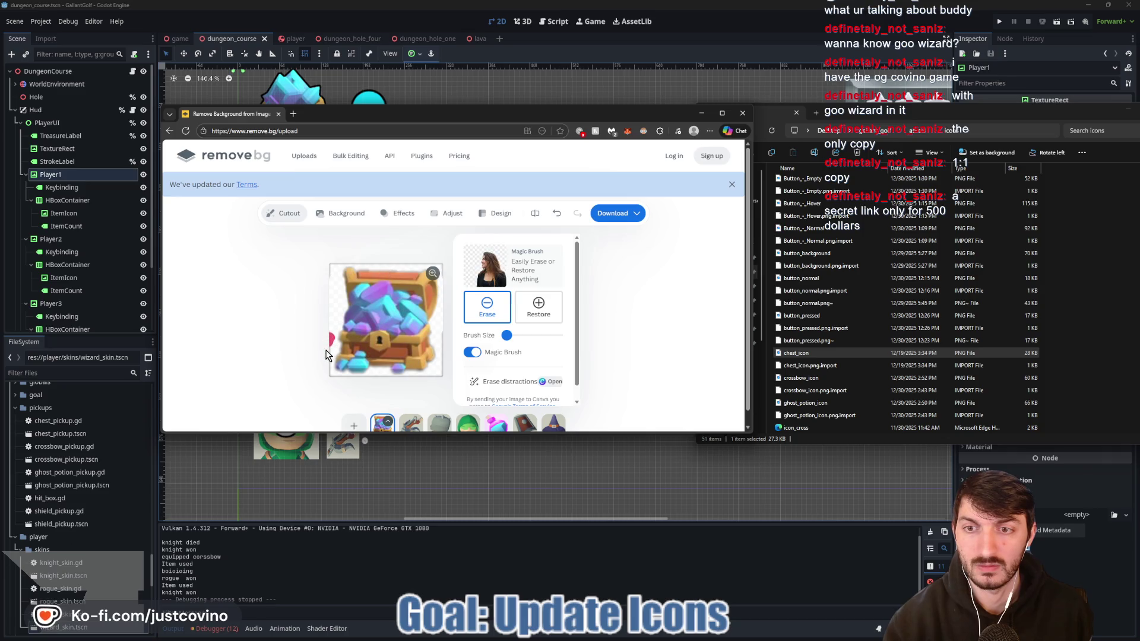
left_click_drag(323, 359, 317, 366)
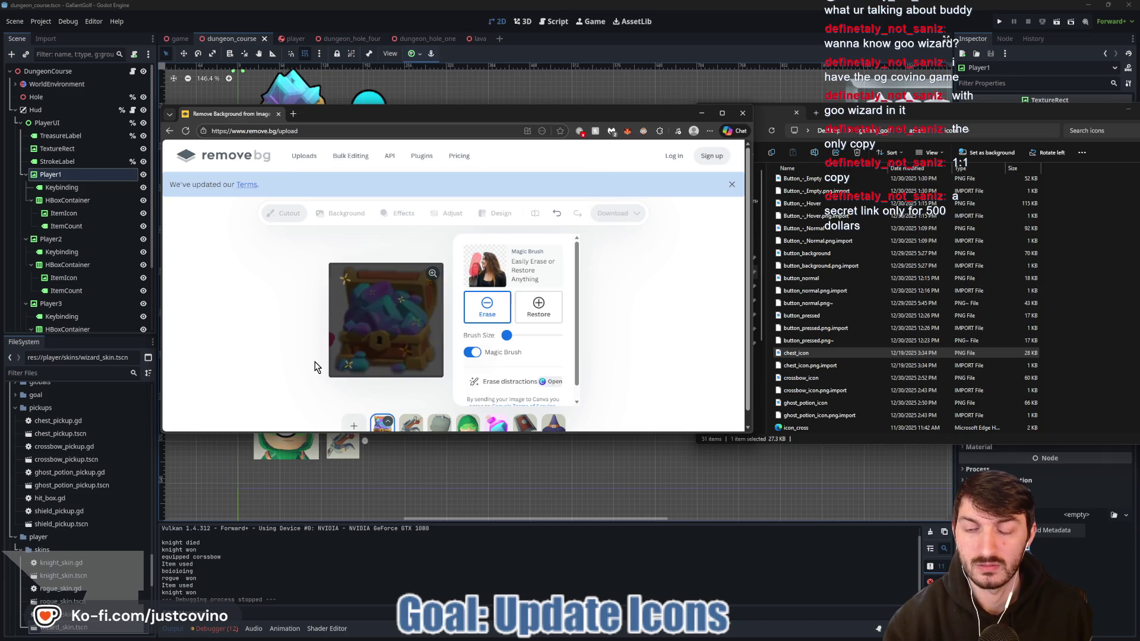
left_click(742, 113)
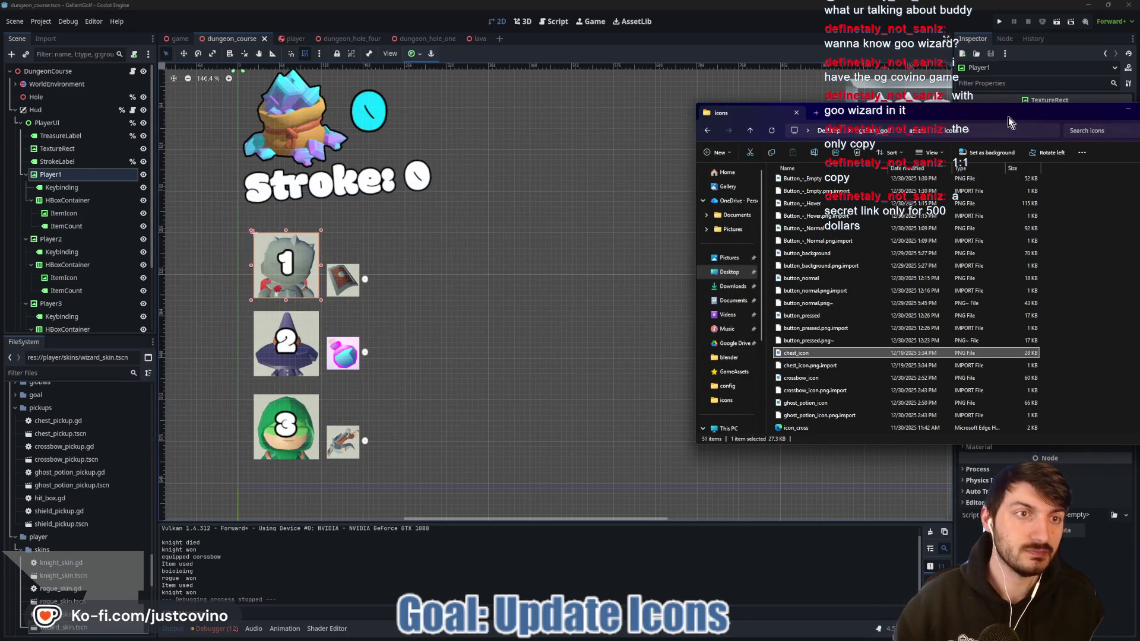
Return to Godot so the new icons reimport, then launch Krita (x64) from Windows search.
left_click_drag(1008, 116, 786, 155)
left_click(498, 566)
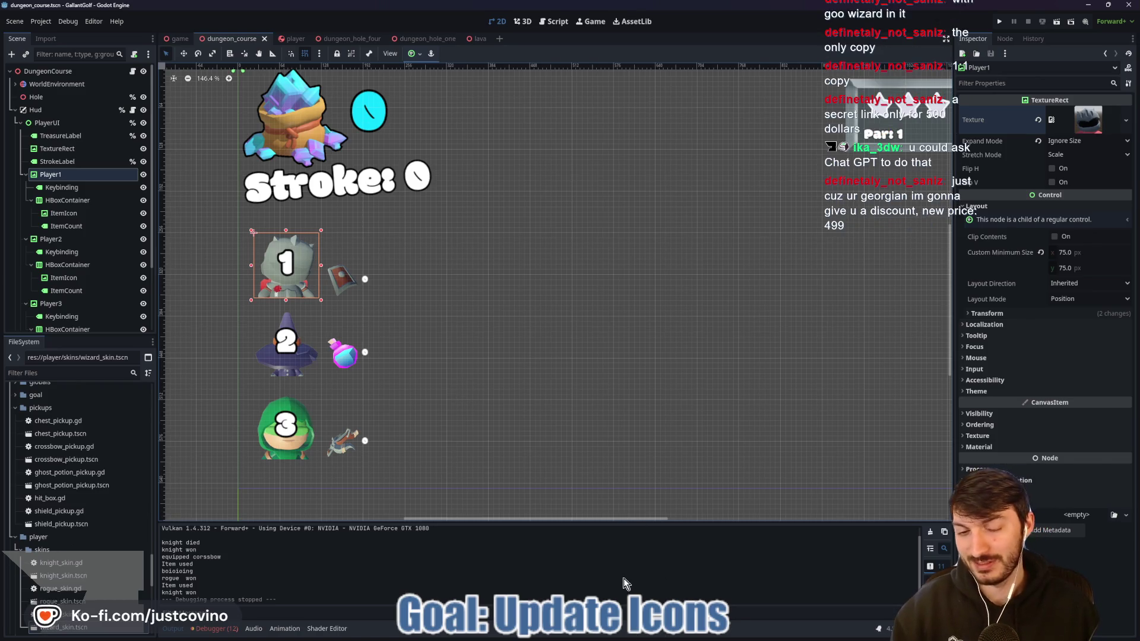
key("super")
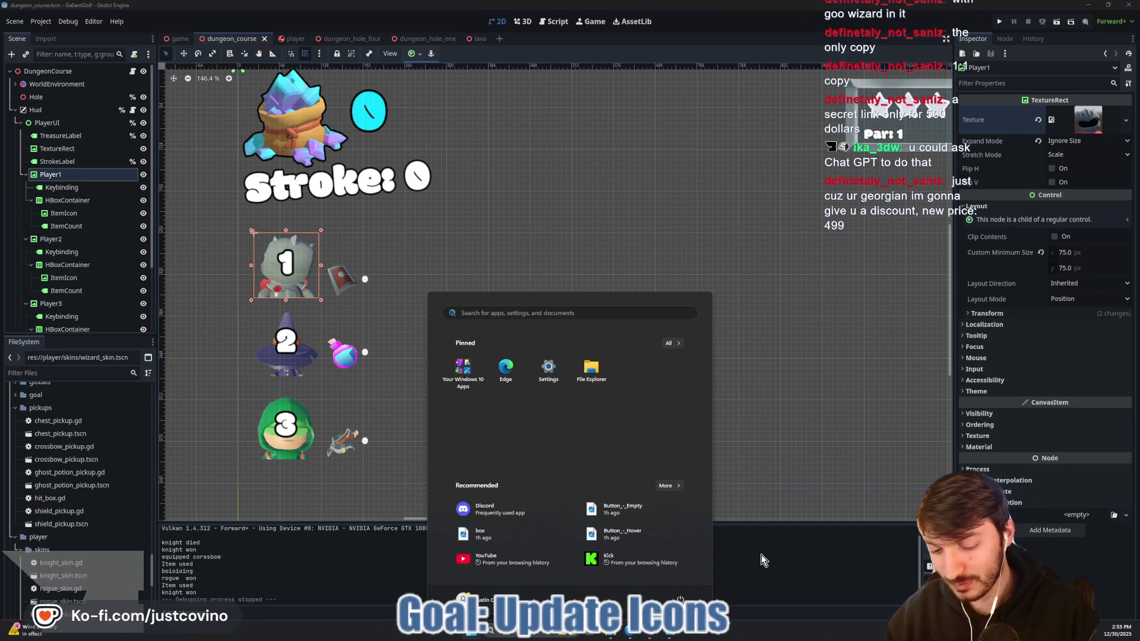
type("krita")
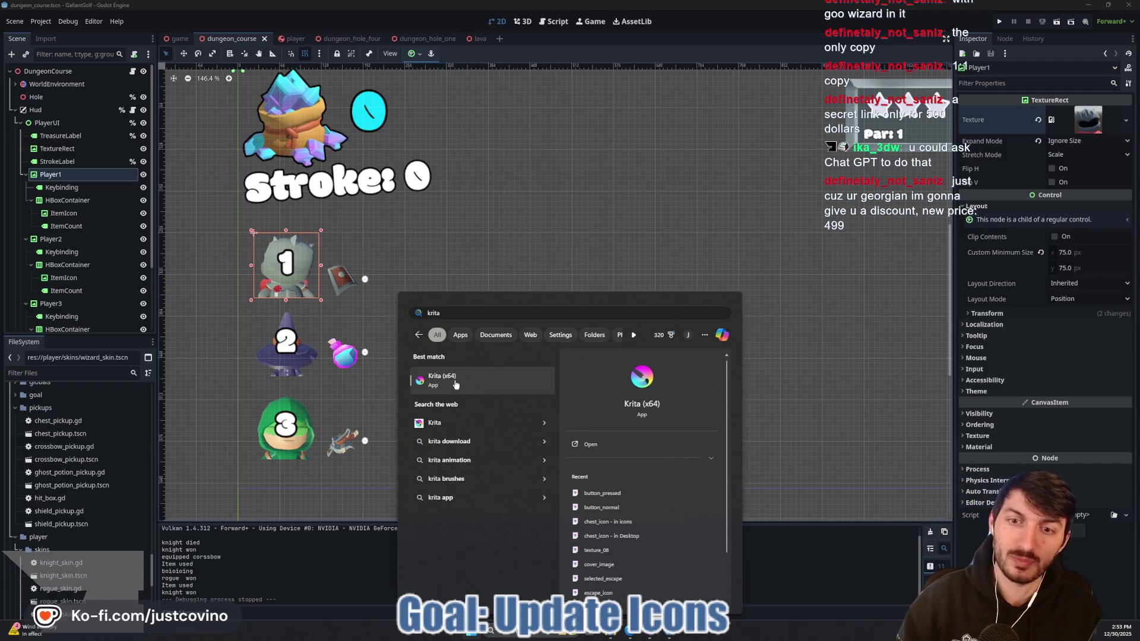
left_click(467, 386)
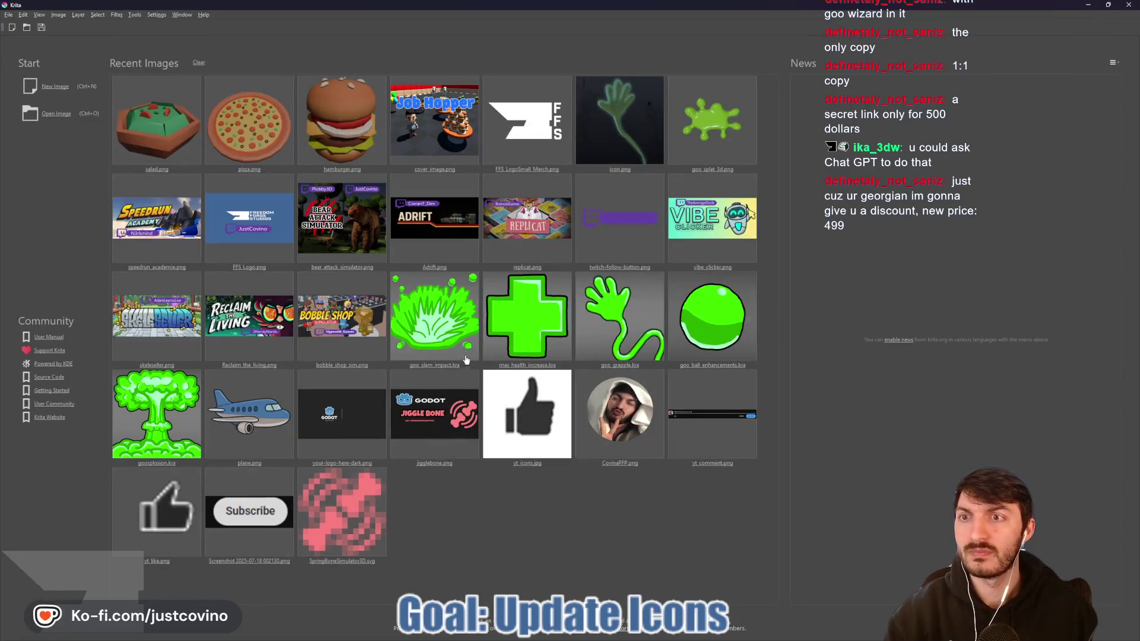
Open chest_icon.png from the gallant_golf project's assets/icons folder in Krita.
key("ctrl+o")
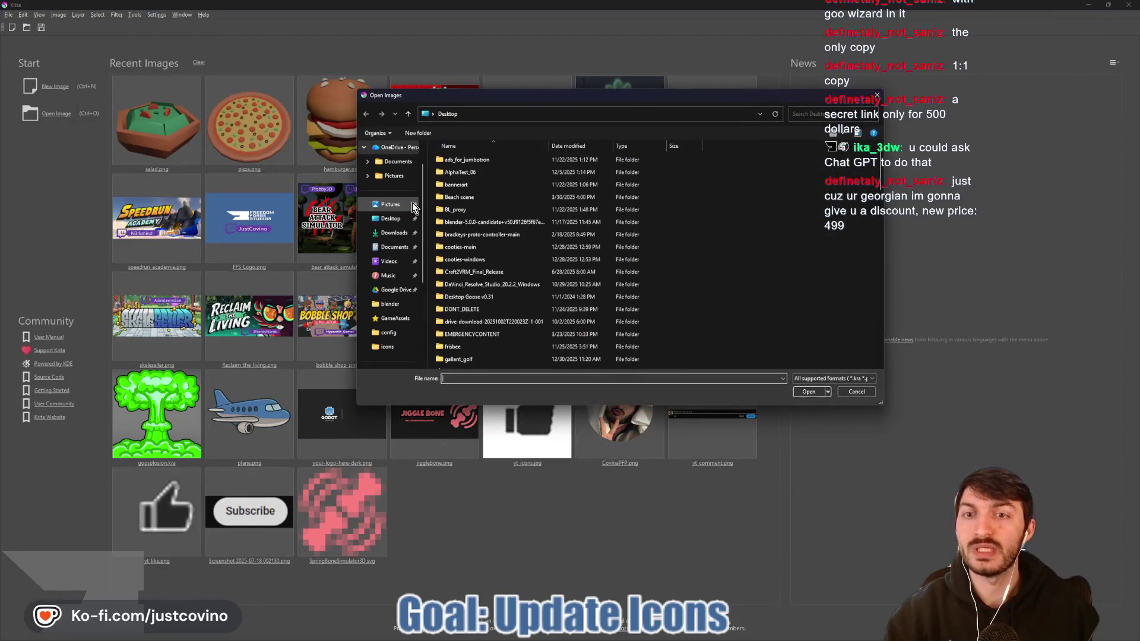
left_click(391, 218)
scroll(475, 294, "down", 2)
double_click(477, 288)
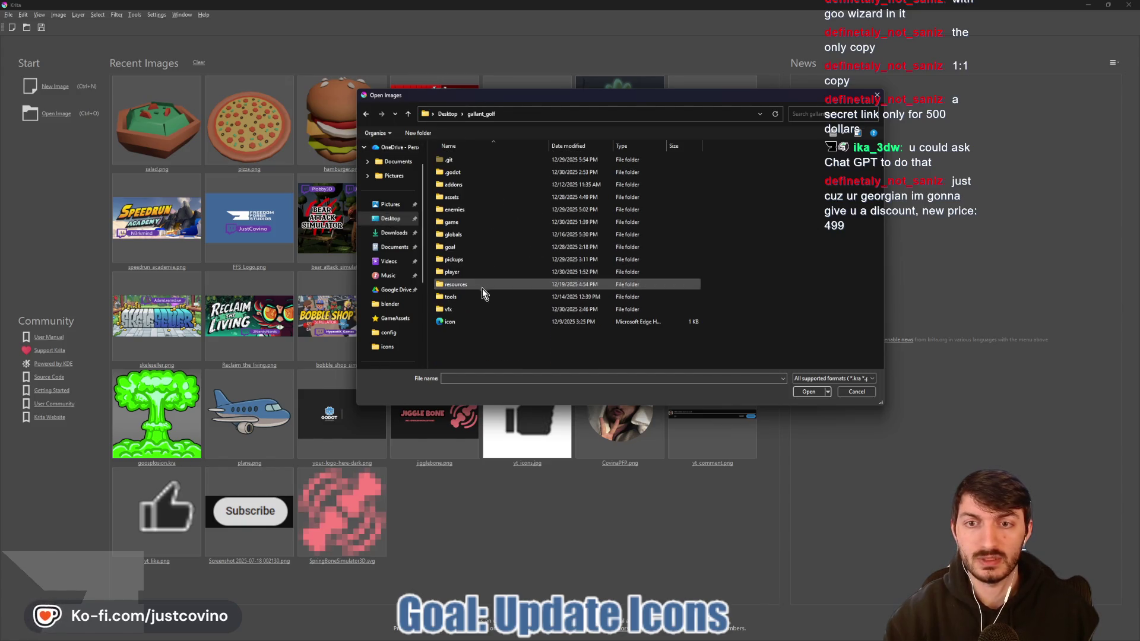
double_click(459, 198)
double_click(459, 197)
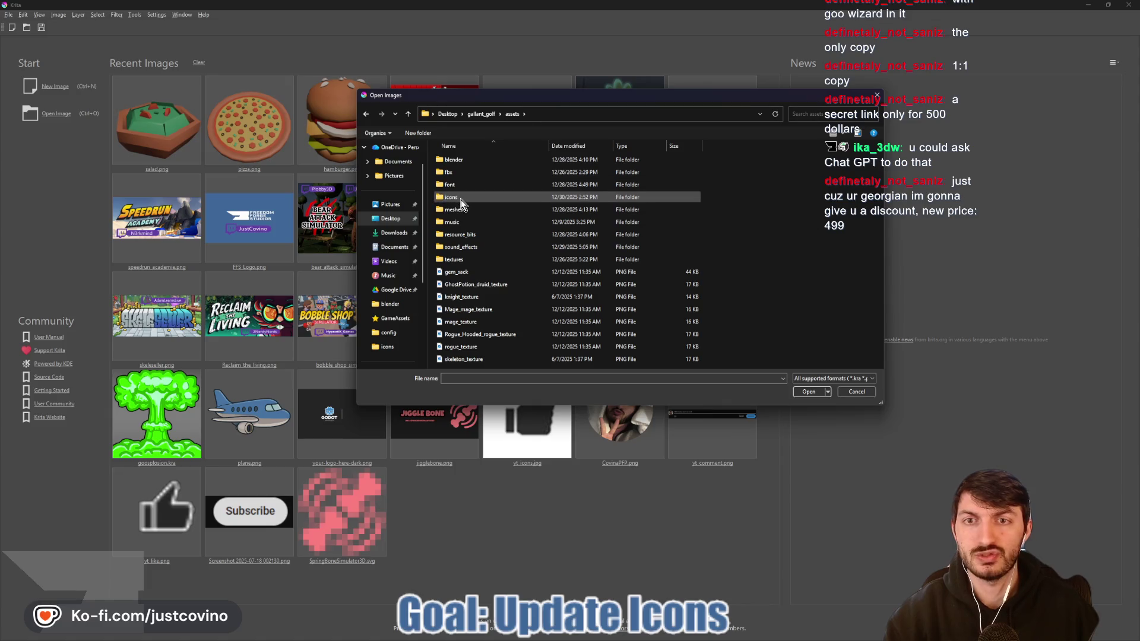
left_click(557, 226)
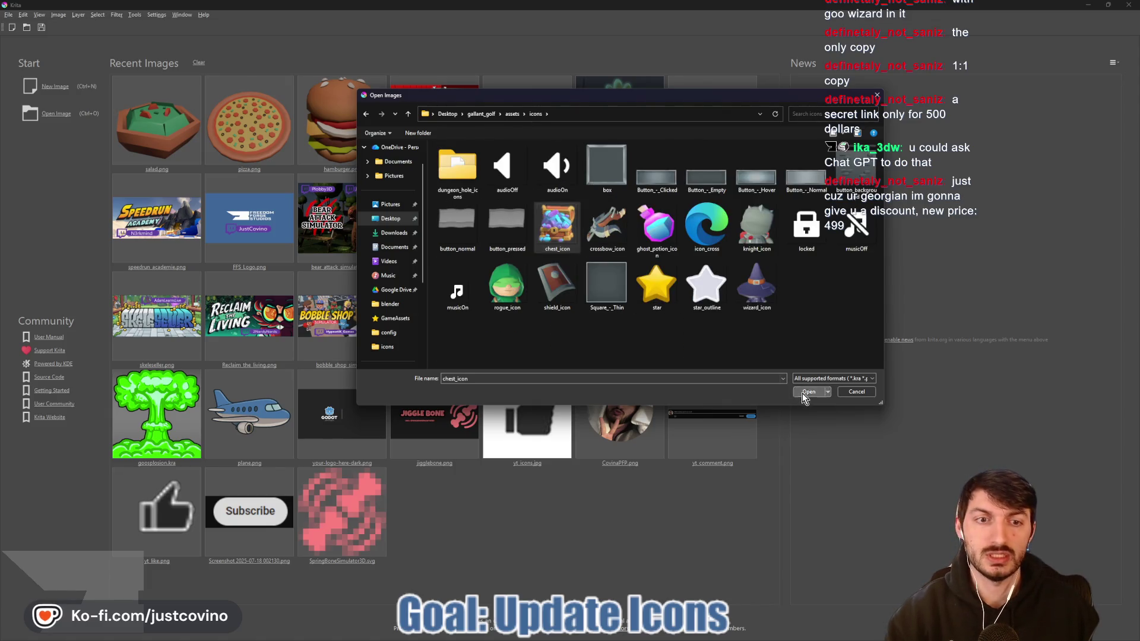
left_click(805, 393)
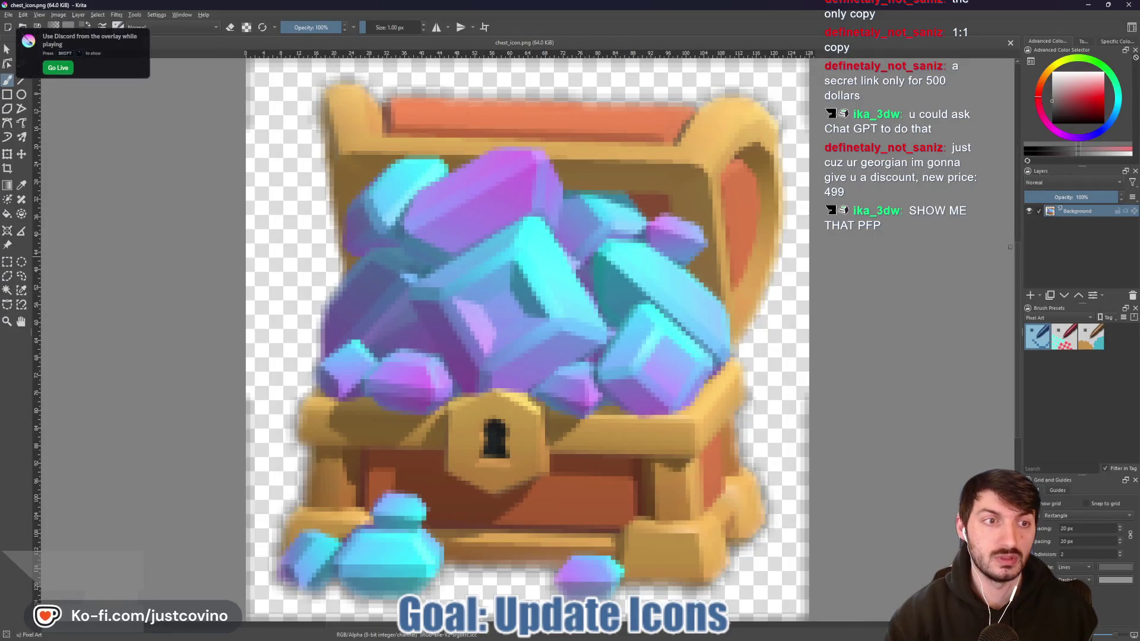
Erase leftover pixels along the image's top and right edges with a 5 px eraser.
scroll(735, 276, "down", 3)
scroll(849, 254, "up", 2)
scroll(858, 297, "down", 2)
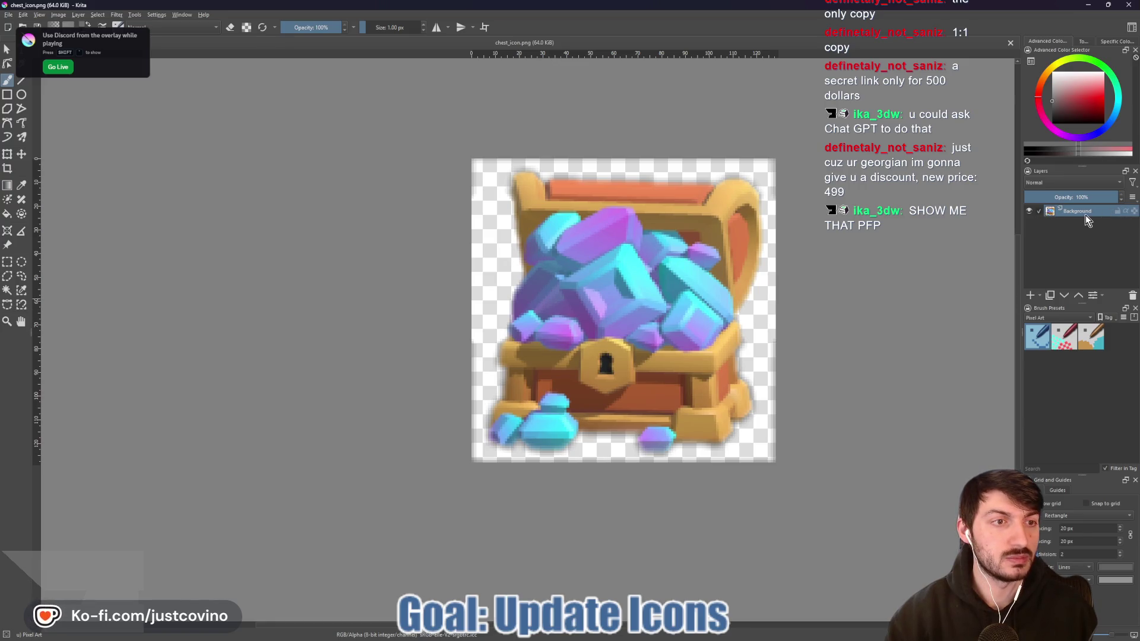
key("e")
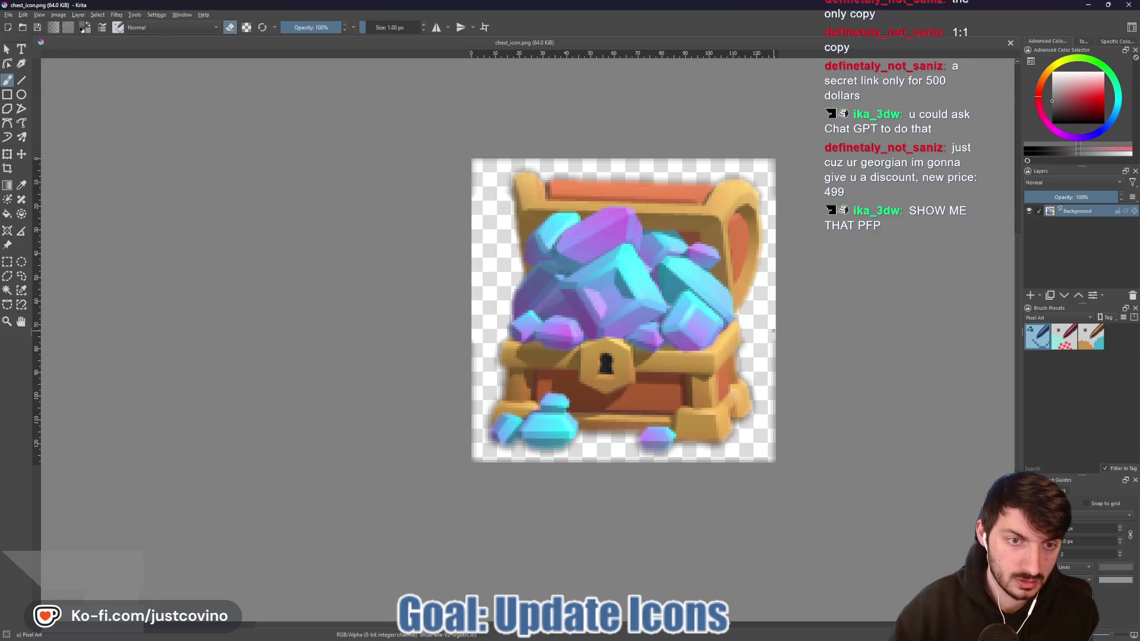
key("bracketright")
key("bracketright")
key("bracketright")
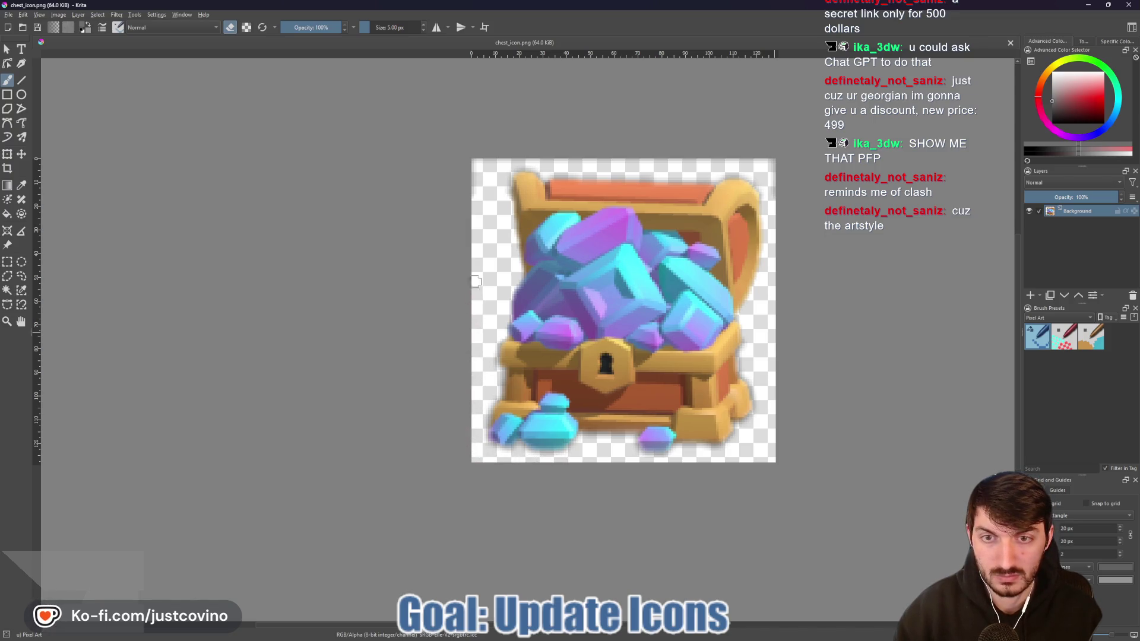
left_click_drag(491, 160, 760, 162)
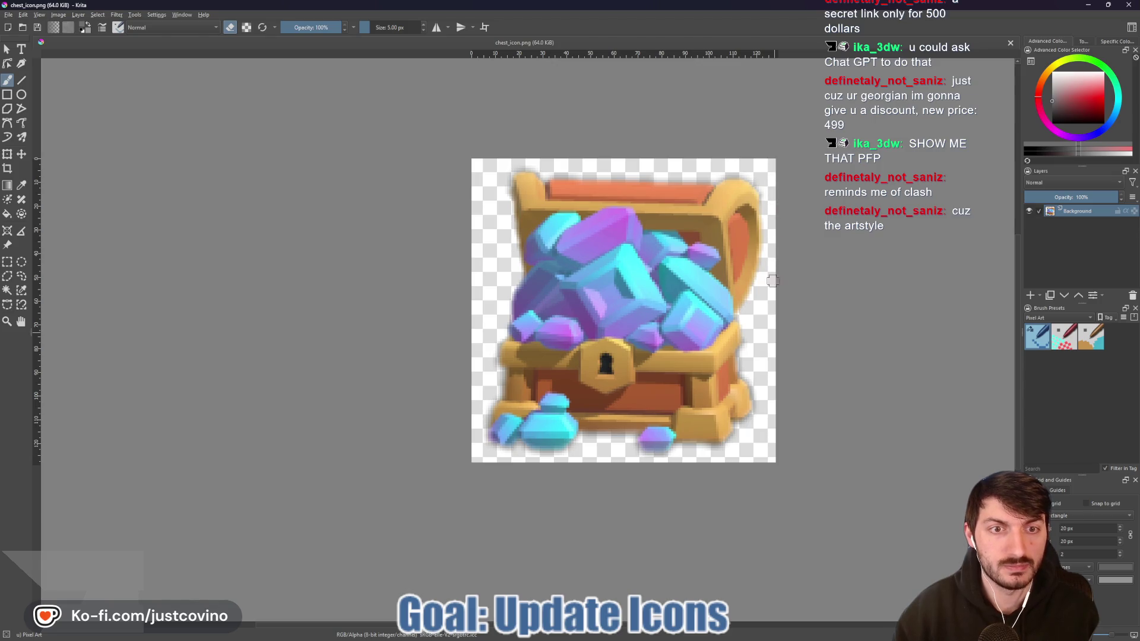
left_click_drag(777, 375, 788, 434)
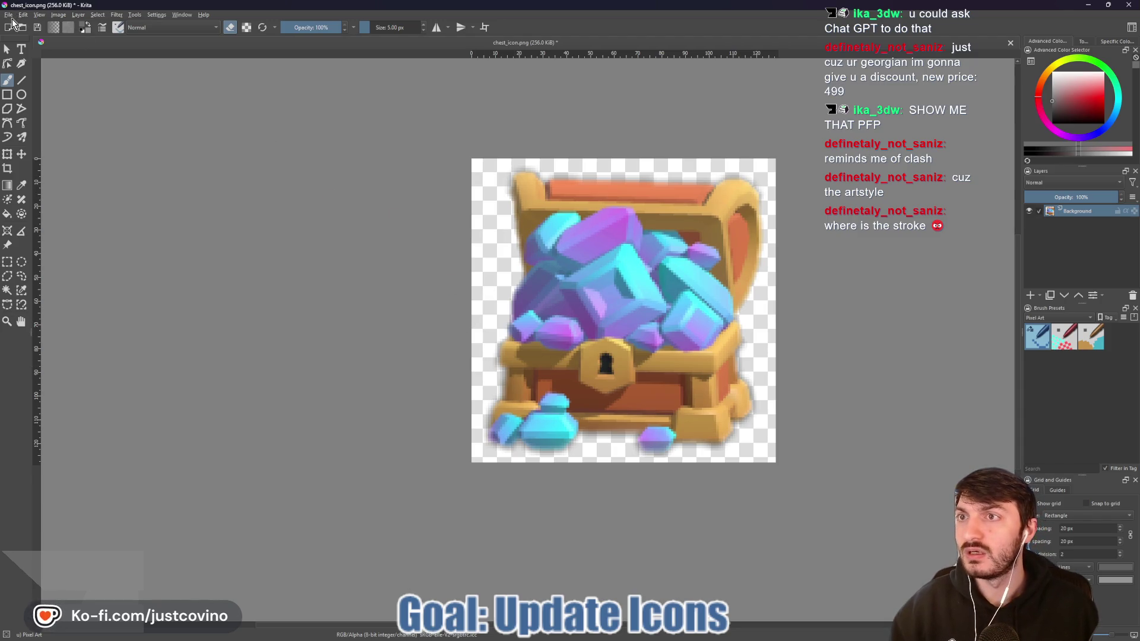
Export the cleaned image over chest_icon.png in the icons folder, then close Krita.
left_click(8, 15)
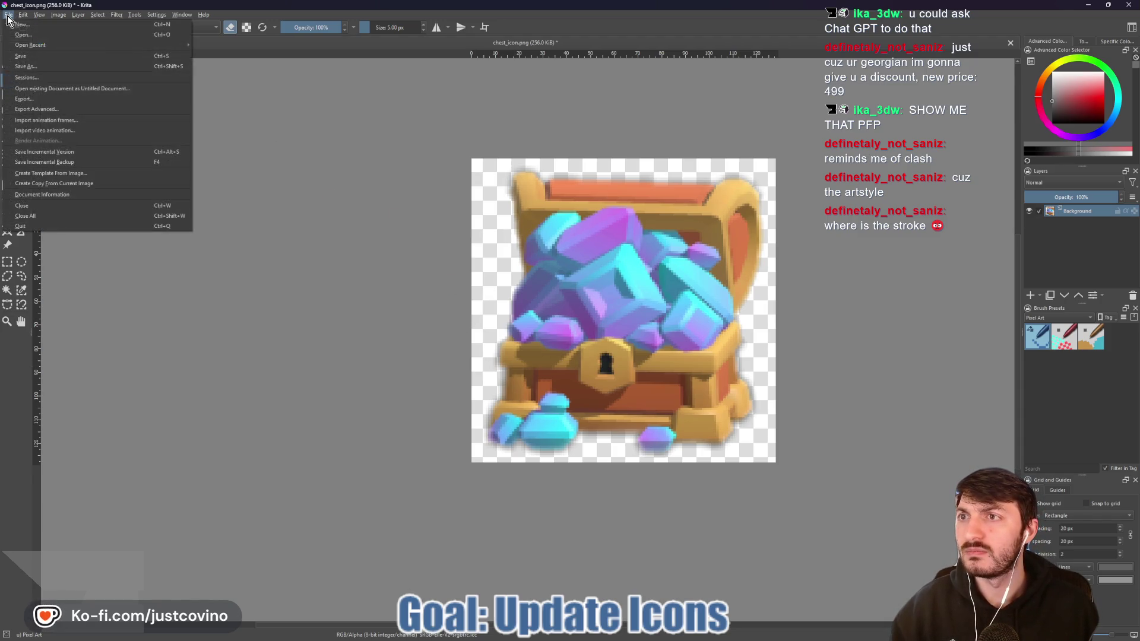
left_click(41, 117)
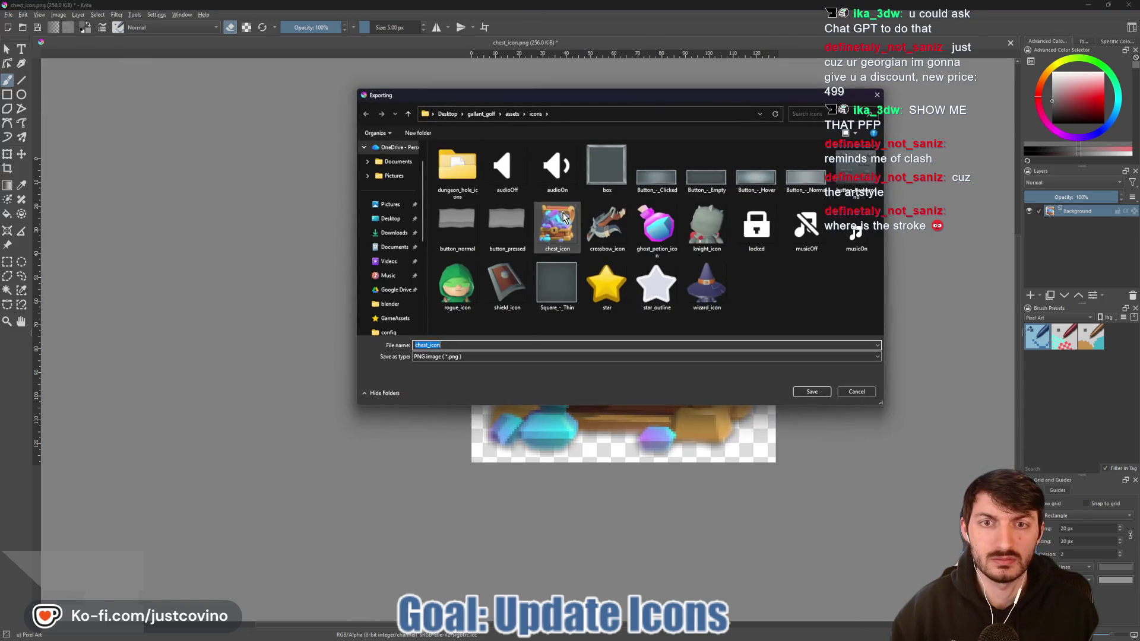
left_click(809, 393)
left_click(591, 325)
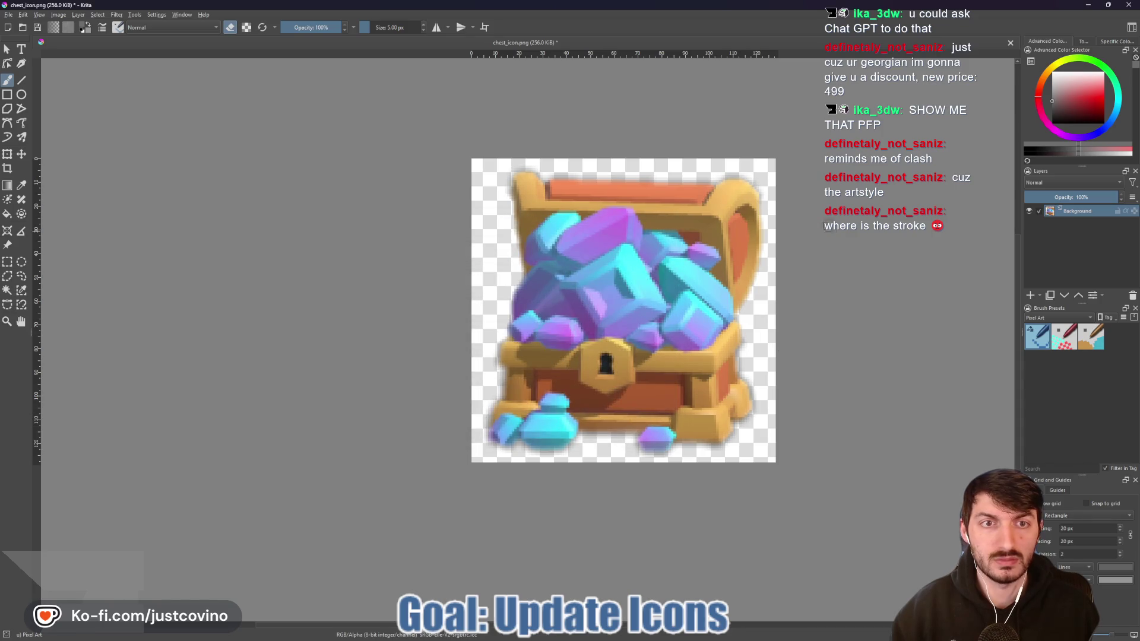
left_click(1128, 5)
left_click(683, 337)
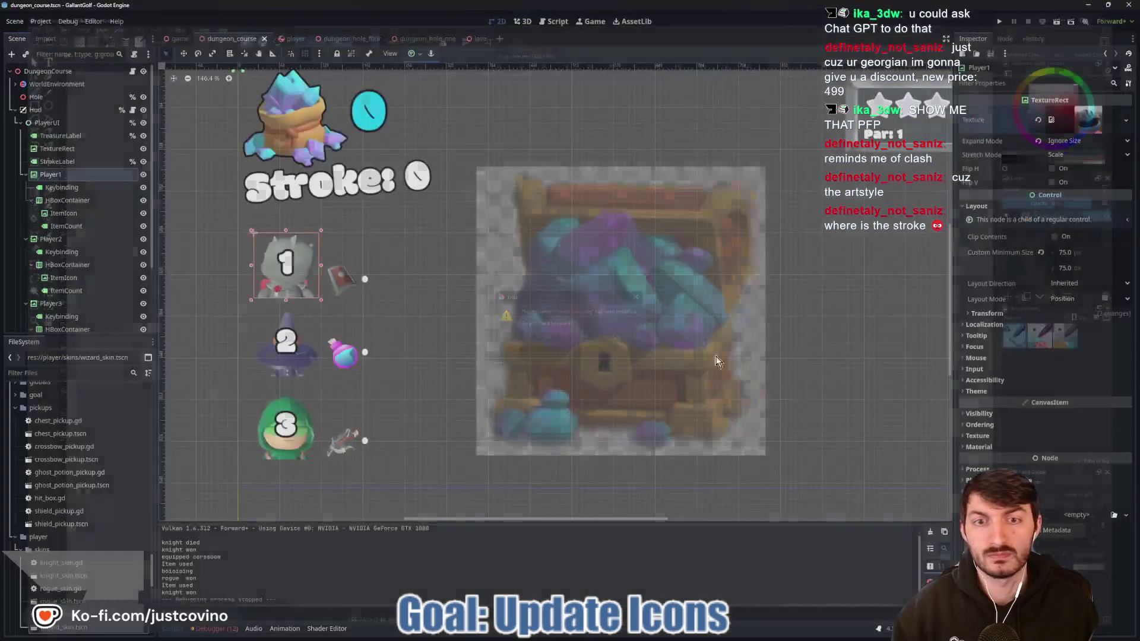
Pan across the HUD canvas and open hud.gd from the Hud node's script icon.
mouse_move(686, 286)
left_mouse_down()
mouse_move(597, 343)
mouse_move(669, 296)
left_mouse_up()
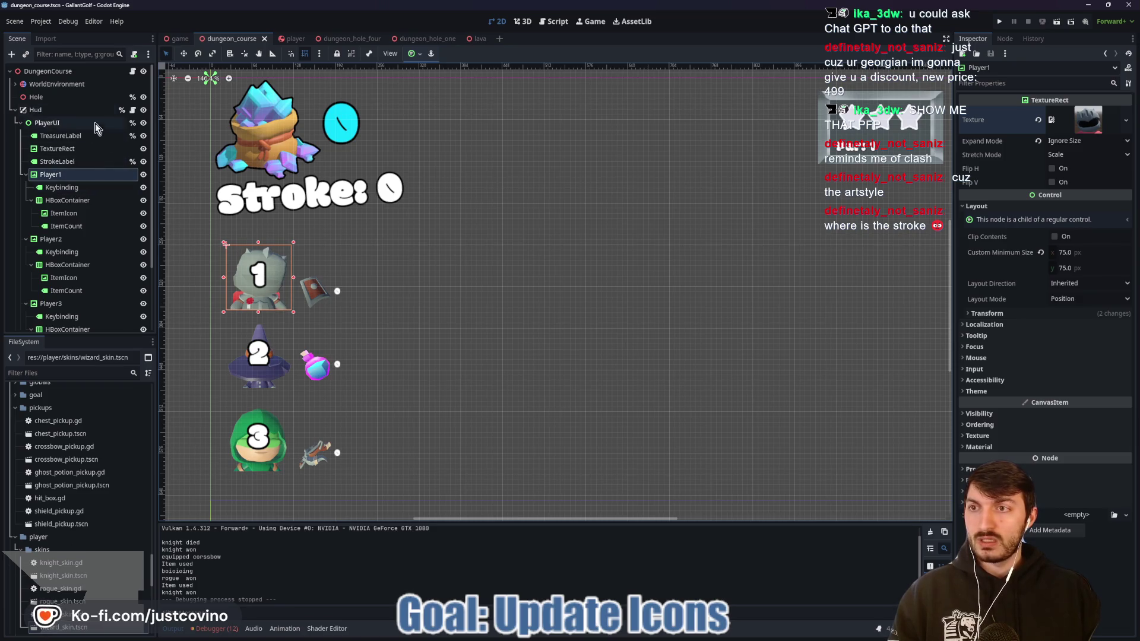
left_click(133, 110)
scroll(493, 326, "down", 2)
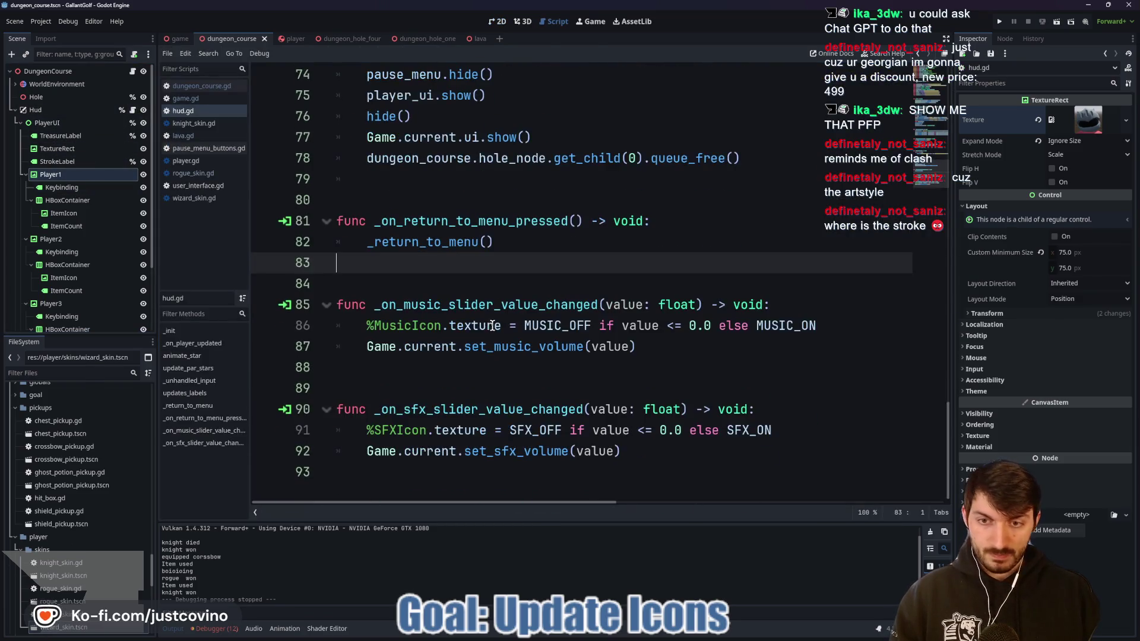
Inspect the PlayerUI node path in hud.gd's updates_labels function, then return to the 2D view.
scroll(558, 359, "up", 5)
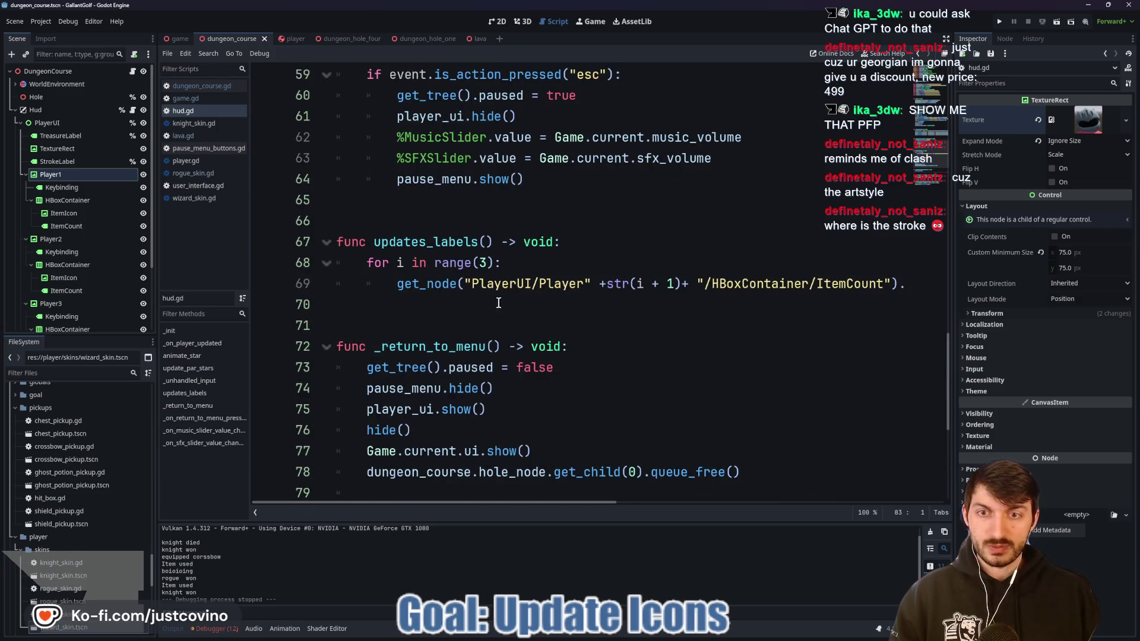
double_click(500, 283)
left_click(397, 243)
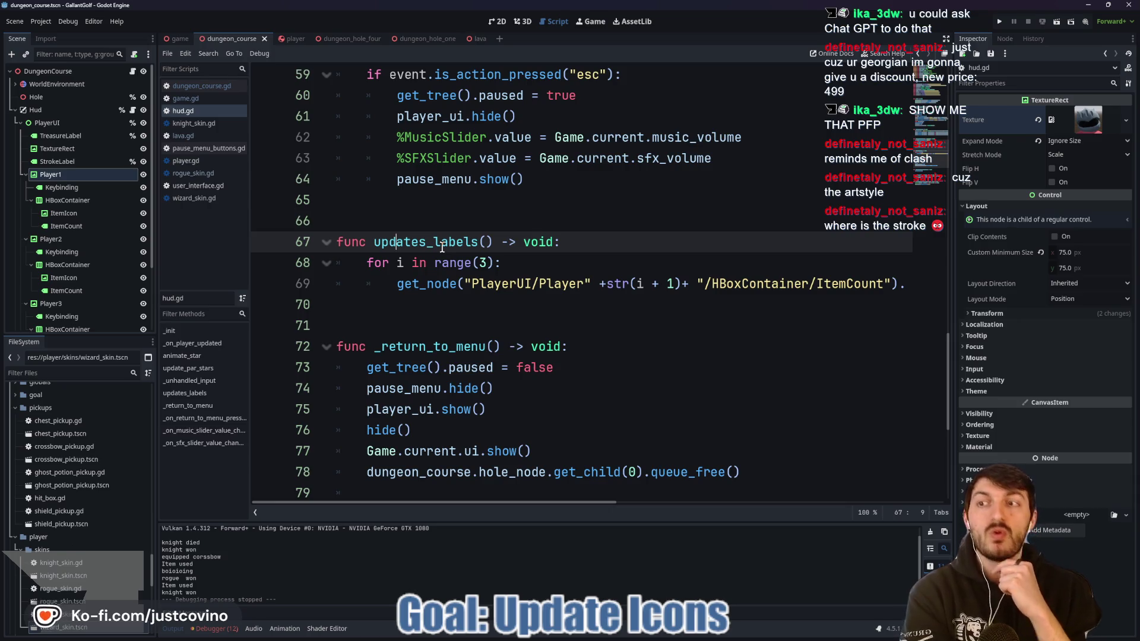
left_click(505, 23)
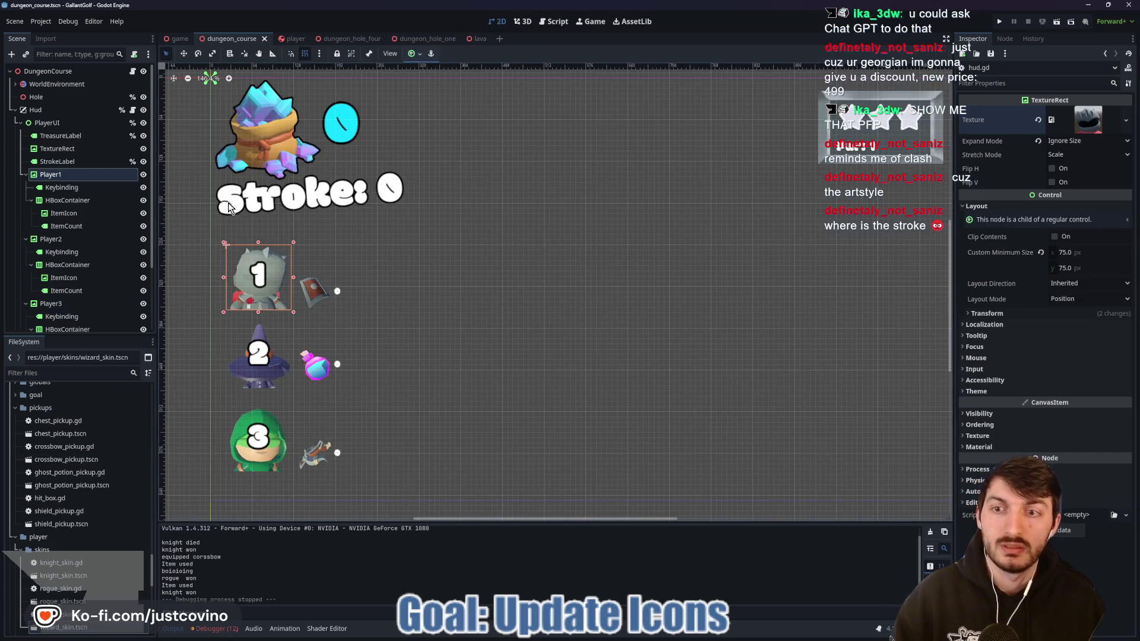
Add a TextureRect under PlayerUI with box.png as its texture and Expand Mode Ignore Size.
left_click(41, 124)
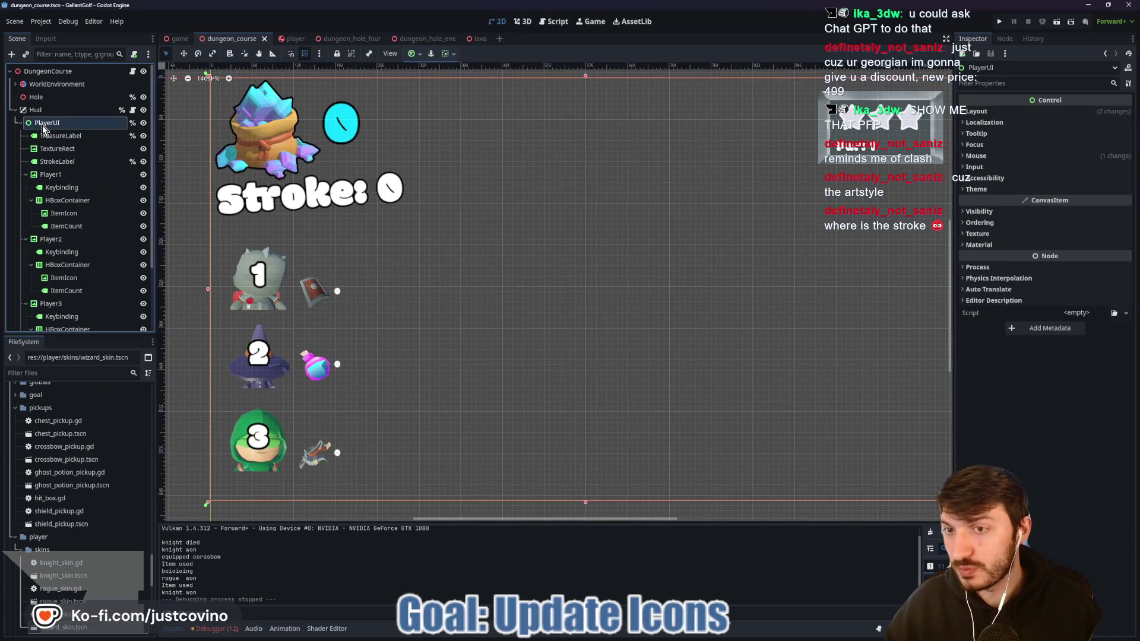
key("ctrl+a")
type("texture")
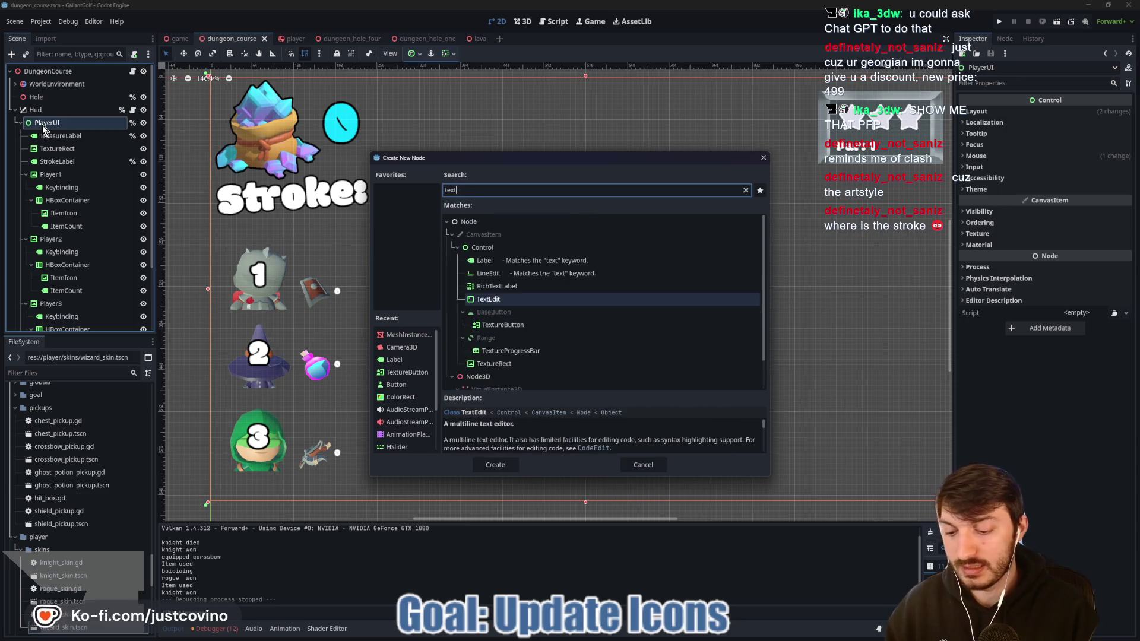
key("Return")
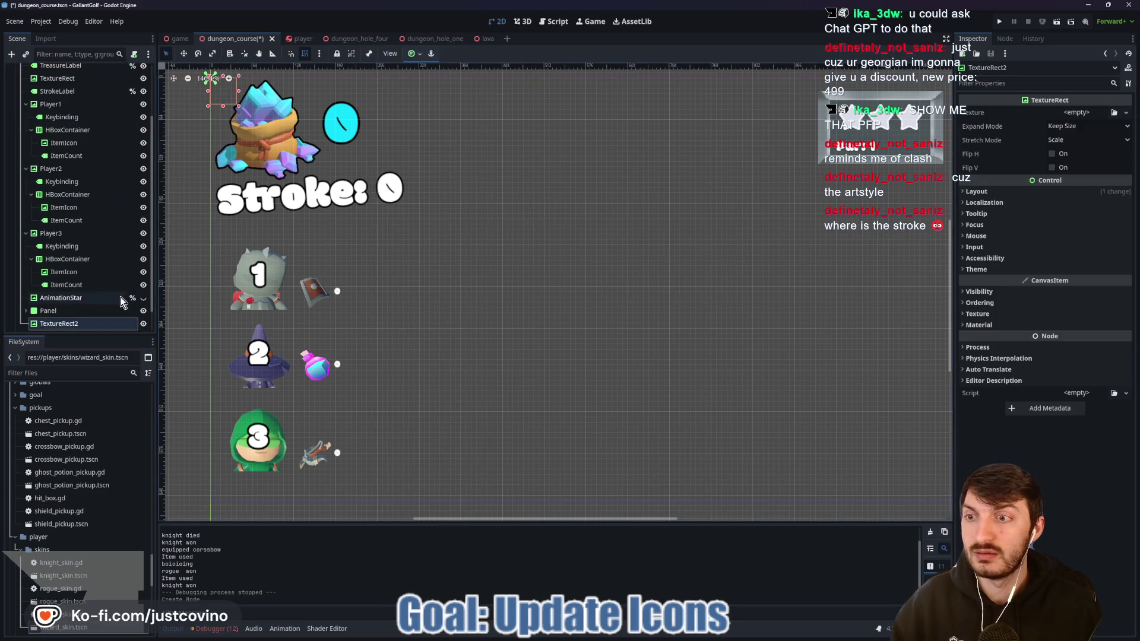
left_click(1077, 112)
left_click(1069, 369)
double_click(432, 221)
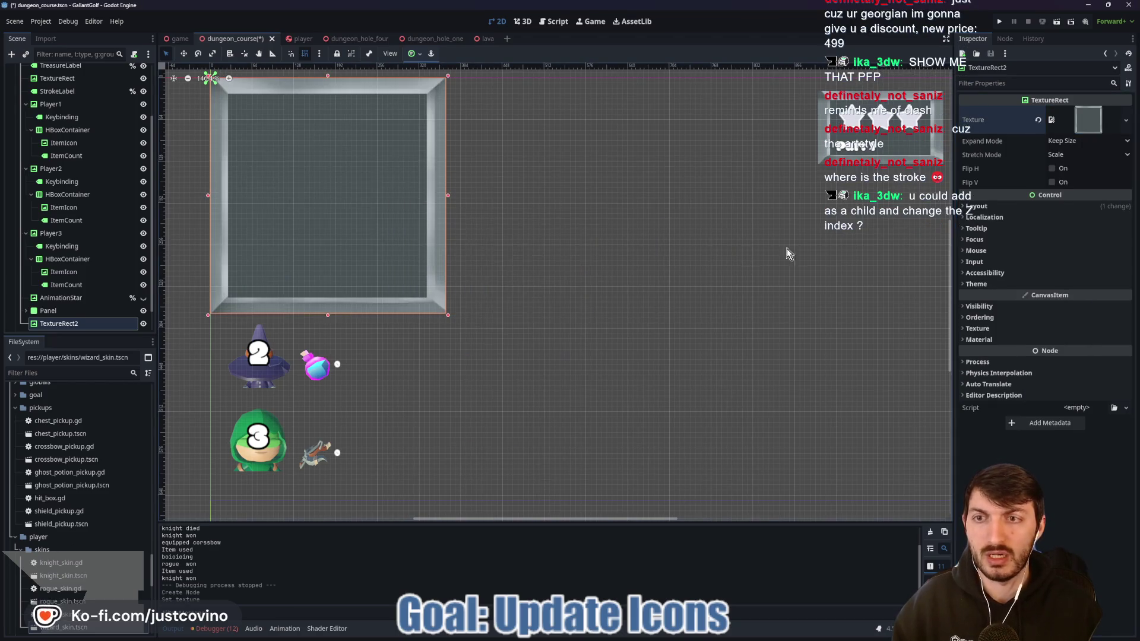
left_click(1088, 143)
left_click(1082, 169)
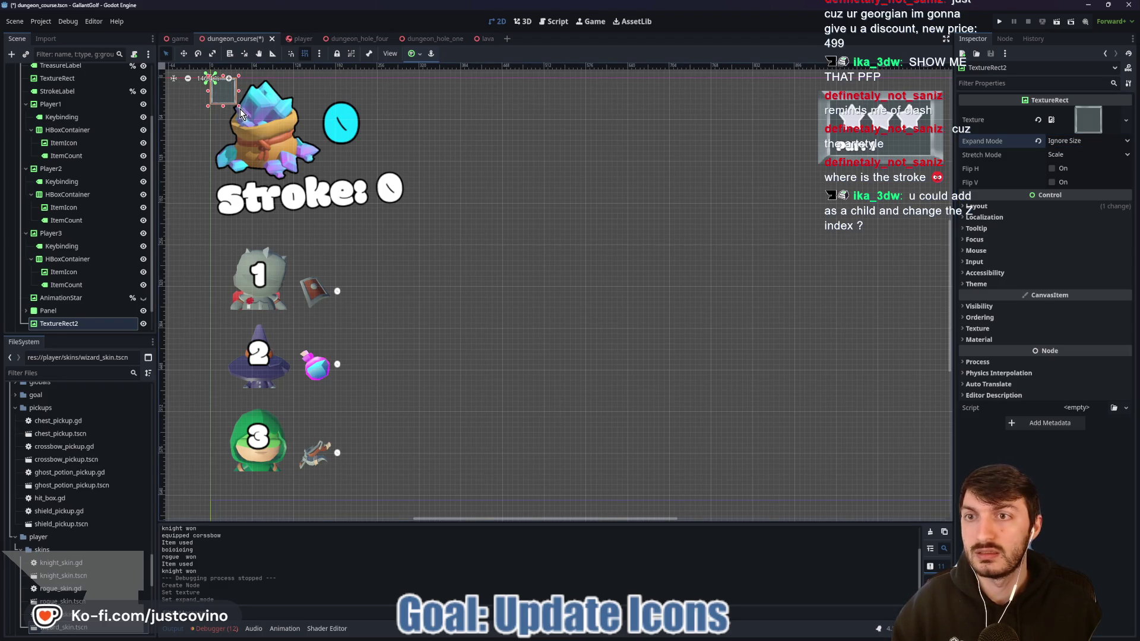
Size the frame to the portrait, move it to player 1's slot, and set Z Index -1.
mouse_move(238, 106)
left_mouse_down()
mouse_move(285, 148)
mouse_move(254, 226)
mouse_move(263, 284)
left_mouse_up()
key("w")
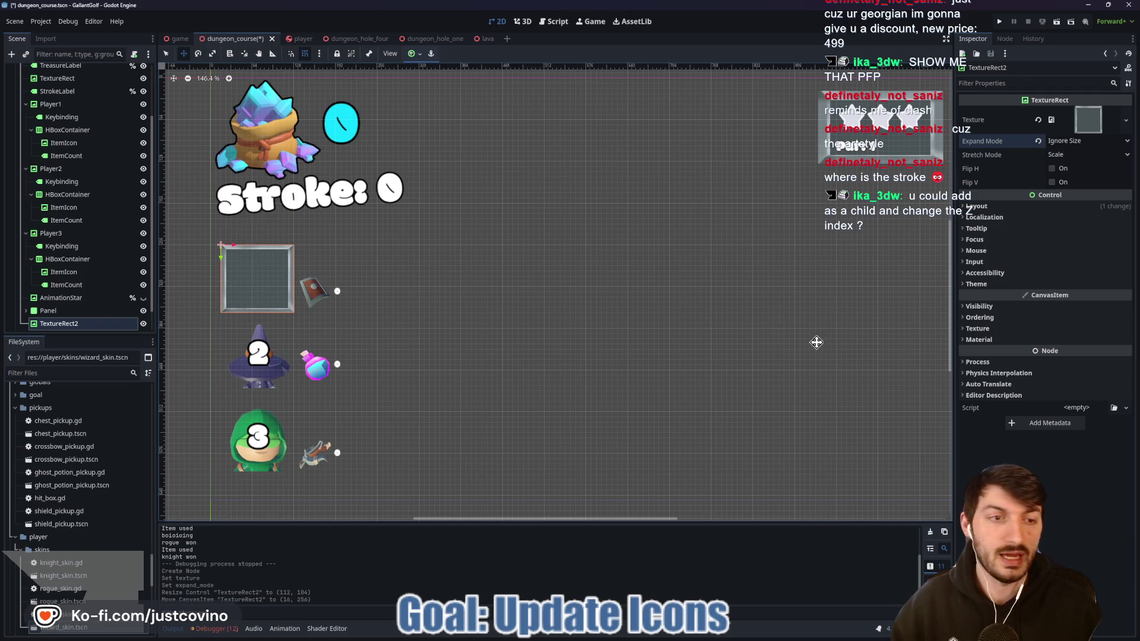
left_click(980, 307)
left_click(986, 307)
left_click(1010, 318)
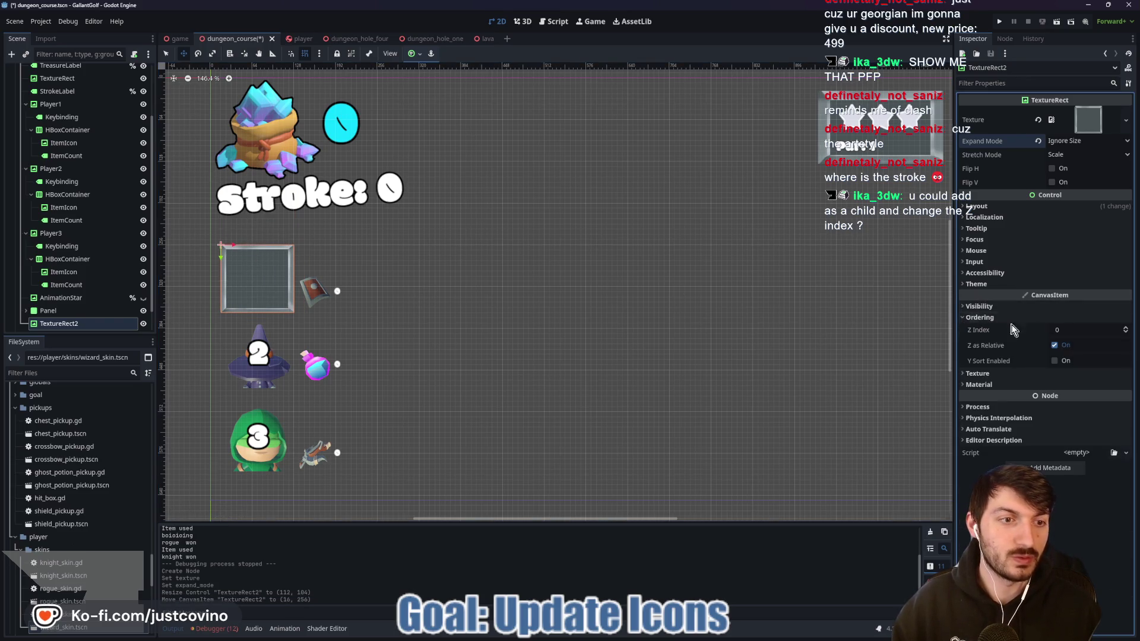
left_click(1126, 332)
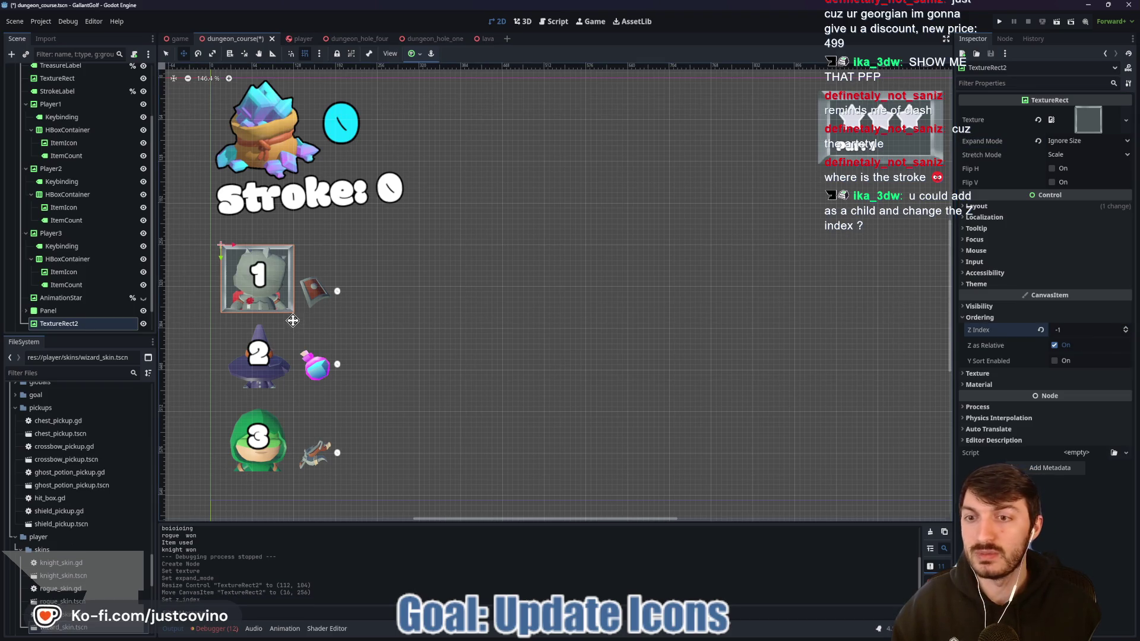
Refine the frame's height and position over the portrait with grid snapping turned off.
key("q")
mouse_move(297, 318)
left_mouse_down()
mouse_move(264, 287)
mouse_move(256, 297)
left_mouse_up()
key("w")
left_click(306, 55)
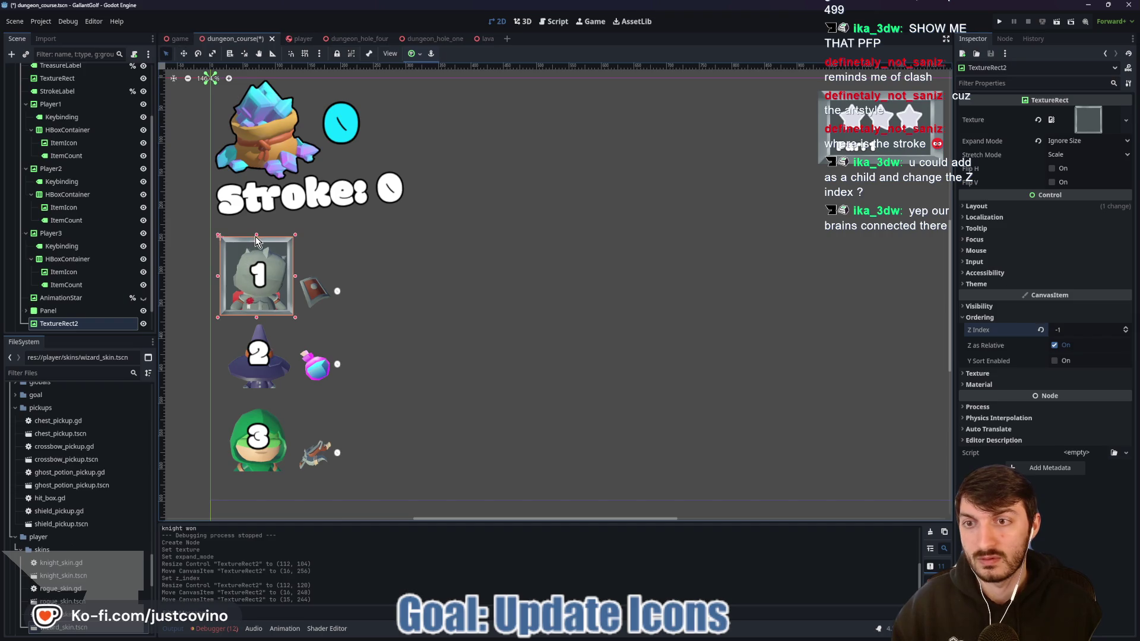
left_click_drag(256, 239, 256, 242)
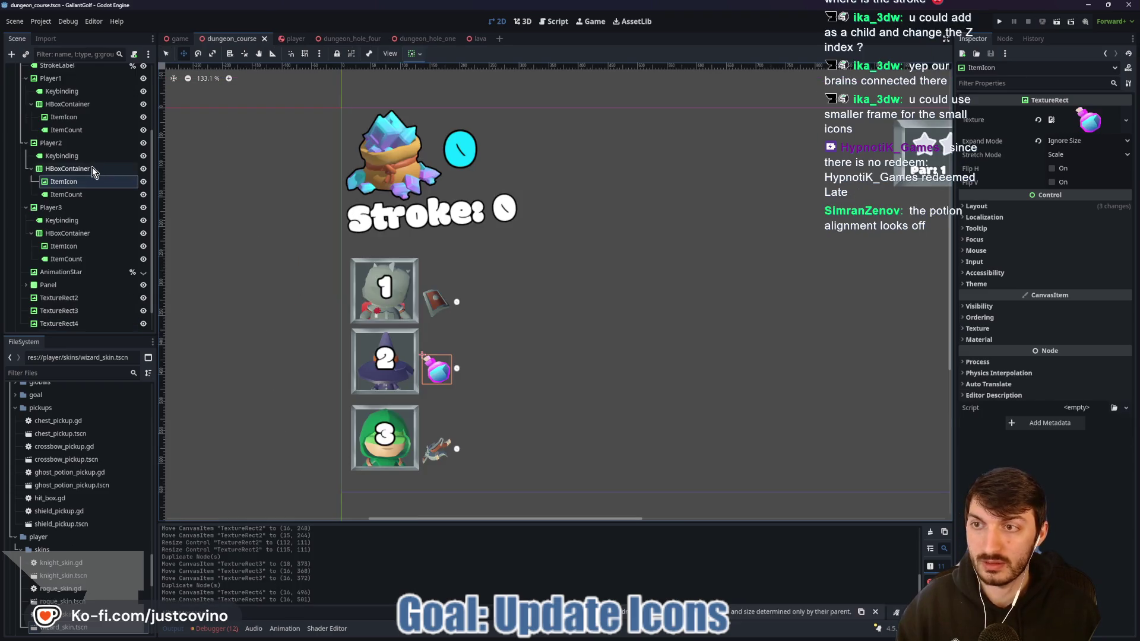
left_click(88, 169)
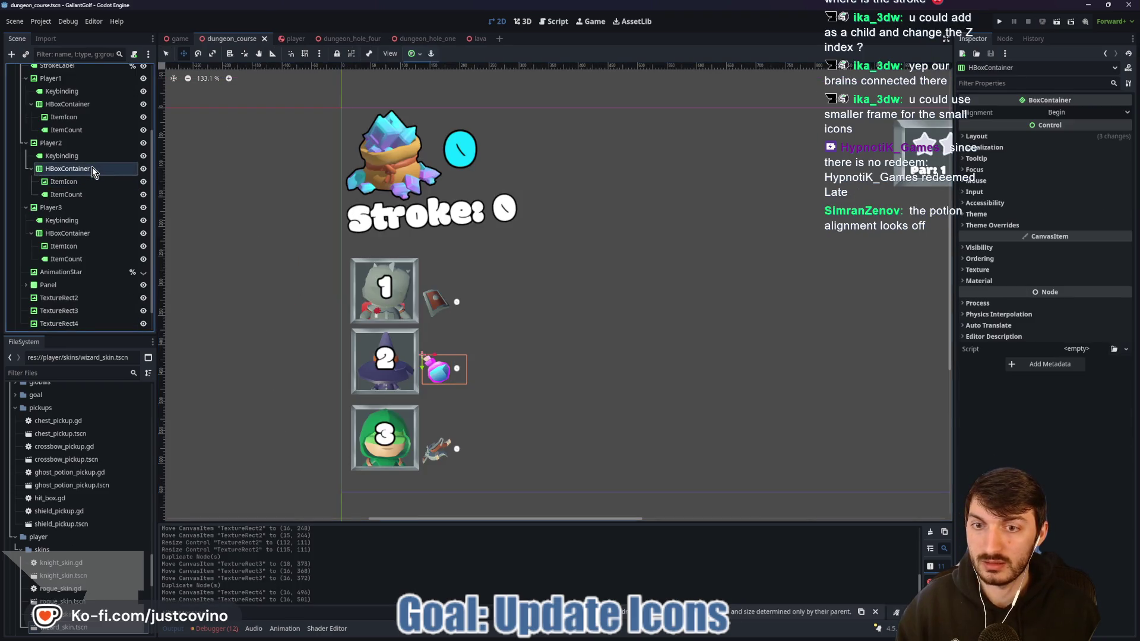
Shift Player 1's item icon and count row right of its frame, then re-enable grid snapping.
left_click(60, 144)
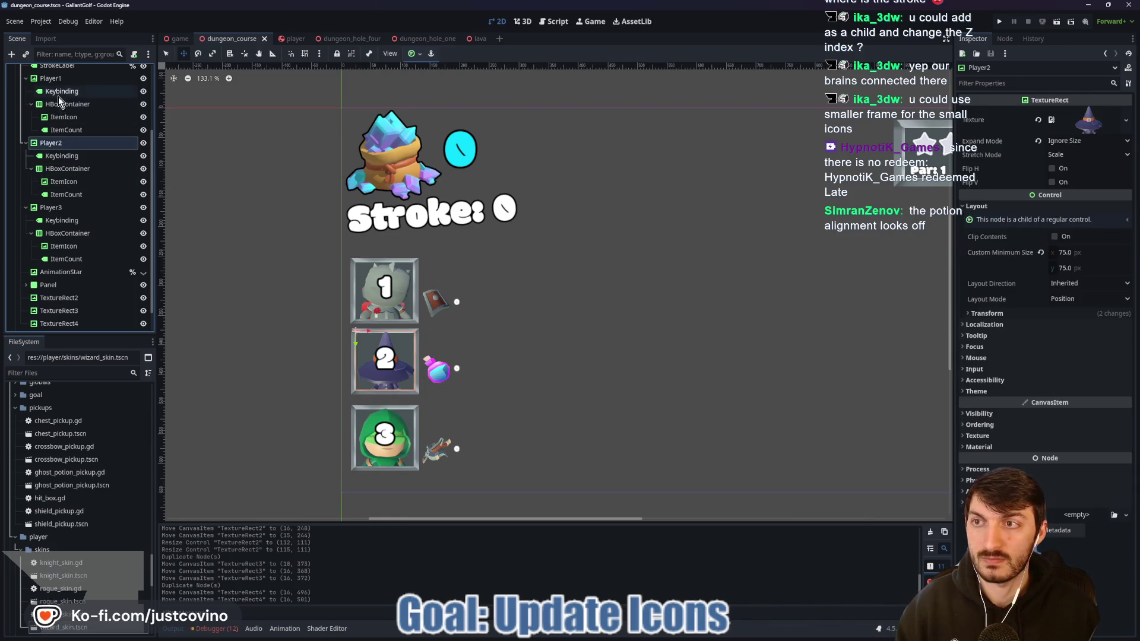
left_click(64, 106)
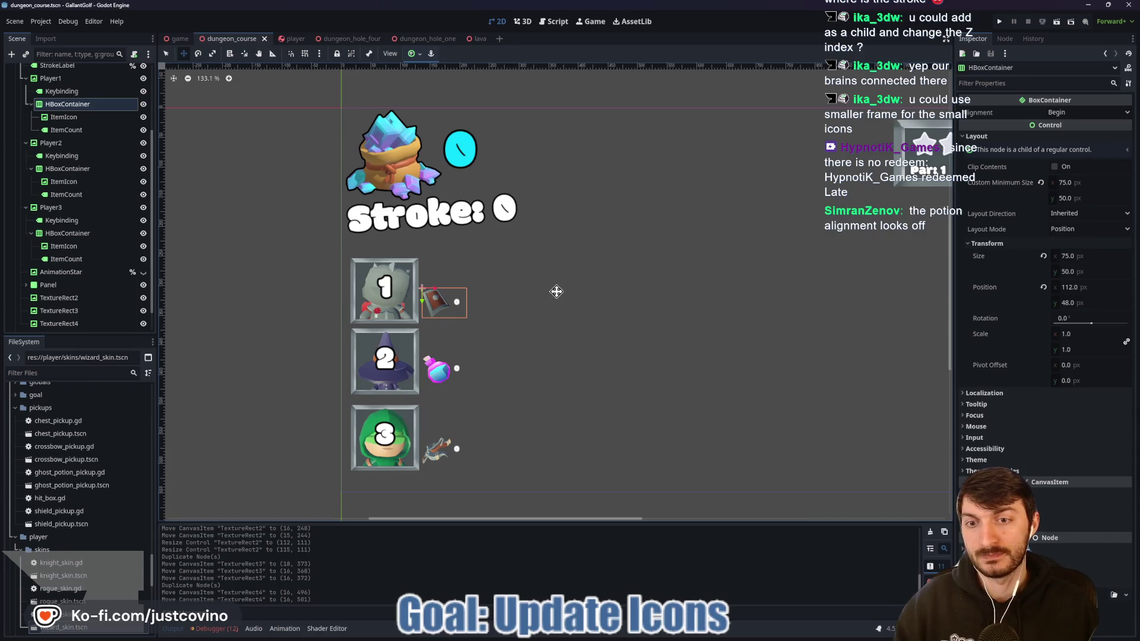
scroll(483, 354, "up", 3)
scroll(497, 386, "down", 3)
scroll(511, 354, "up", 1)
scroll(509, 346, "up", 1)
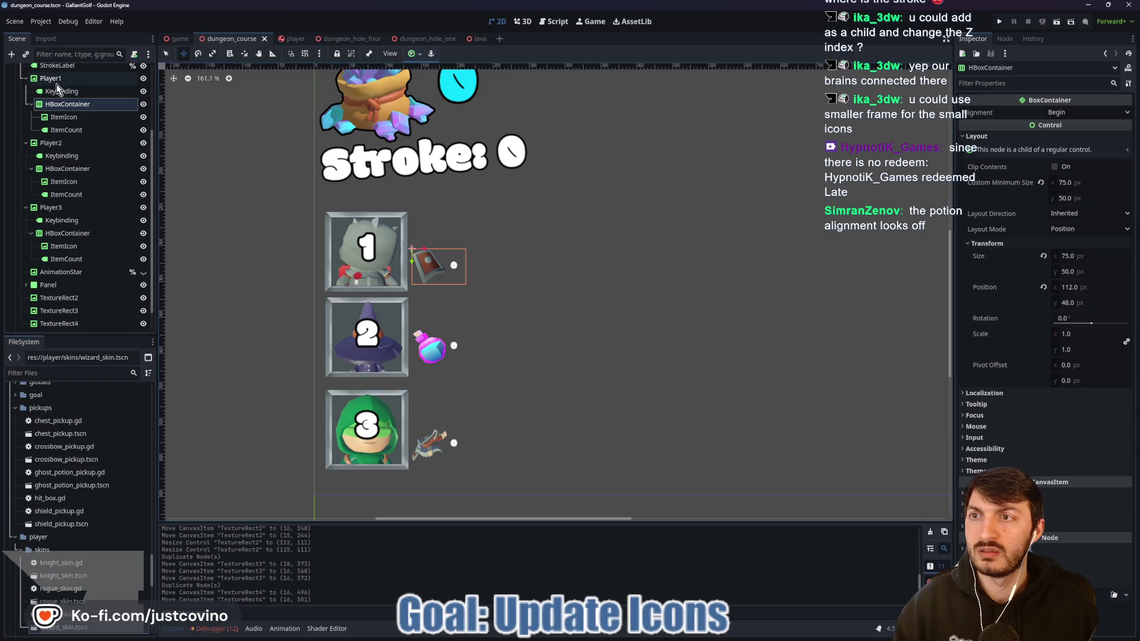
left_click(51, 78)
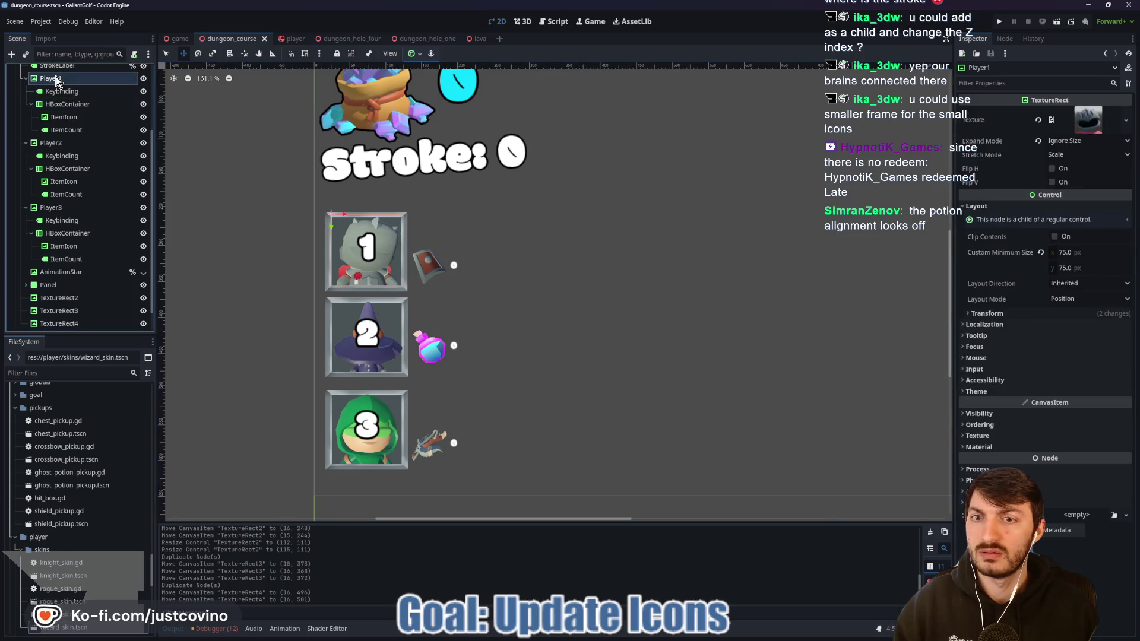
left_click(58, 105)
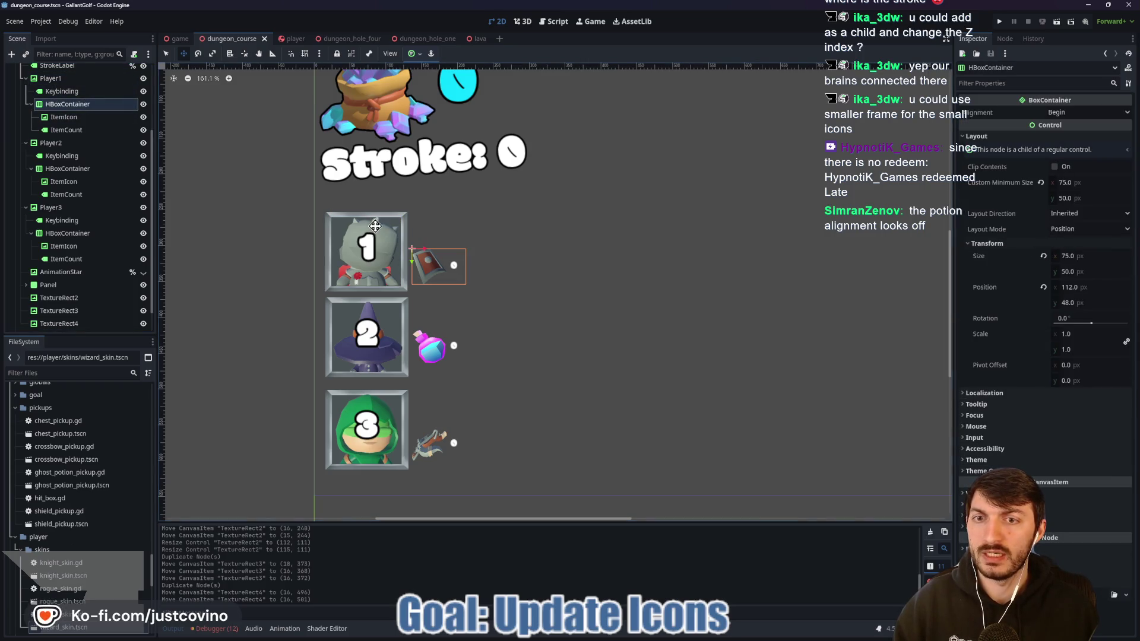
left_click_drag(437, 266, 445, 271)
left_click(305, 57)
Move Player 2's potion row and Player 3's crossbow row rightward as well.
left_click(67, 169)
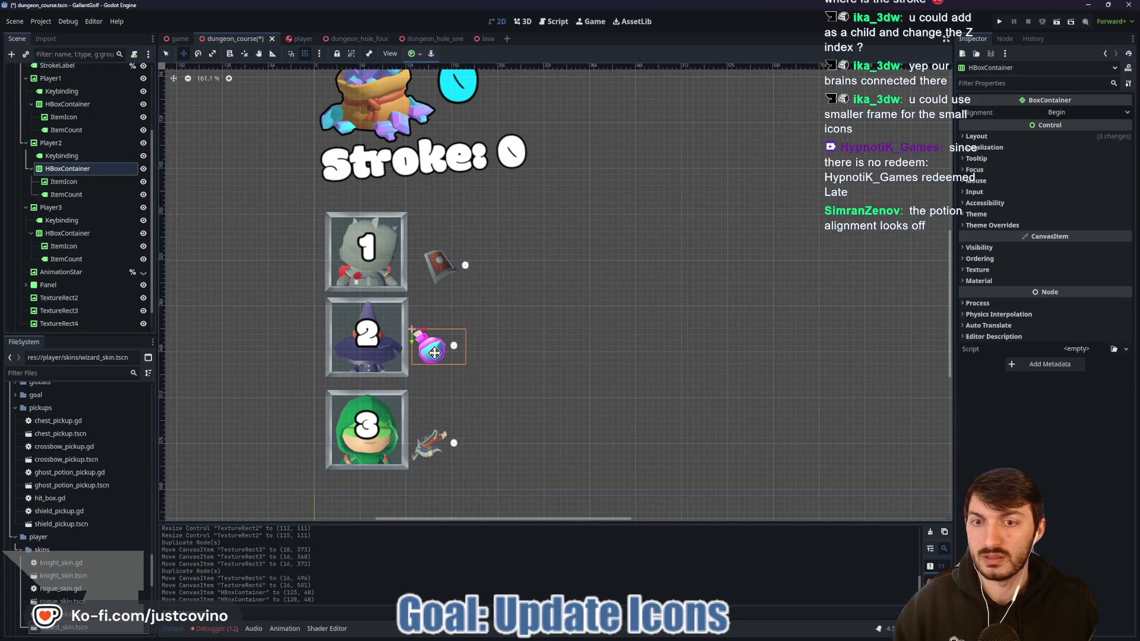
left_click_drag(434, 352, 452, 351)
left_click(67, 233)
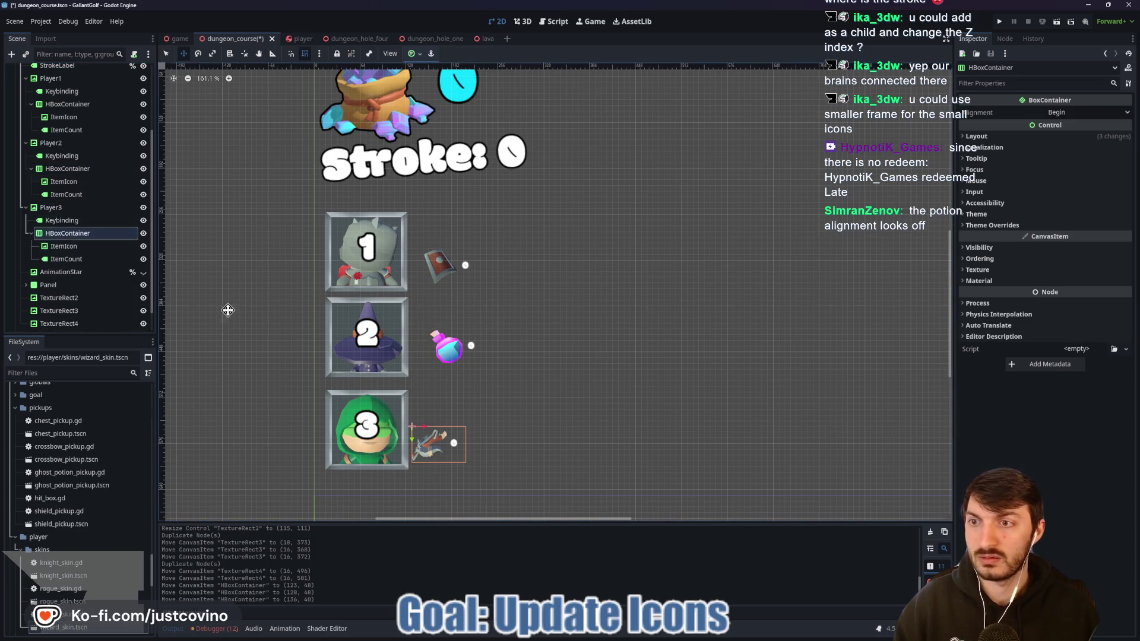
left_click_drag(438, 447, 456, 447)
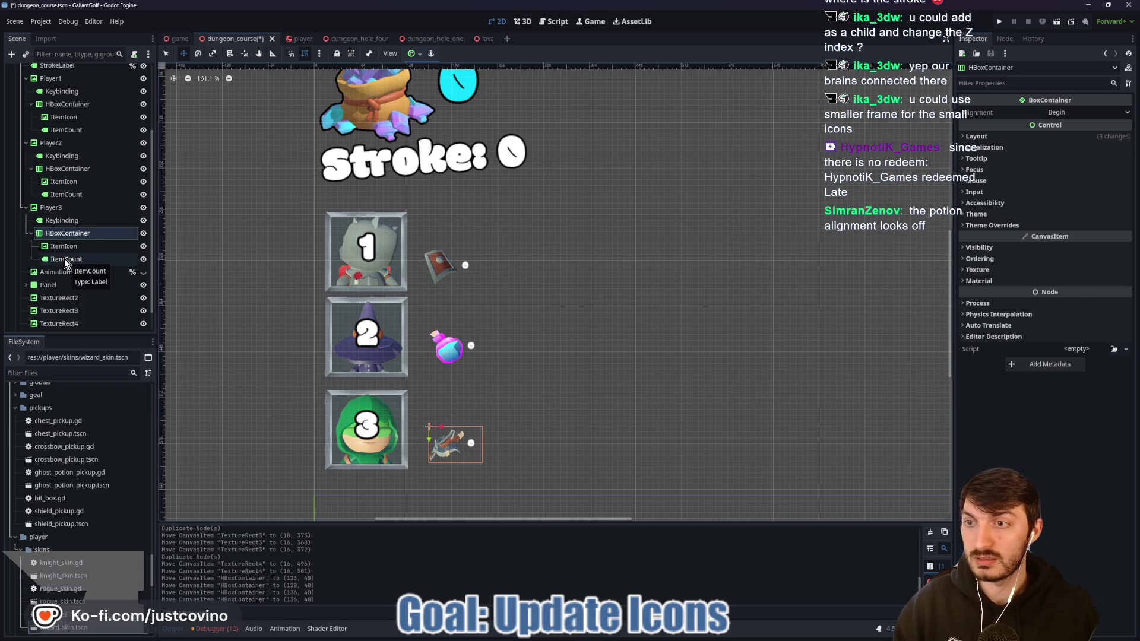
Give Player 3's ItemCount new LabelSettings with a black outline.
left_click(66, 260)
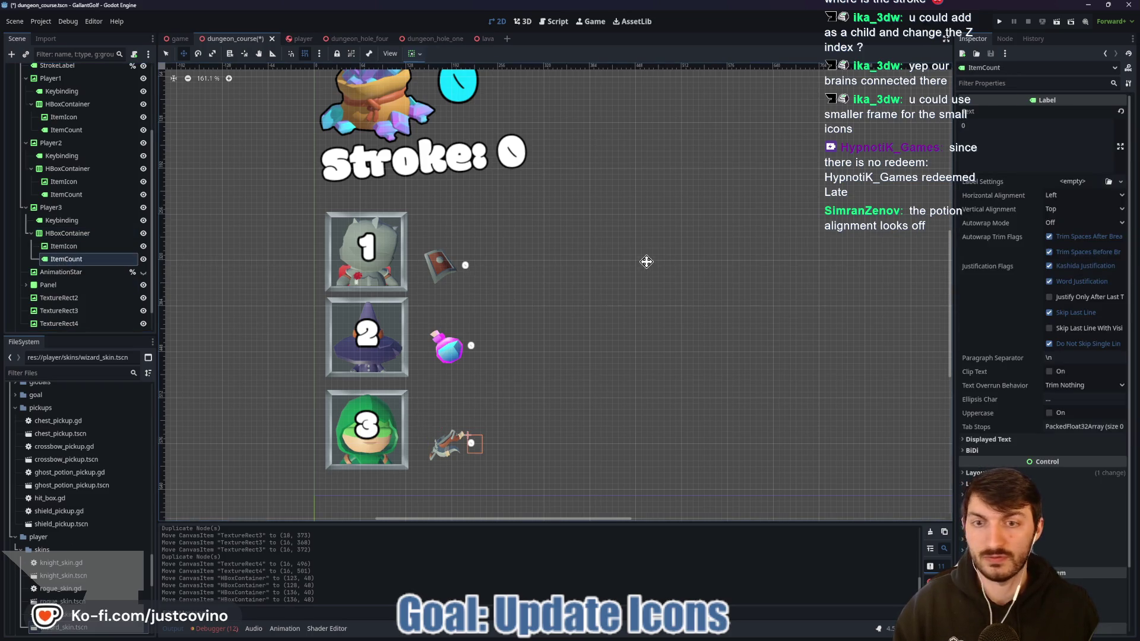
left_click(1083, 182)
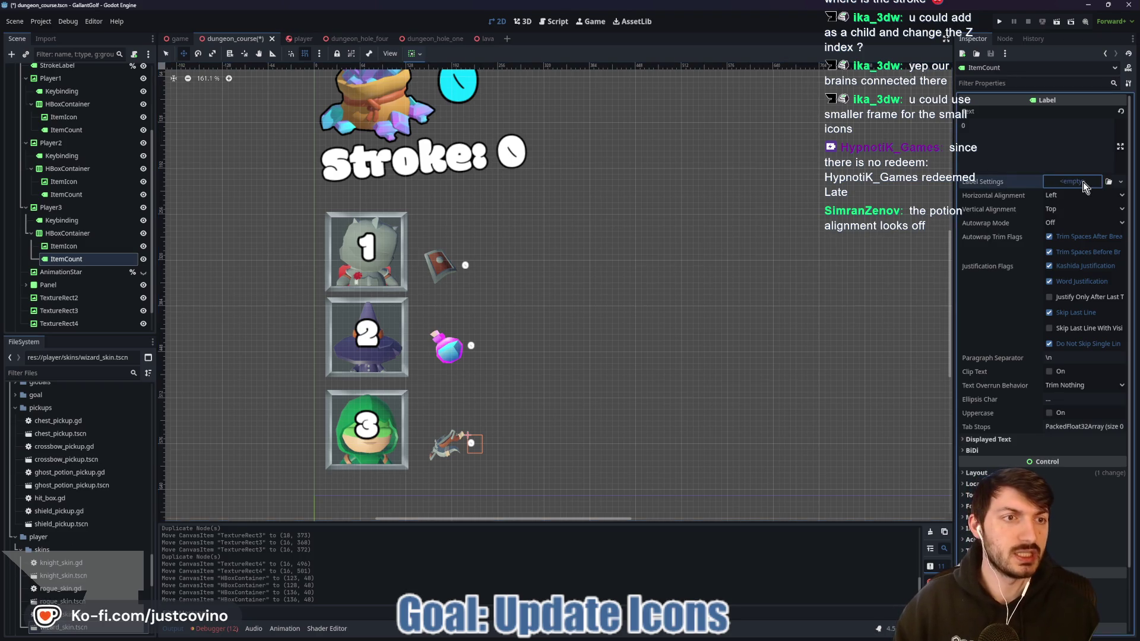
left_click(1069, 191)
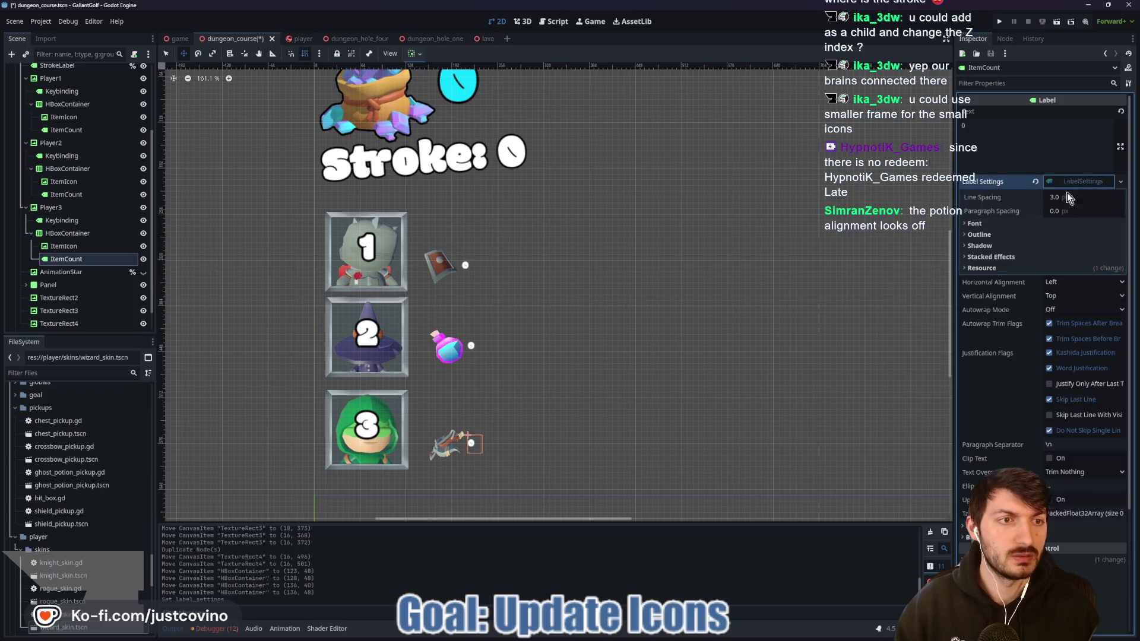
left_click(995, 234)
left_click(1064, 245)
type("2")
key("Return")
left_click(1086, 262)
left_click(1044, 346)
left_click_drag(1040, 366, 975, 429)
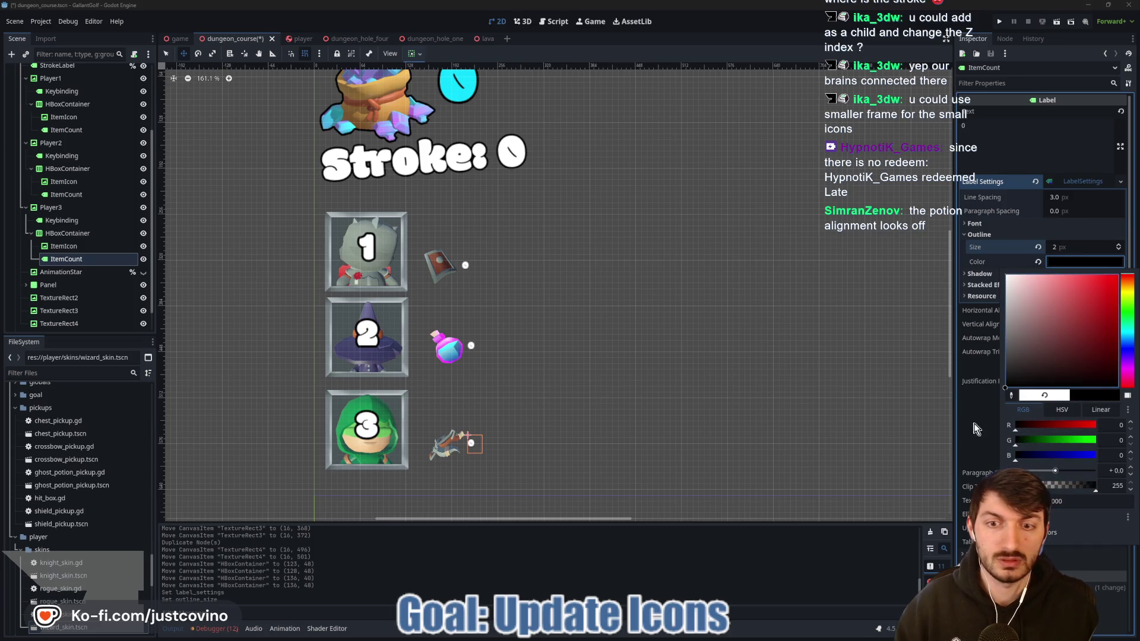
left_click(1067, 263)
Set the count label's outline size to 4 and font size to 21.
left_click(975, 223)
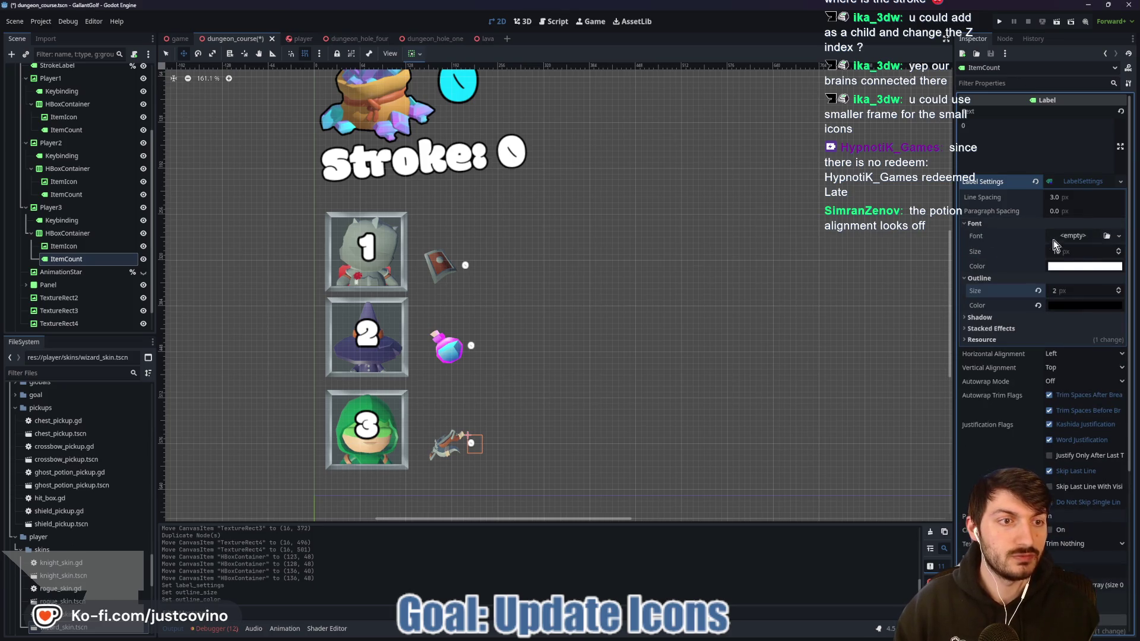
left_click(1065, 291)
type("4")
key("Return")
left_click(1072, 252)
type("18")
key("Return")
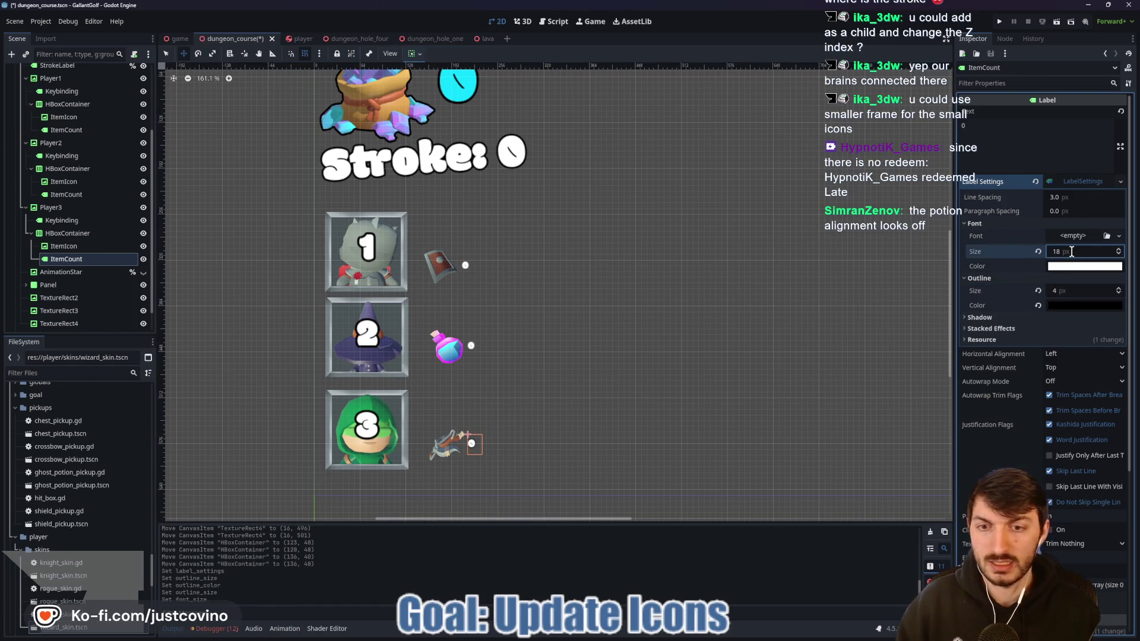
type("21")
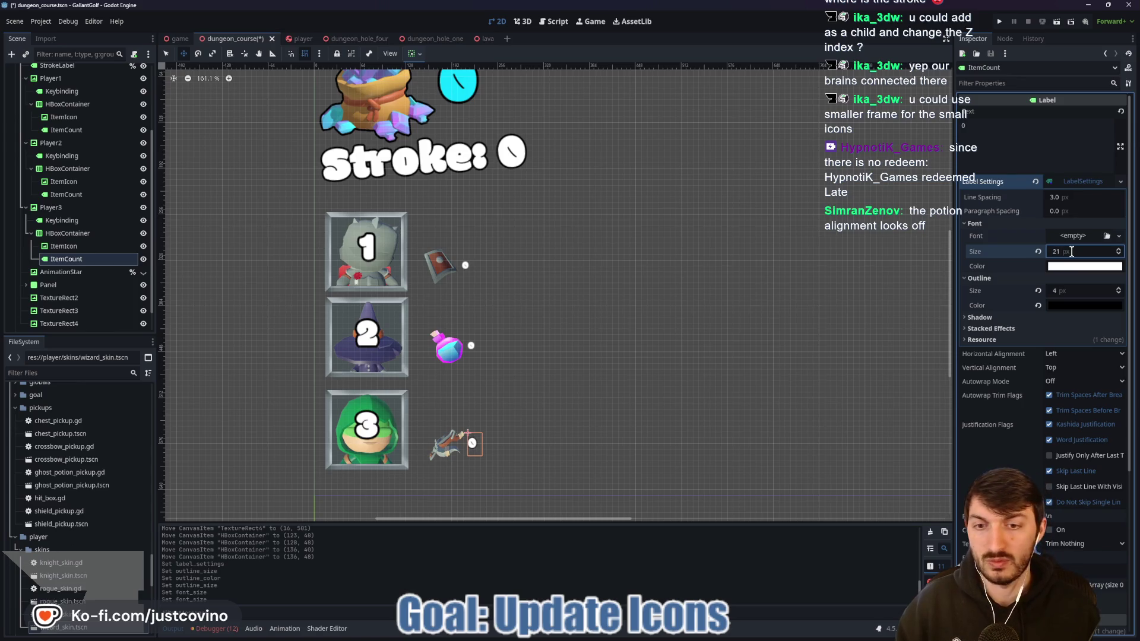
key("Return")
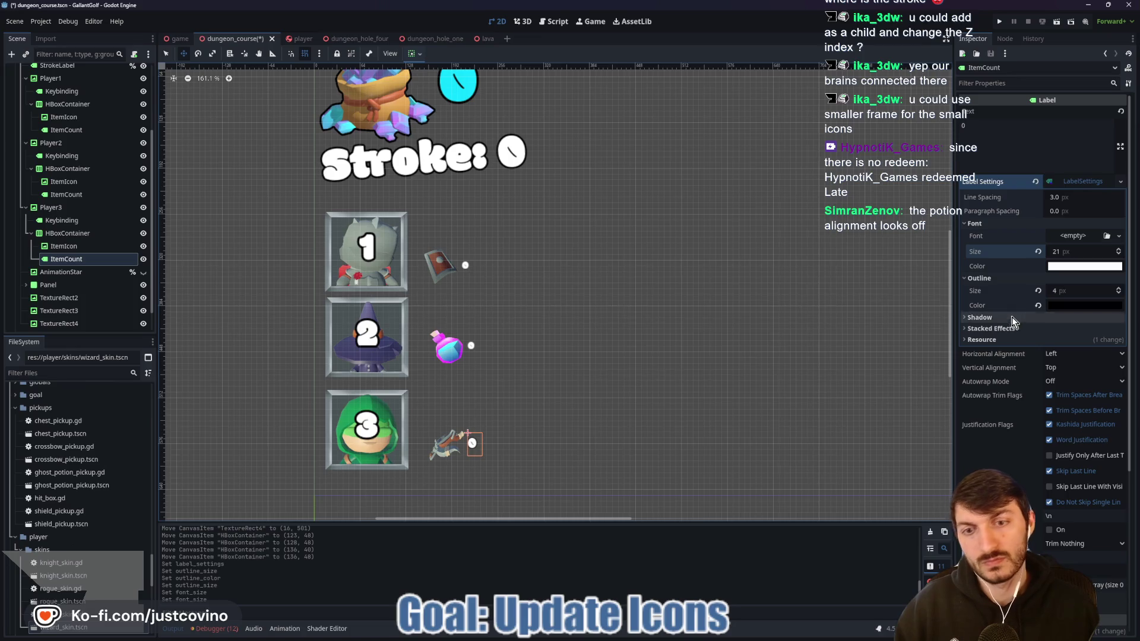
Paste the same LabelSettings onto Player 2's and Player 1's item counts.
key("Return")
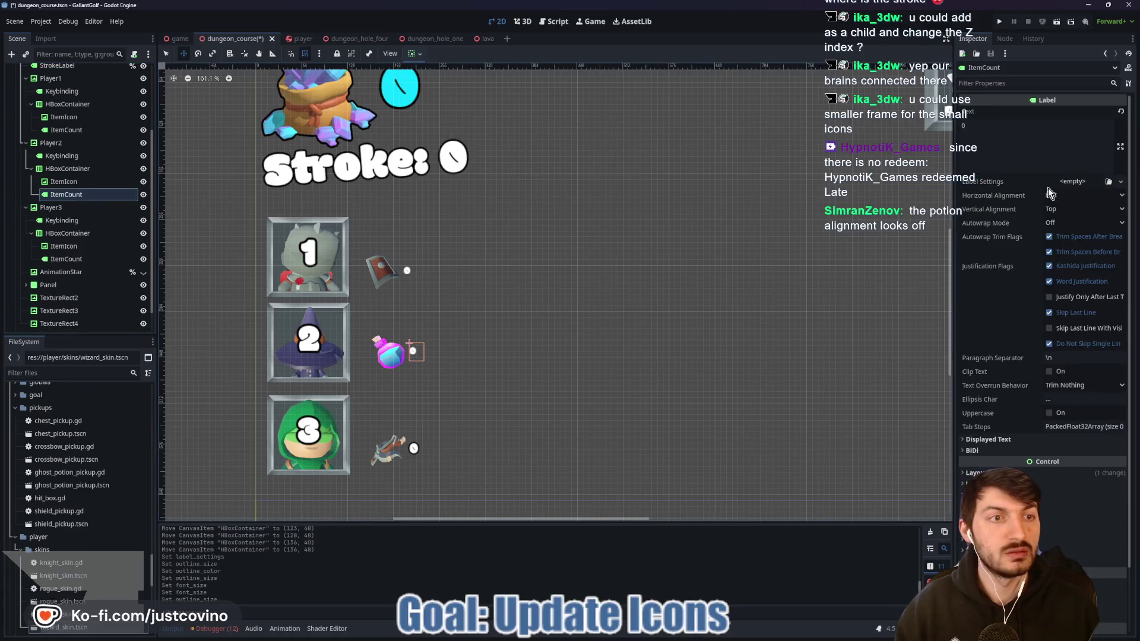
left_click(1073, 182)
left_click(1096, 258)
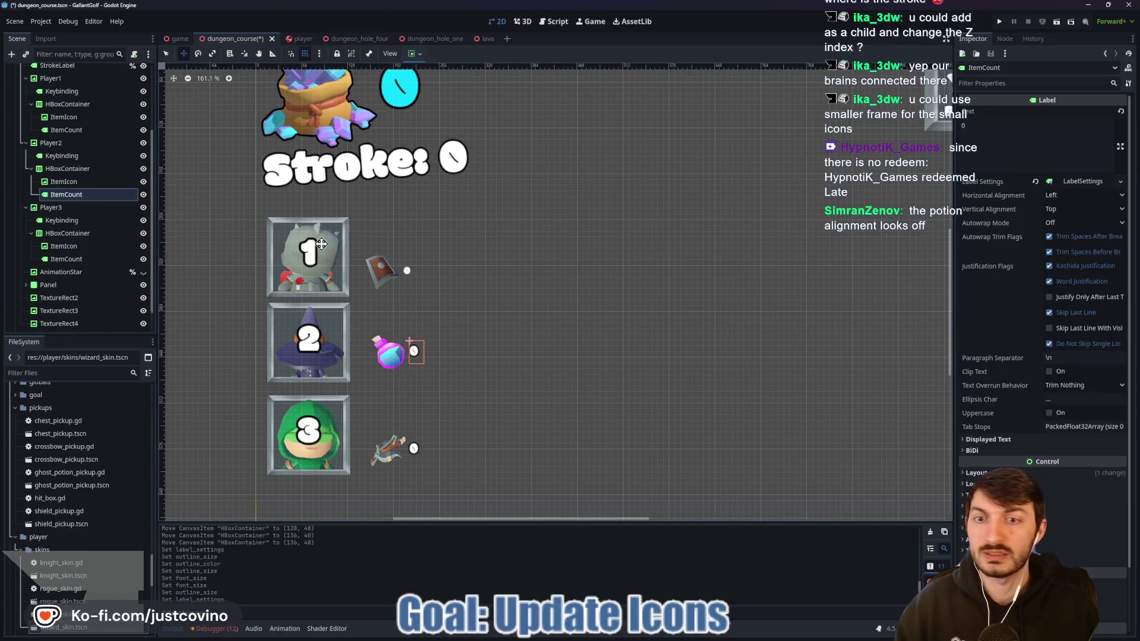
left_click(62, 131)
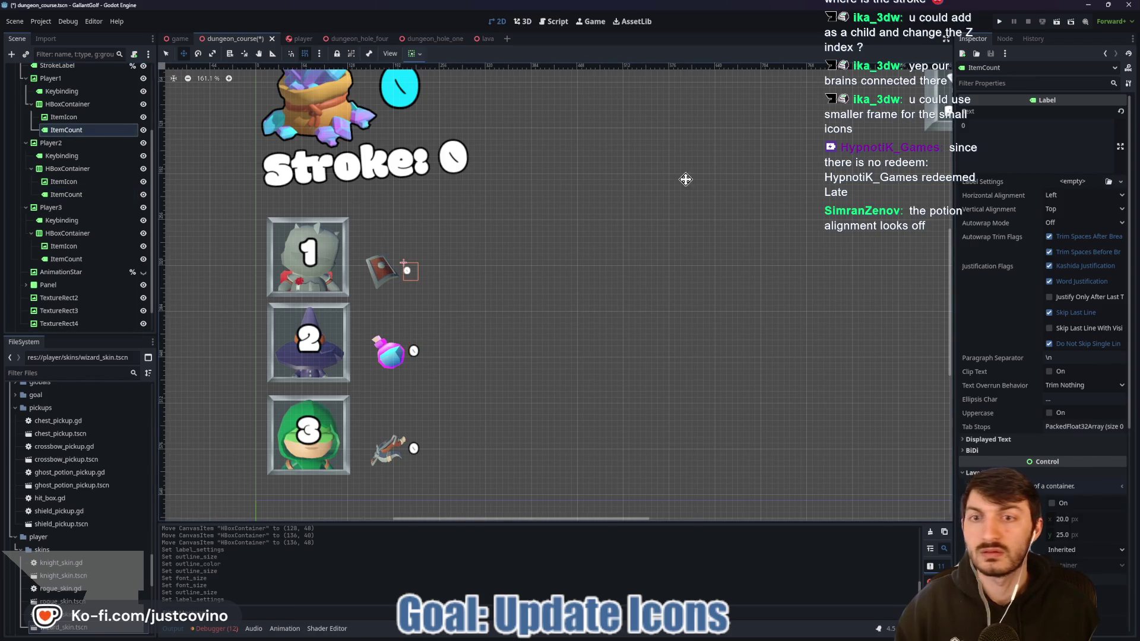
left_click(1076, 186)
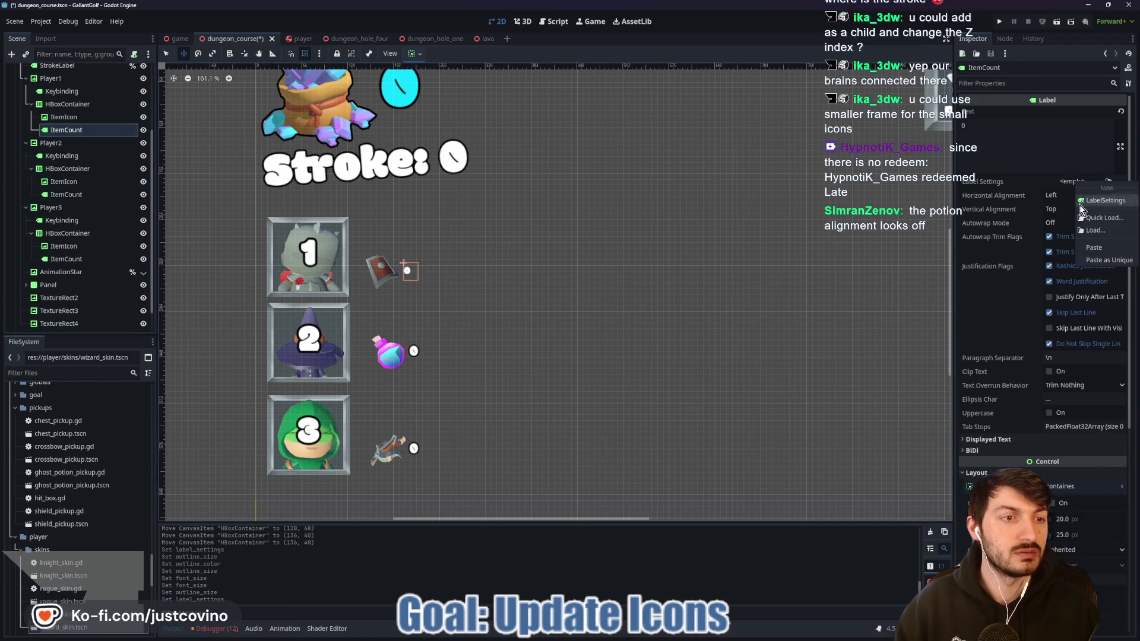
left_click(1097, 256)
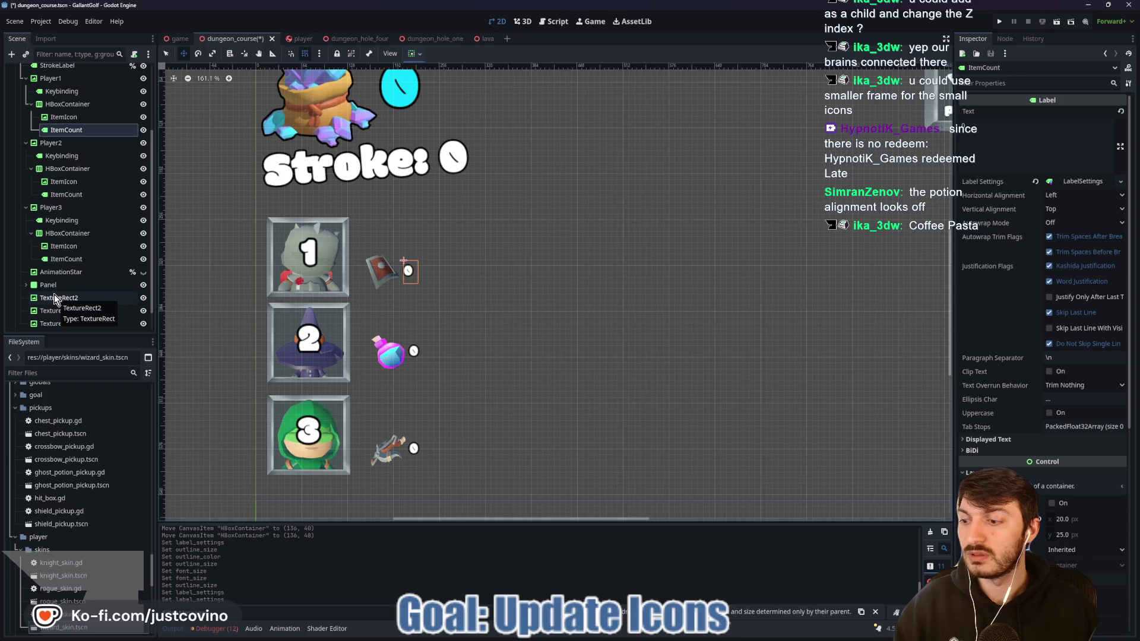
Add another TextureRect node under PlayerUI.
scroll(57, 297, "down", 2)
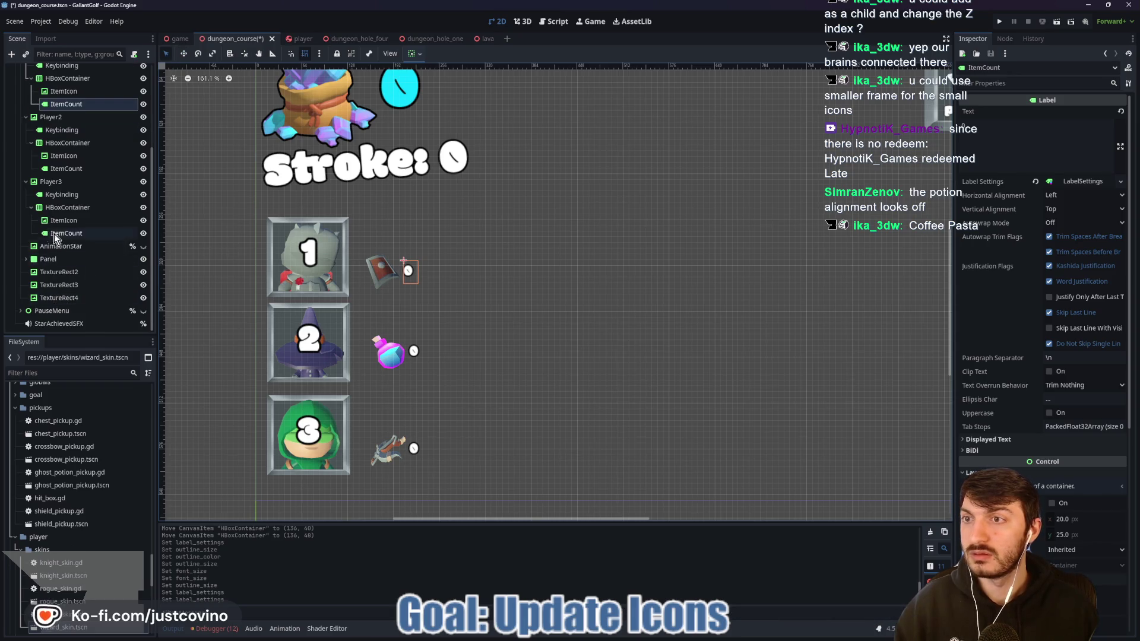
scroll(55, 234, "up", 5)
left_click(46, 122)
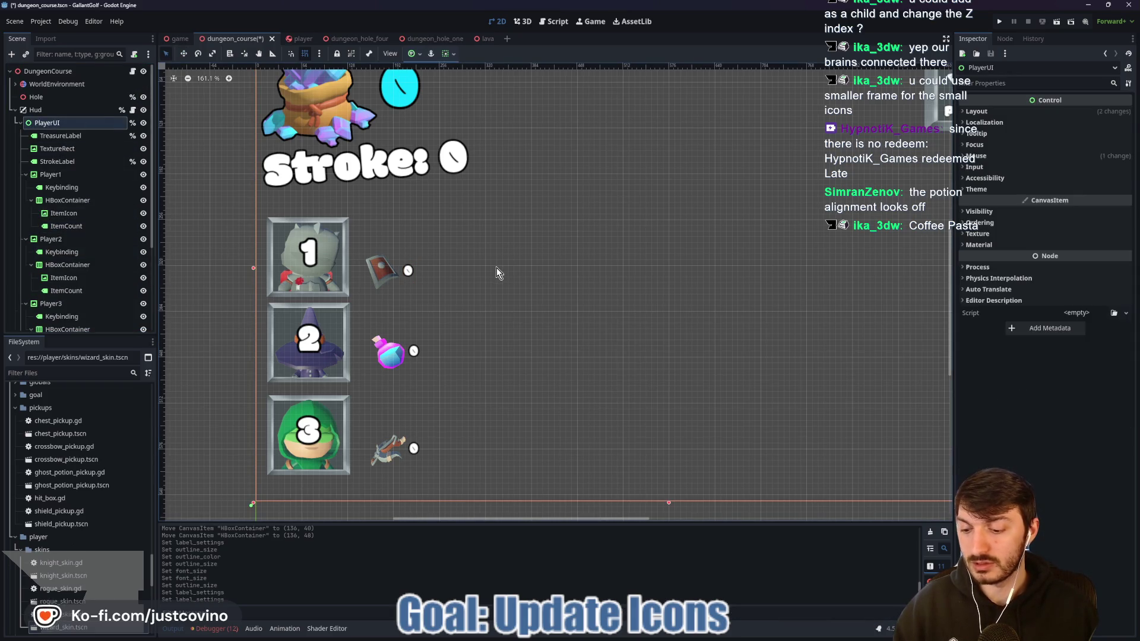
key("ctrl+a")
type("texture")
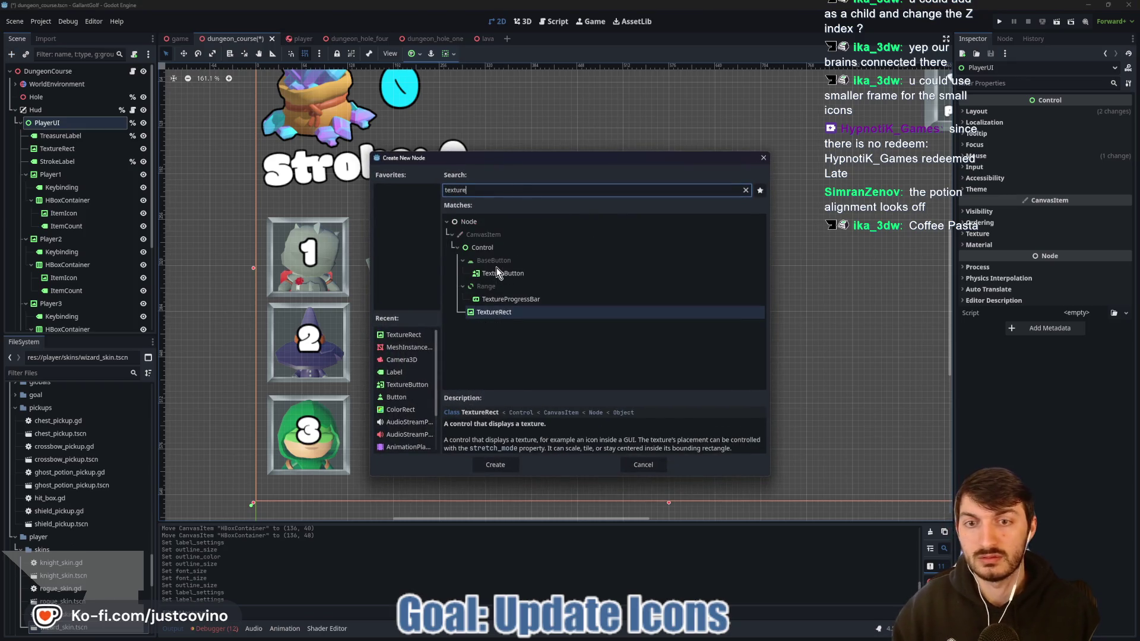
key("Return")
double_click(71, 285)
type("Player1Ba")
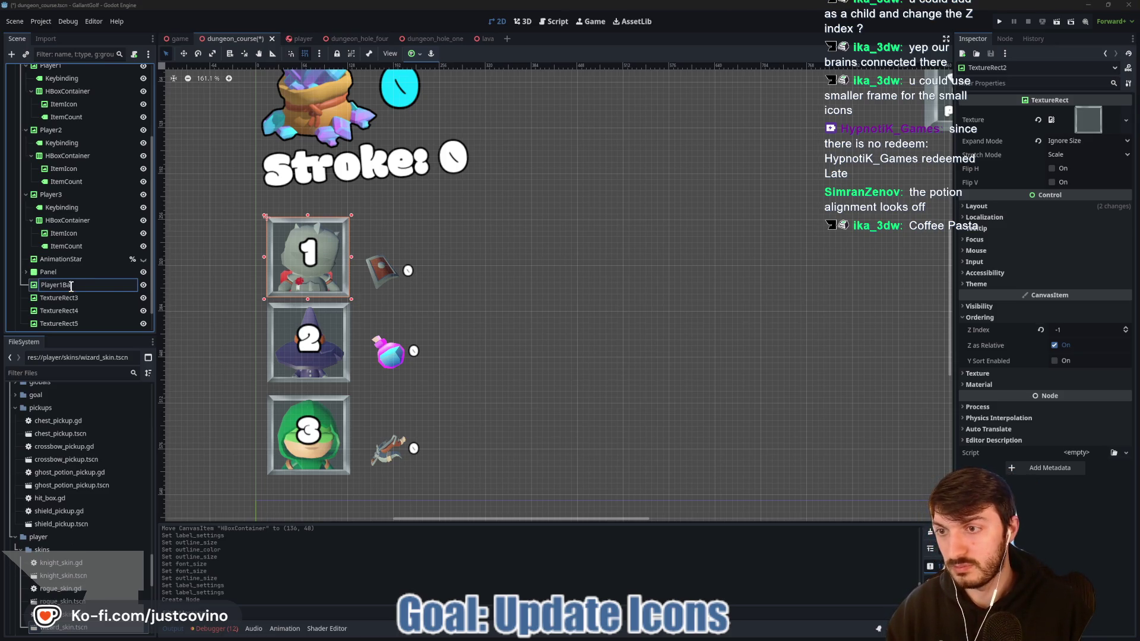
Rename TextureRect2, 3, 4 and 5 to Player1Background, Player2Background, Player3Background and ShieldBackground.
type("ckground")
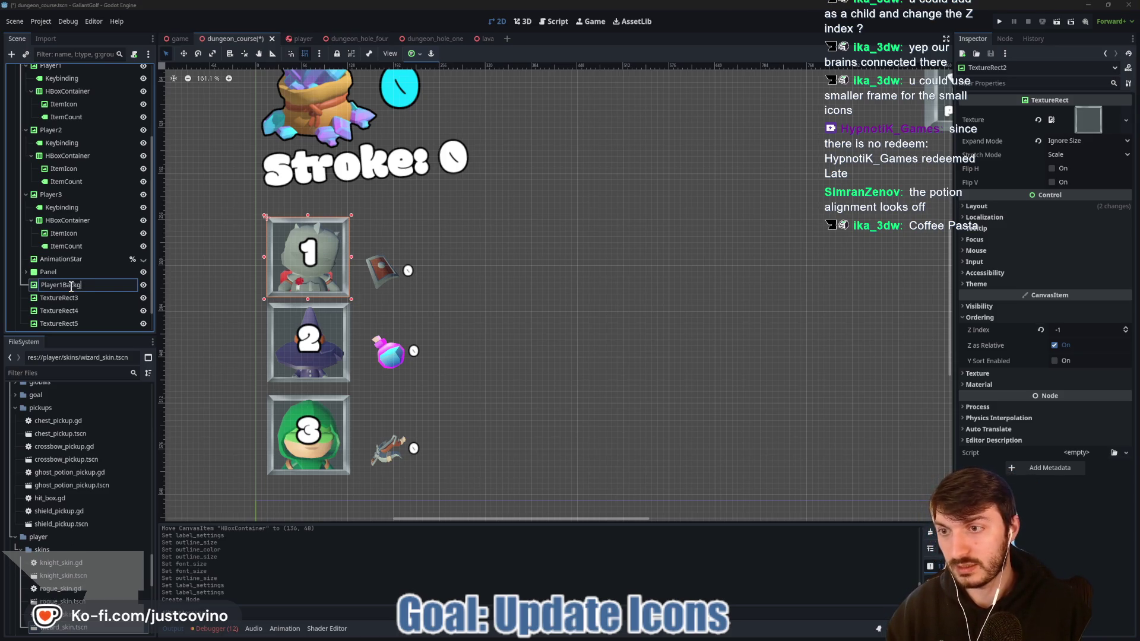
key("Return")
double_click(71, 295)
type("Player2Backgr")
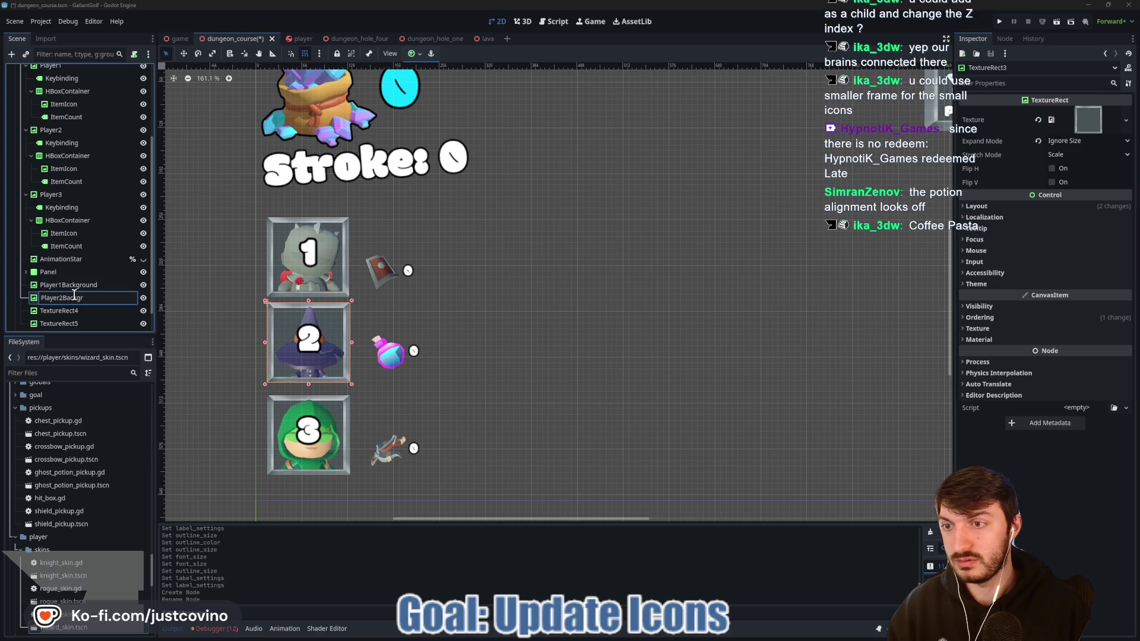
type("ound")
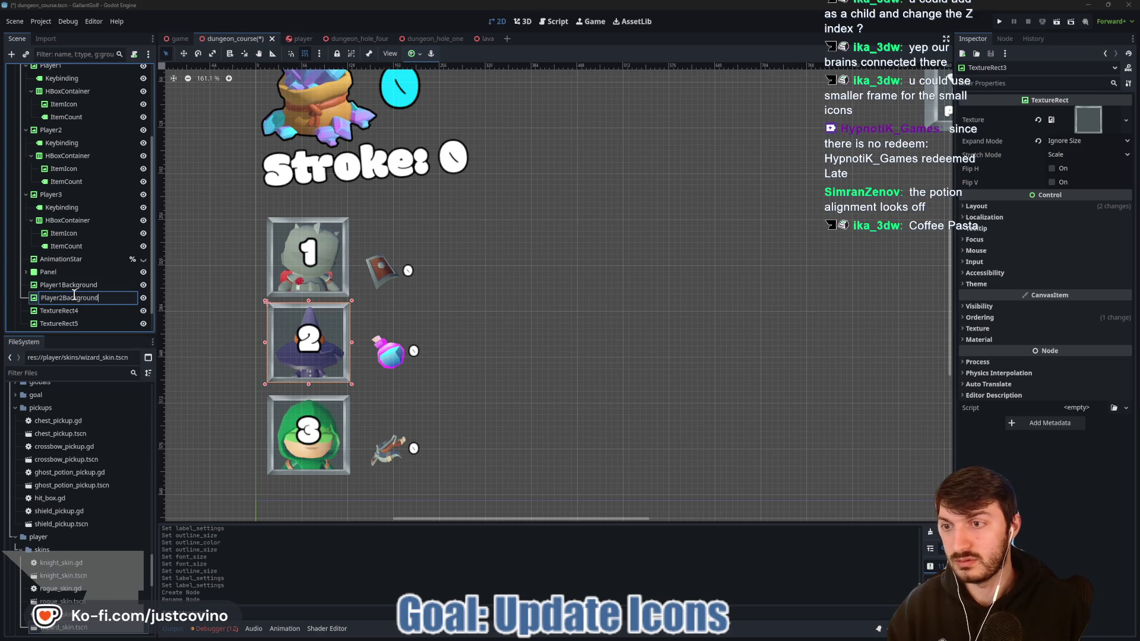
key("Return")
double_click(85, 311)
type("Player3Backg")
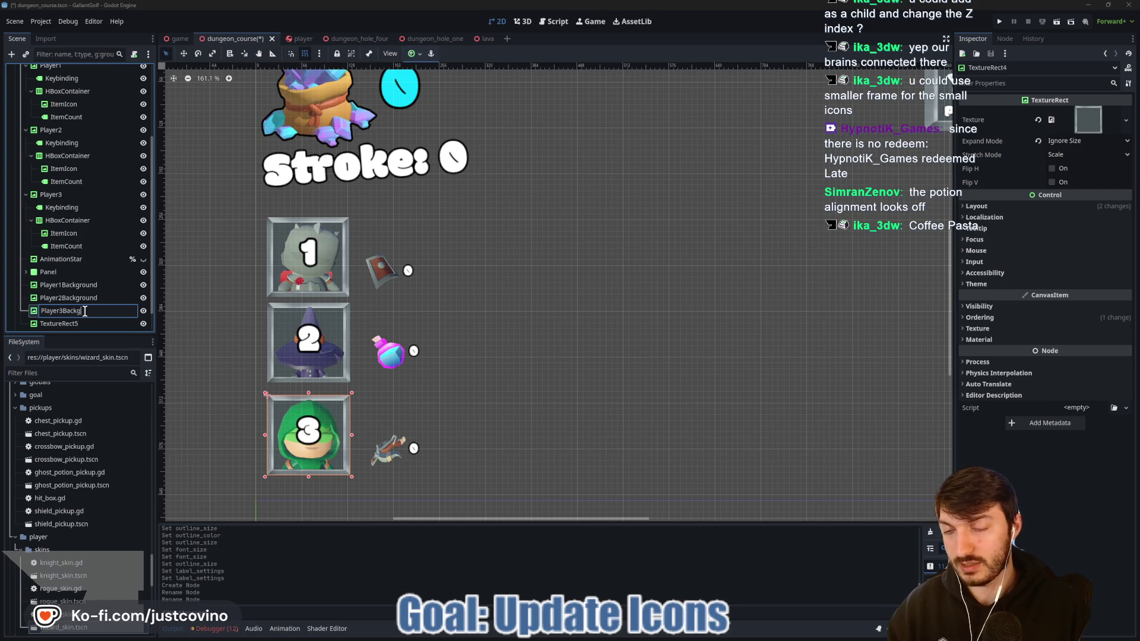
type("d")
key("Return")
double_click(83, 324)
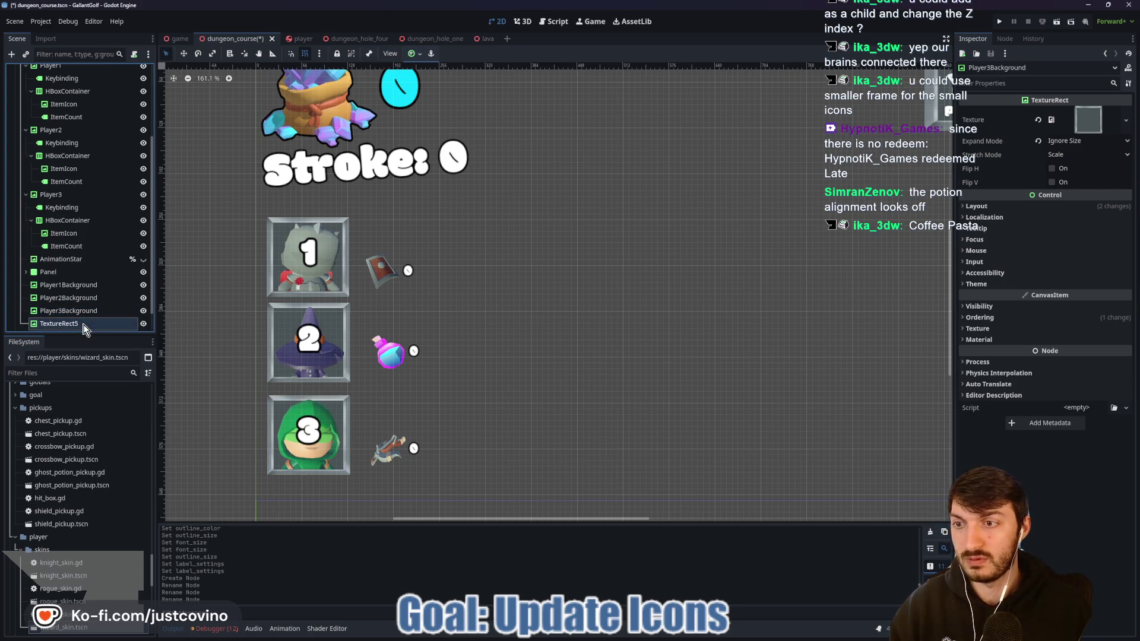
type("Shie")
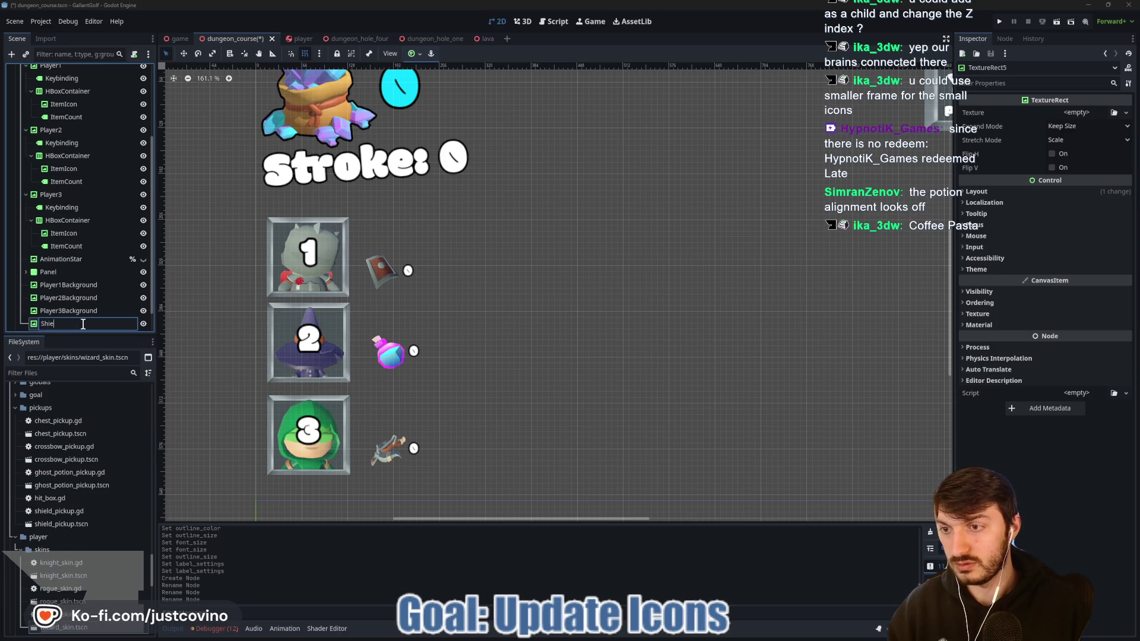
type("und")
key("Return")
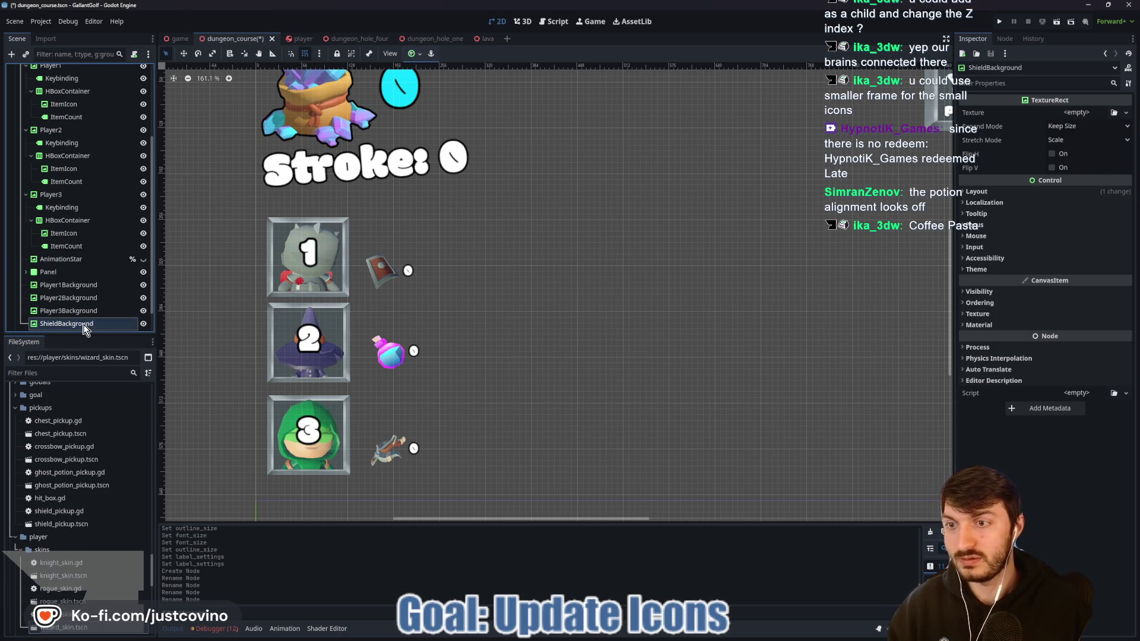
Set ShieldBackground's Expand Mode to Ignore Size and load box.png as its texture.
left_click(1066, 127)
left_click(1071, 113)
left_click(1071, 113)
left_click(1060, 360)
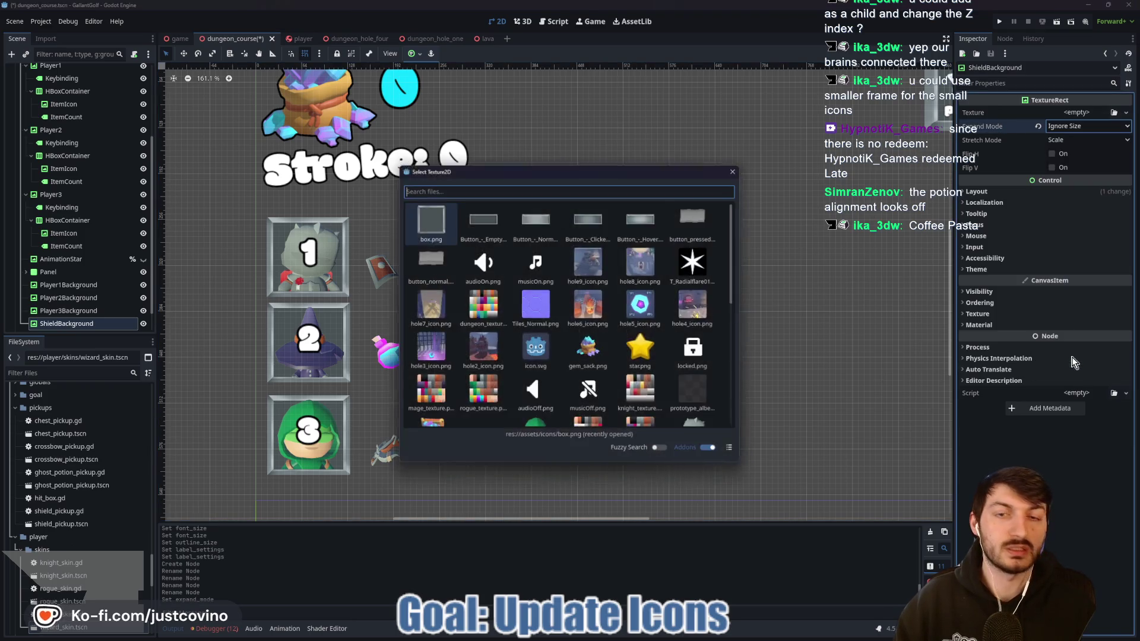
double_click(431, 223)
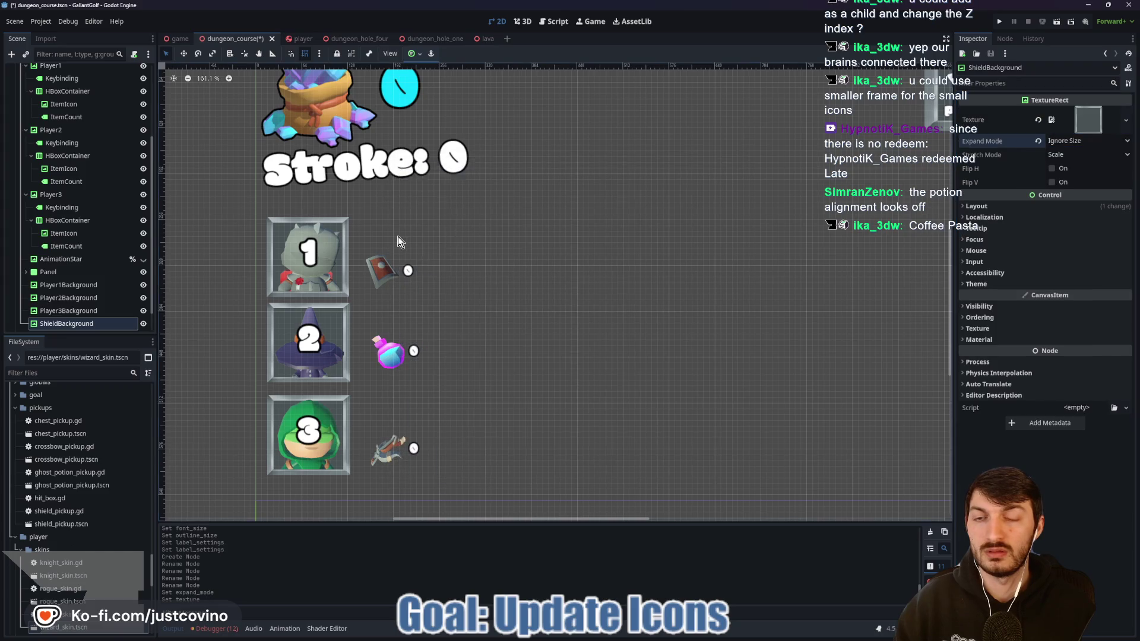
scroll(398, 236, "down", 3)
Place the frame beside Player 1's shield icon, set Z Index -1, and enlarge it around the count.
left_click_drag(371, 240, 392, 267)
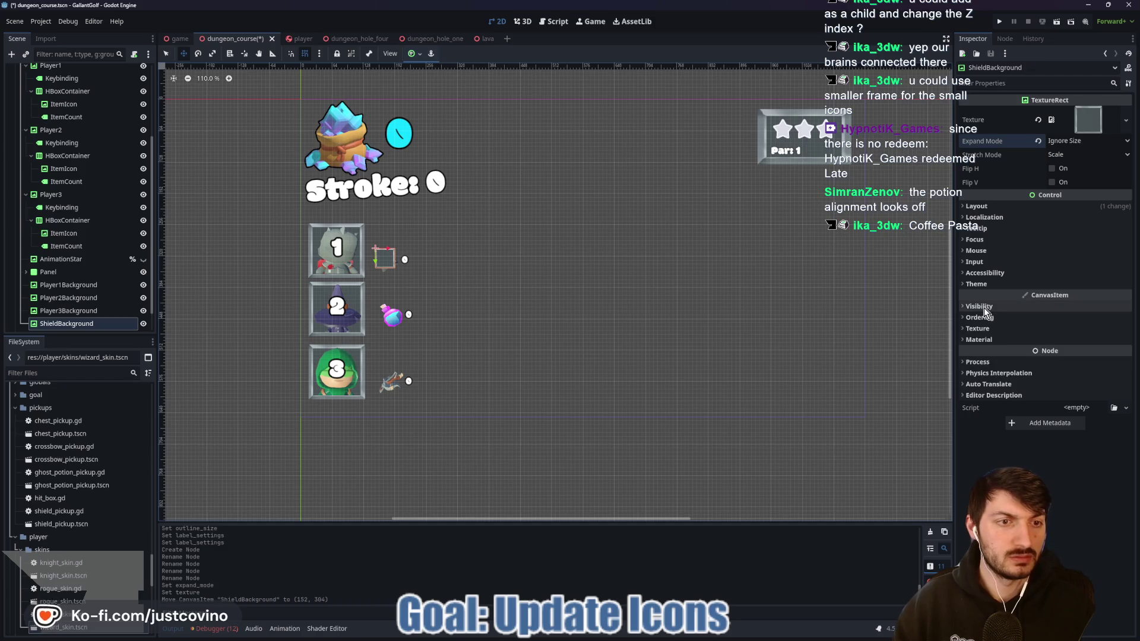
left_click(984, 317)
left_click(1126, 332)
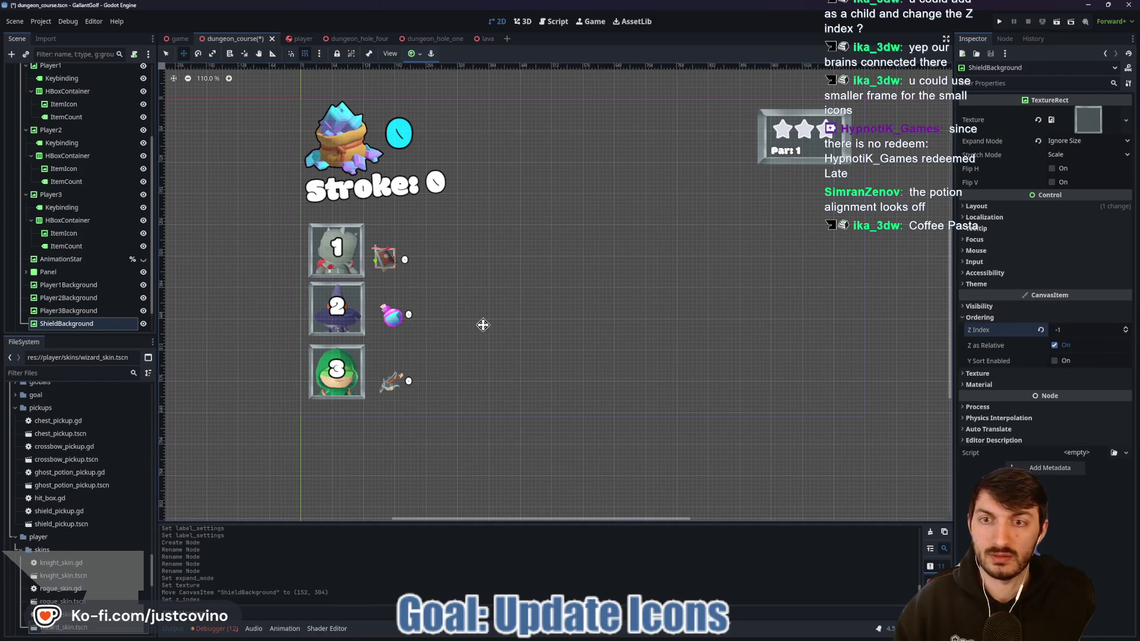
scroll(401, 269, "up", 5)
mouse_move(397, 275)
left_mouse_down()
mouse_move(424, 280)
mouse_move(392, 265)
mouse_move(432, 295)
mouse_move(387, 269)
left_mouse_up()
key("q")
key("w")
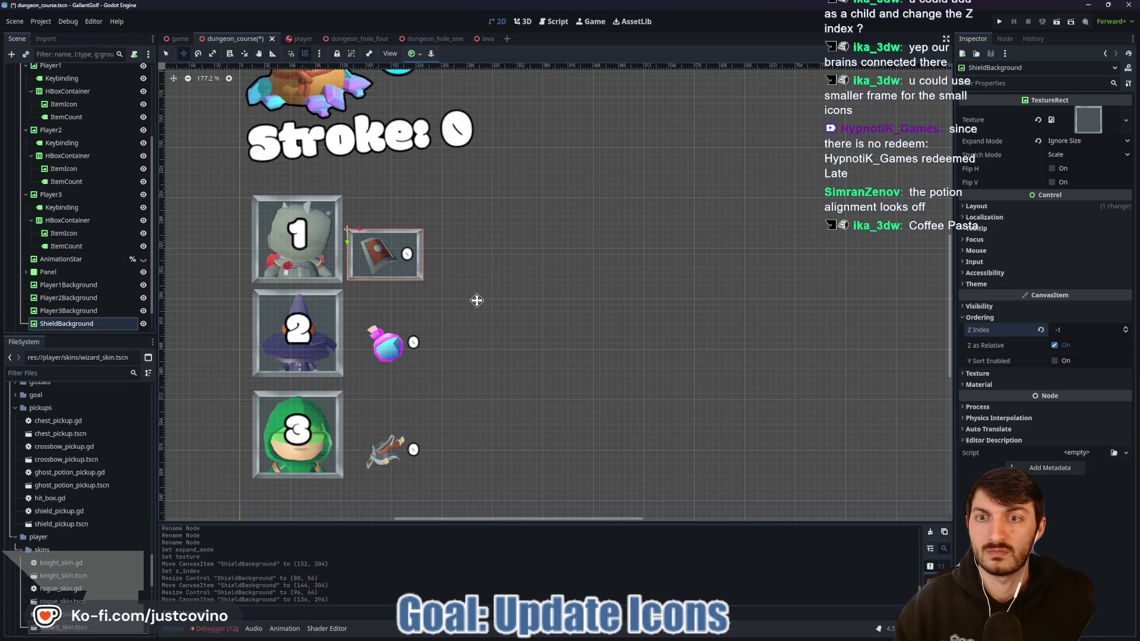
key("q")
scroll(476, 300, "down", 4)
left_click(476, 301)
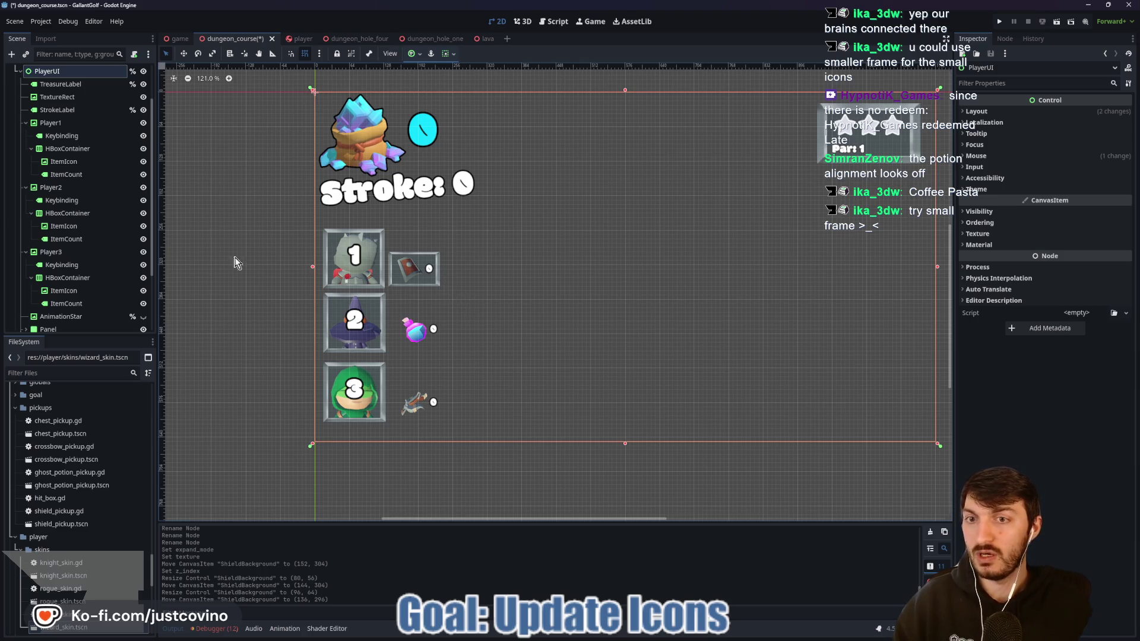
Replace the shield frame's box texture with the thin square texture.
left_click(415, 259)
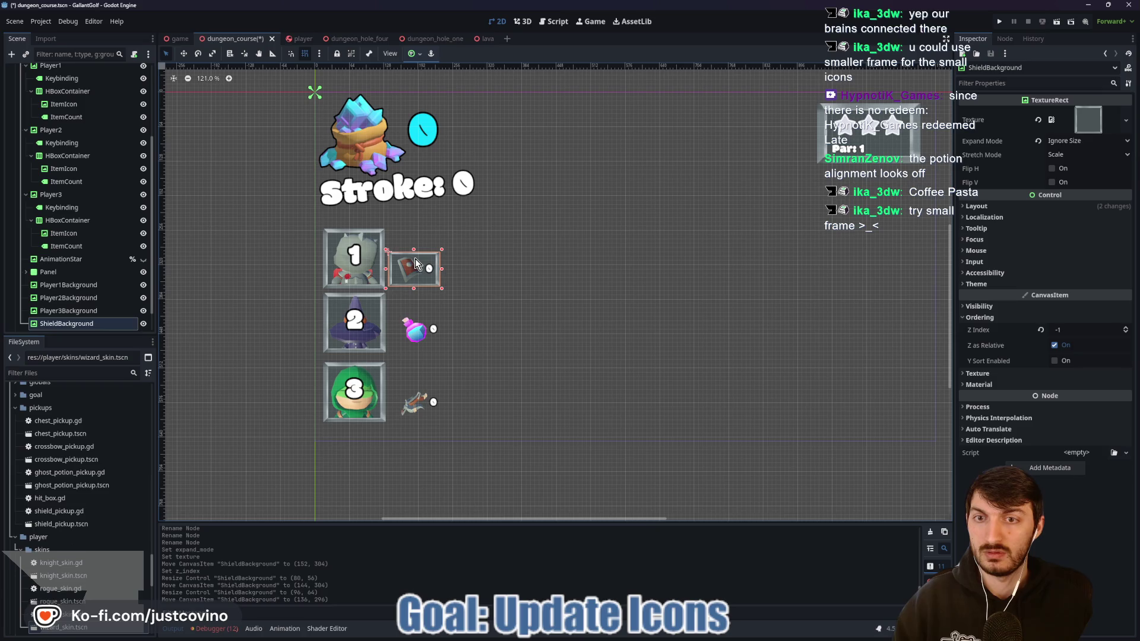
left_click(1039, 120)
left_click(1075, 112)
left_click(1063, 363)
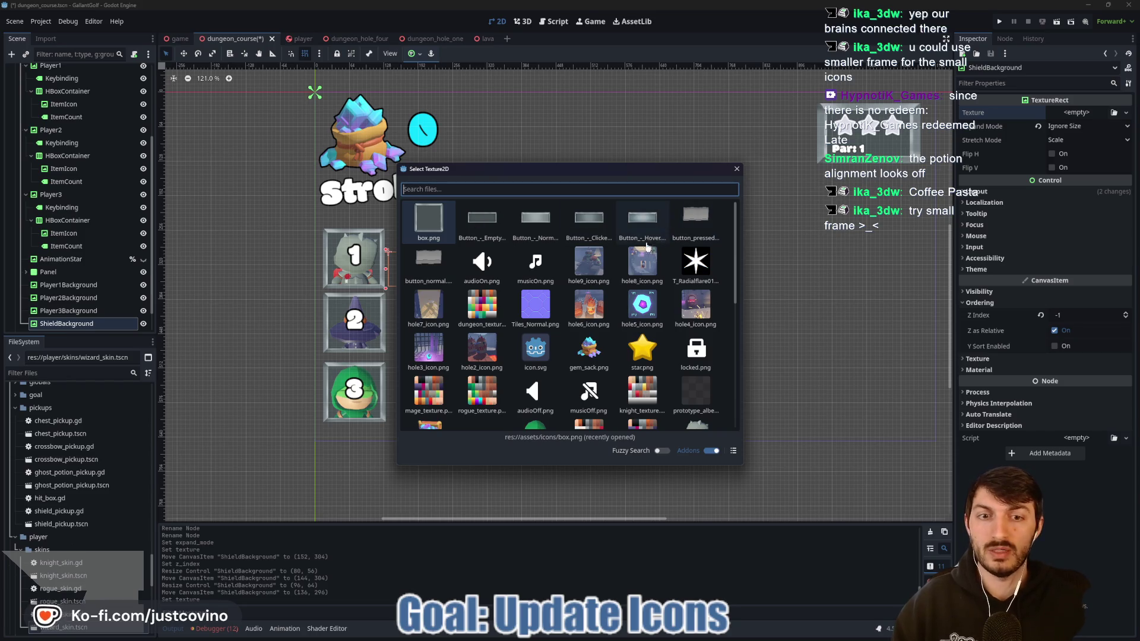
scroll(641, 378, "down", 3)
left_click(641, 389)
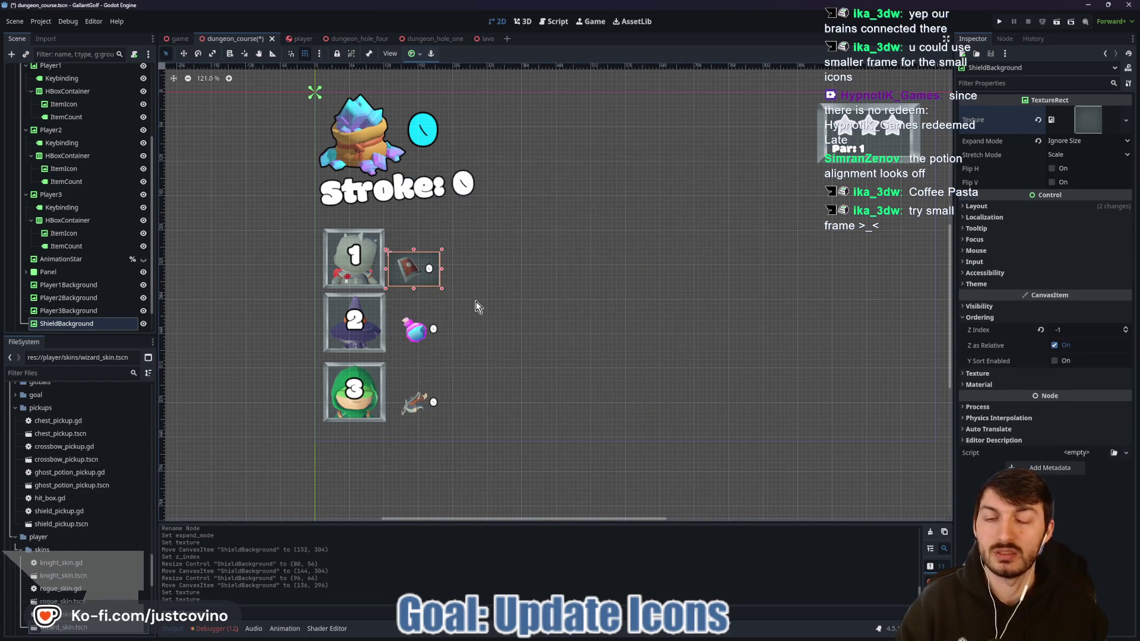
scroll(462, 308, "up", 5)
Resize the frame to 86 by 56 and nudge it up and right around the shield and count.
left_click_drag(379, 296, 434, 344)
left_click_drag(326, 263, 336, 264)
left_click_drag(397, 217, 398, 230)
left_click_drag(404, 291, 405, 276)
key("Escape")
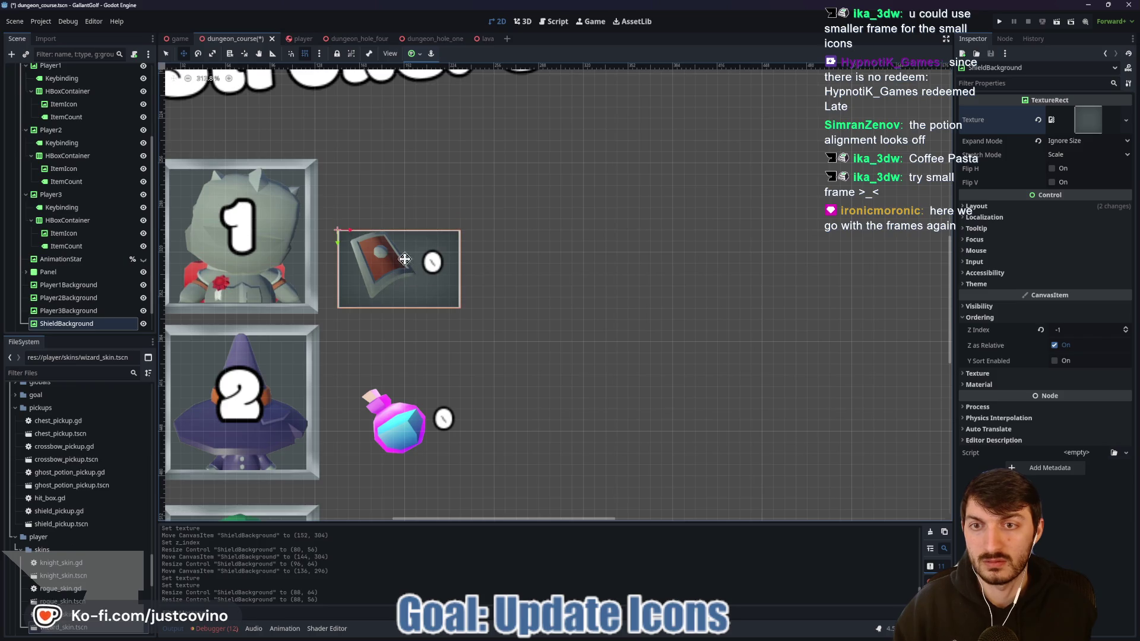
key("numbersign")
left_click_drag(395, 276, 465, 265)
key("q")
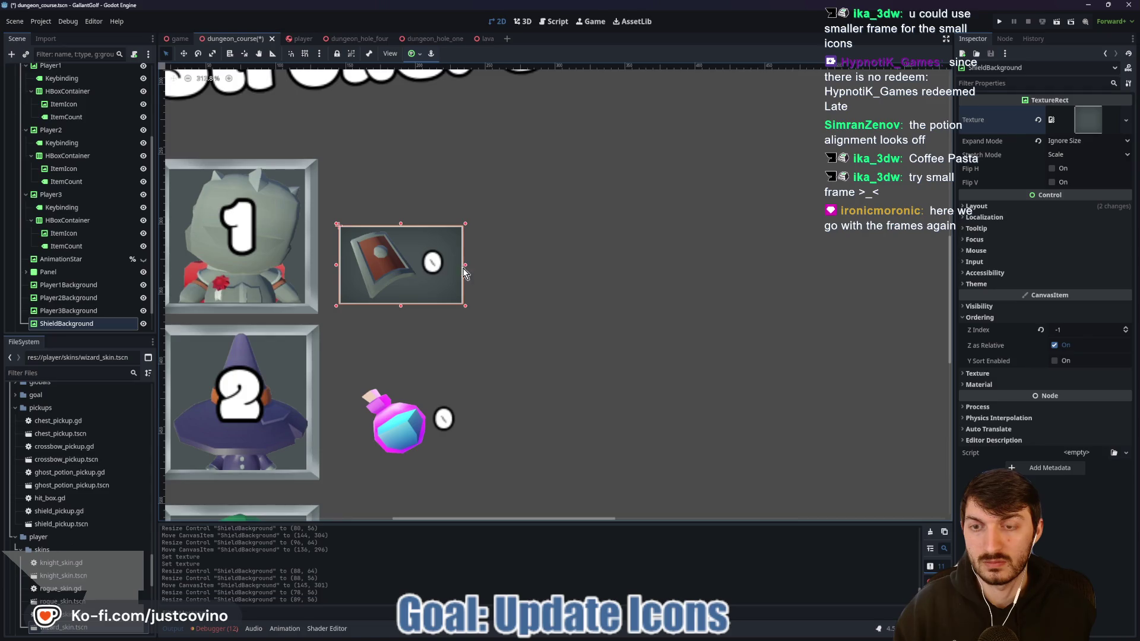
left_click_drag(337, 268, 340, 265)
left_click(548, 294)
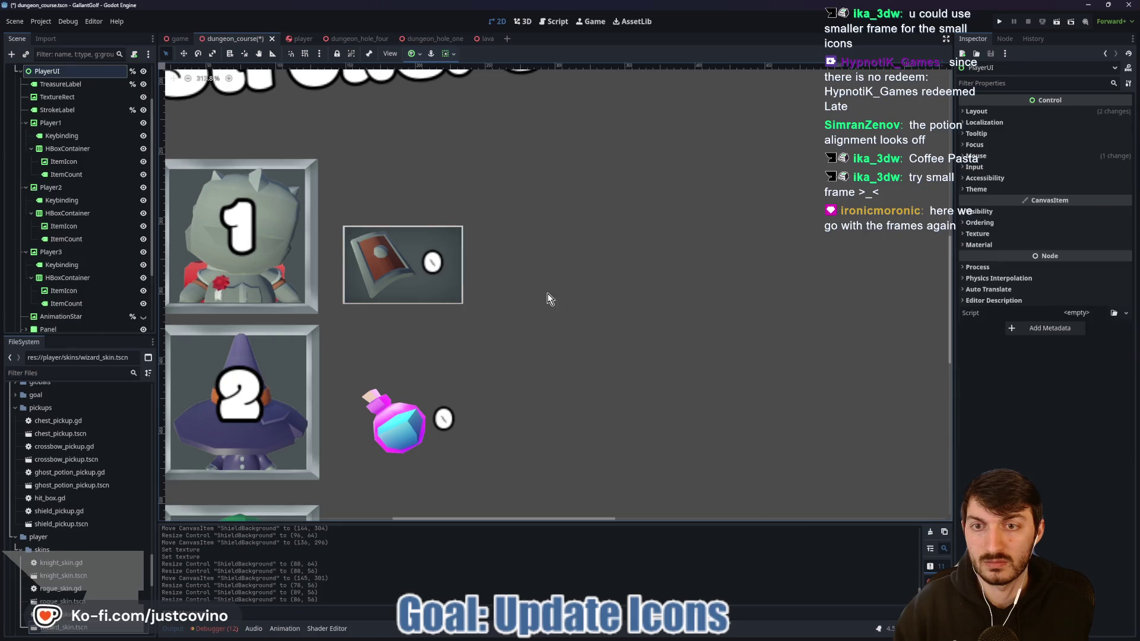
Duplicate ShieldBackground into ShieldBackground2 and drag the copy down beside player 2's potion icon.
scroll(538, 298, "down", 3)
scroll(601, 305, "down", 2)
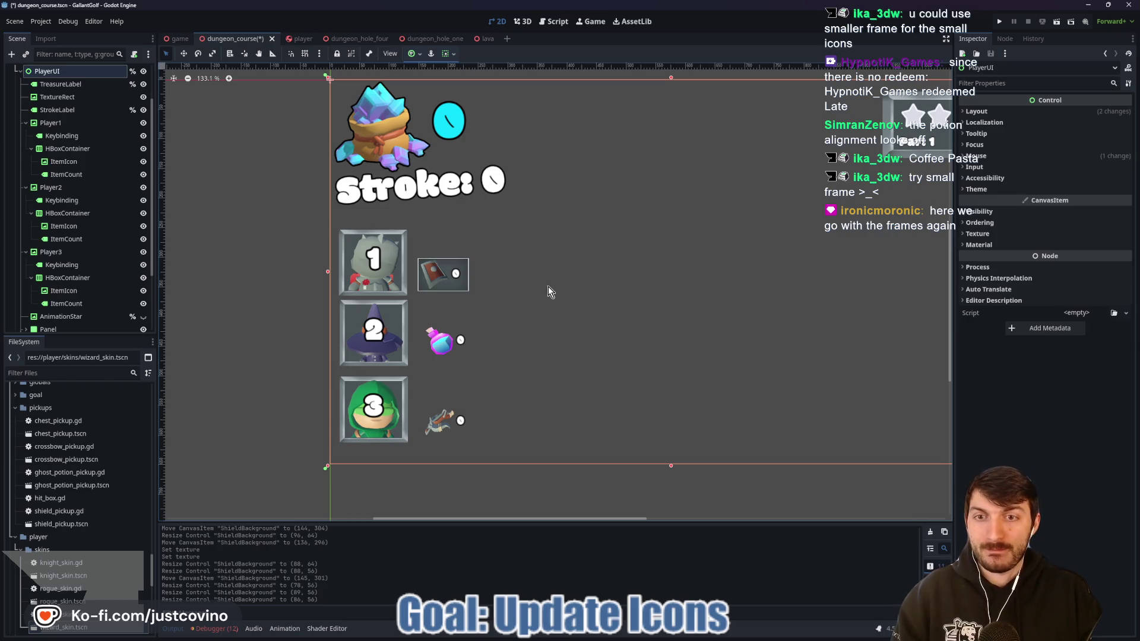
scroll(83, 297, "down", 3)
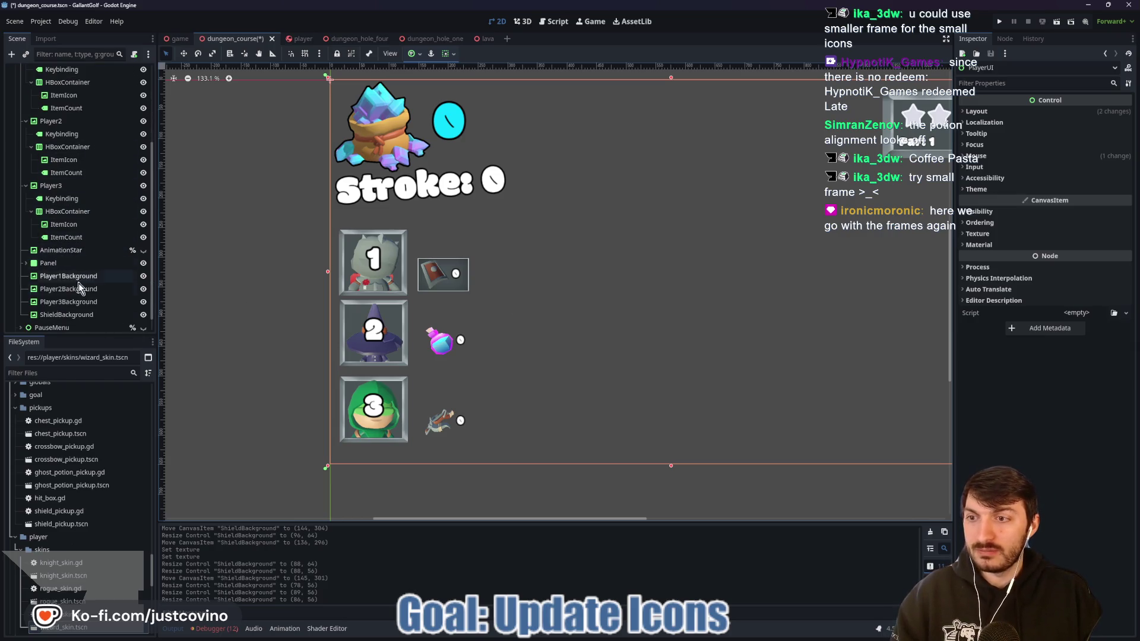
left_click(76, 299)
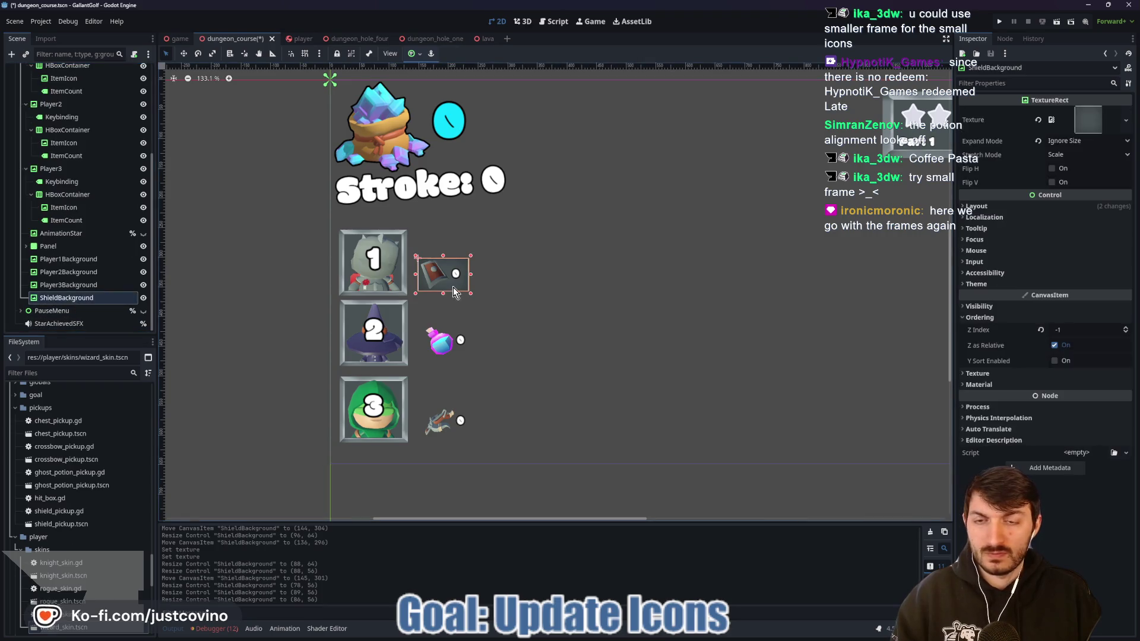
key("ctrl+d")
left_click_drag(439, 281, 443, 342)
scroll(463, 333, "down", 2)
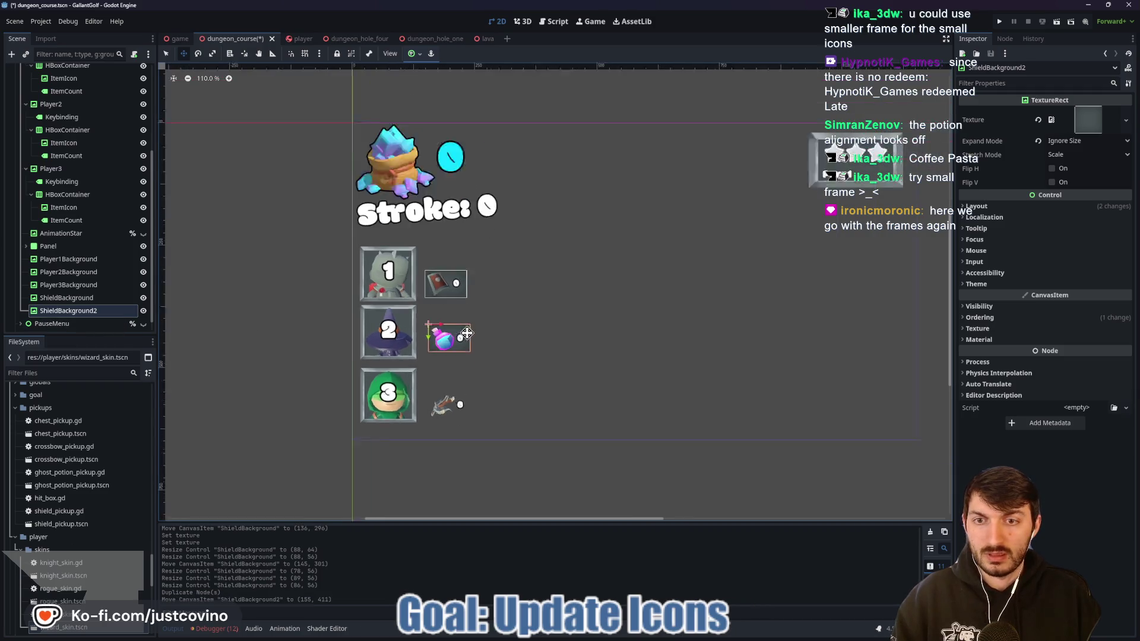
scroll(466, 334, "up", 9)
left_click(305, 54)
Drag ShieldBackground2 up beneath the shield frame, toggling grid snapping along the way.
mouse_move(434, 337)
left_mouse_down()
mouse_move(425, 270)
mouse_move(406, 270)
mouse_move(415, 297)
left_mouse_up()
left_click(305, 54)
left_click(305, 54)
left_click(304, 55)
Fine-tune ShieldBackground2's Transform position to 148, 413.5 around player 2's potion and count.
left_click(1021, 206)
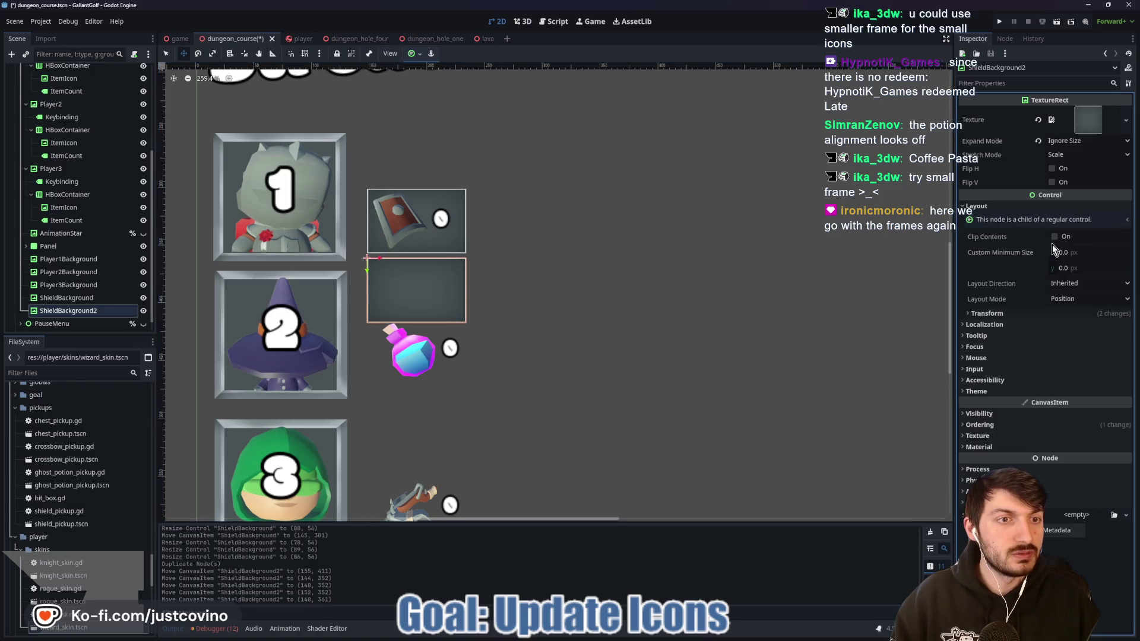
left_click(988, 314)
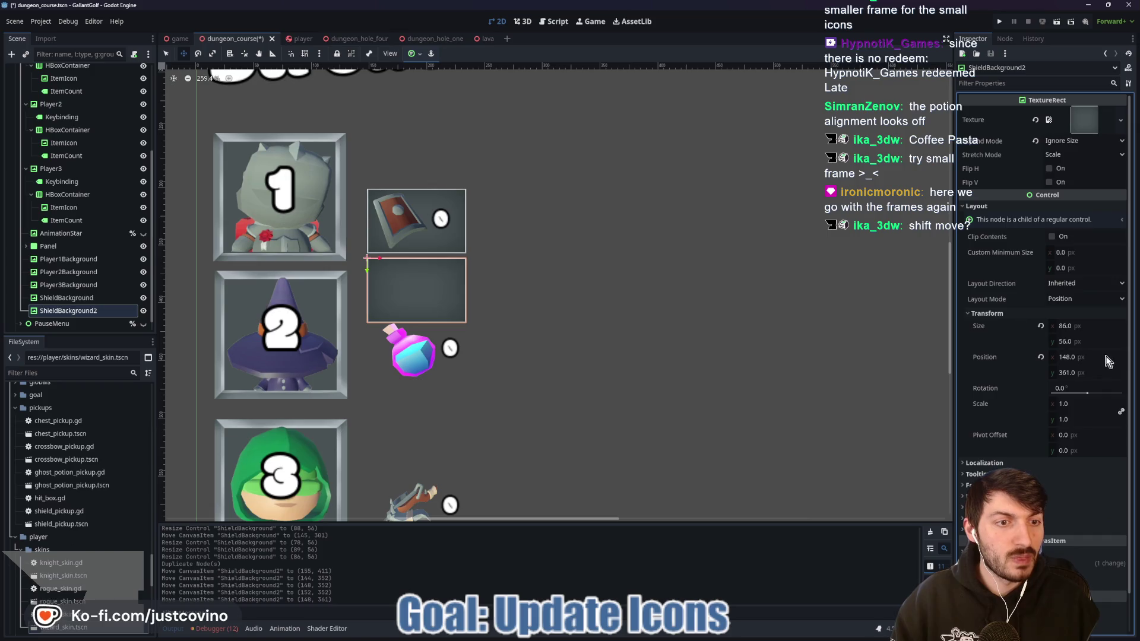
left_click_drag(1064, 372, 1090, 372)
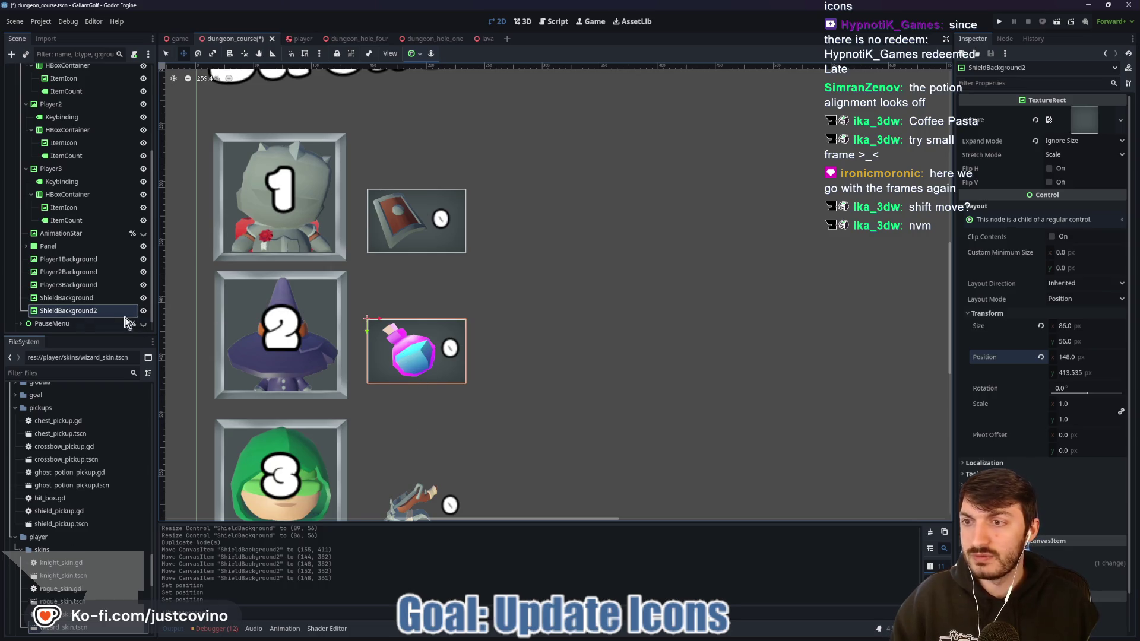
double_click(72, 310)
Rename ShieldBackground2 to PotionBackground.
type("Potion")
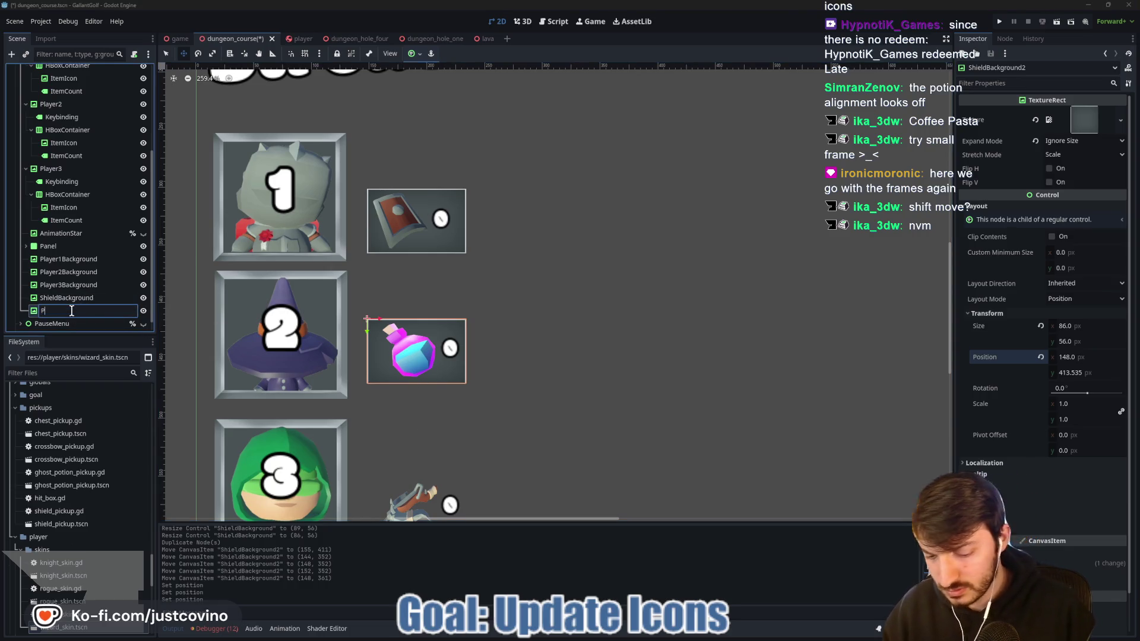
type("Background")
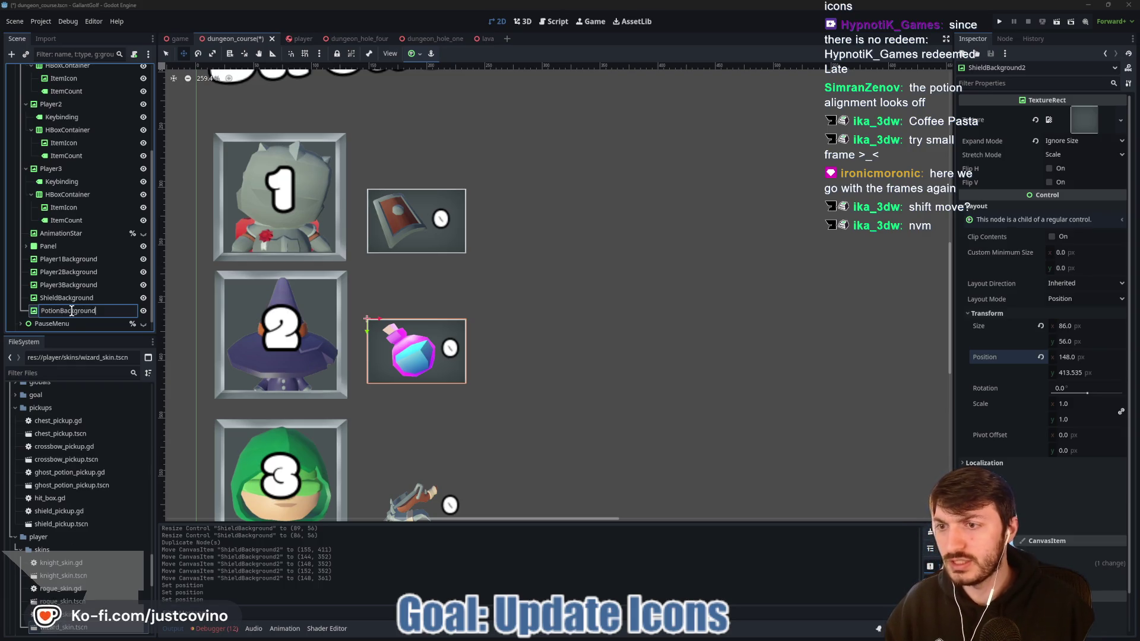
key("Return")
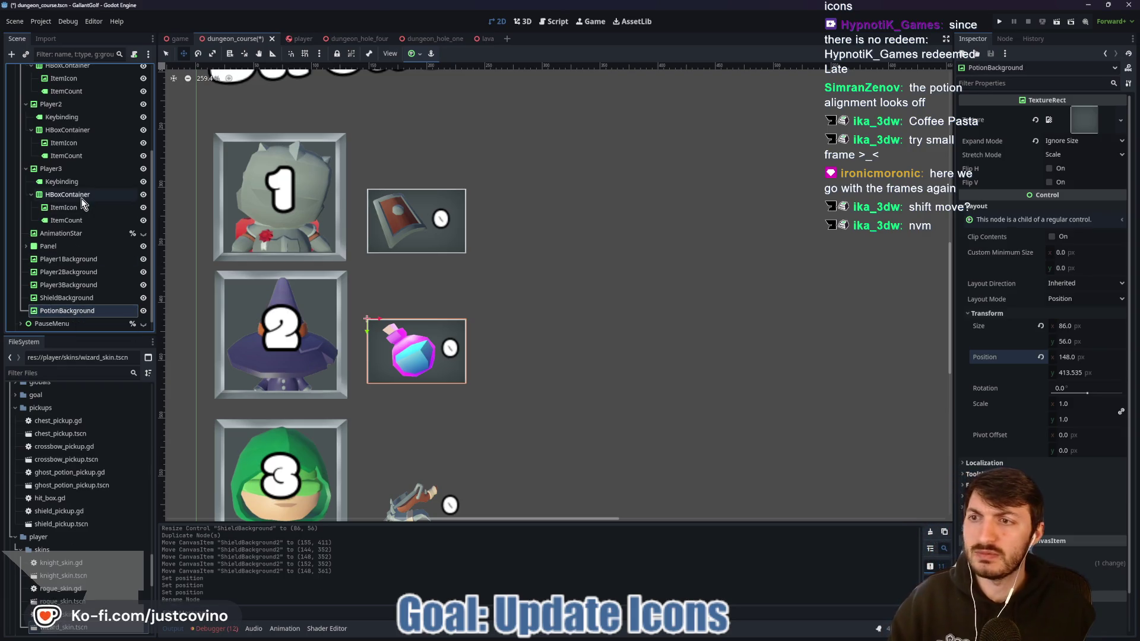
scroll(80, 220, "up", 2)
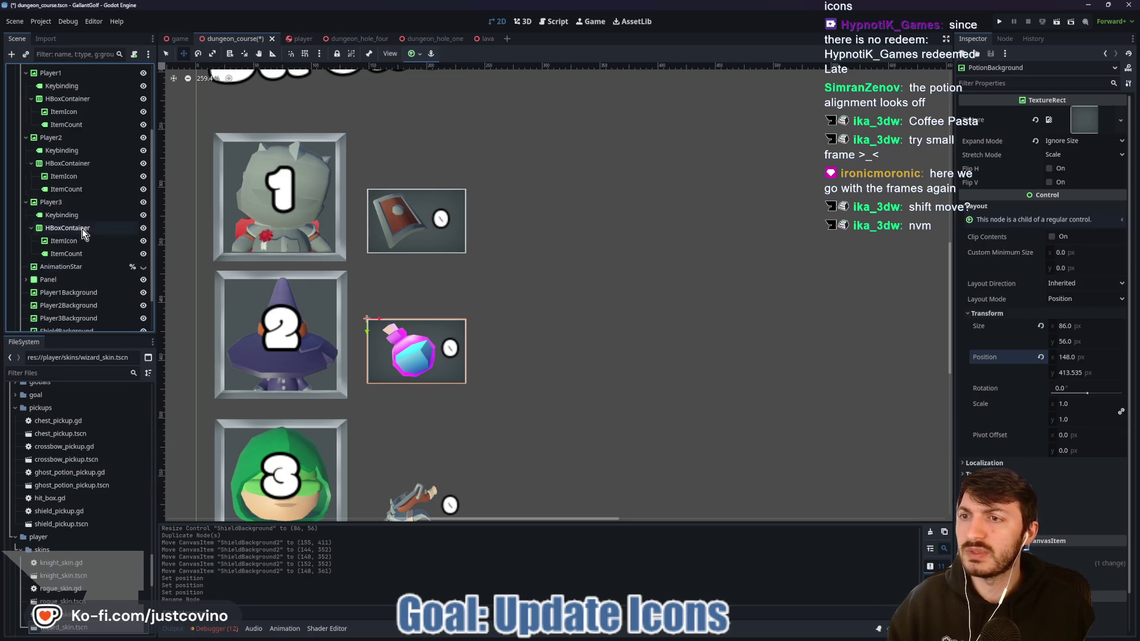
Nudge Player2's HBoxContainer so the potion icon and count sit centered in PotionBackground.
left_click(68, 166)
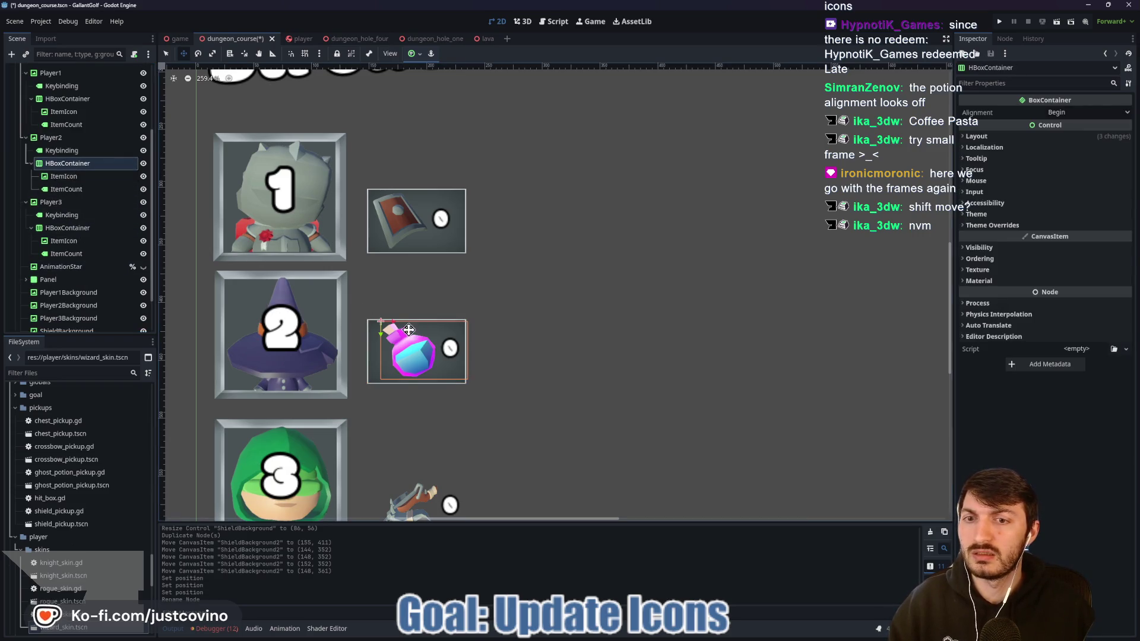
left_click_drag(420, 353, 409, 353)
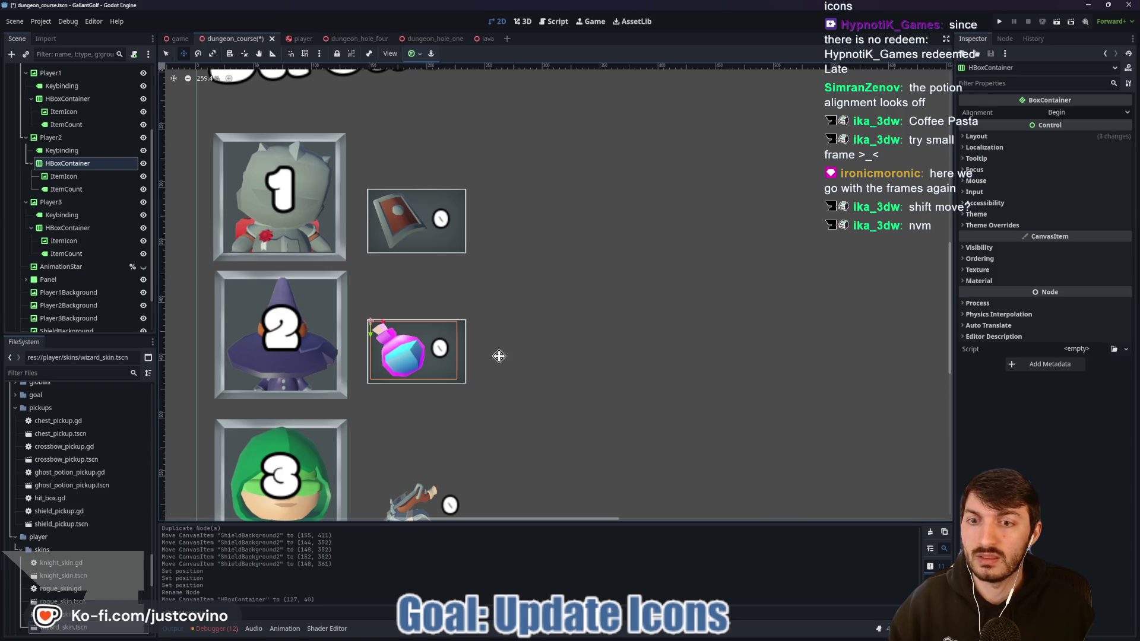
scroll(493, 359, "down", 1)
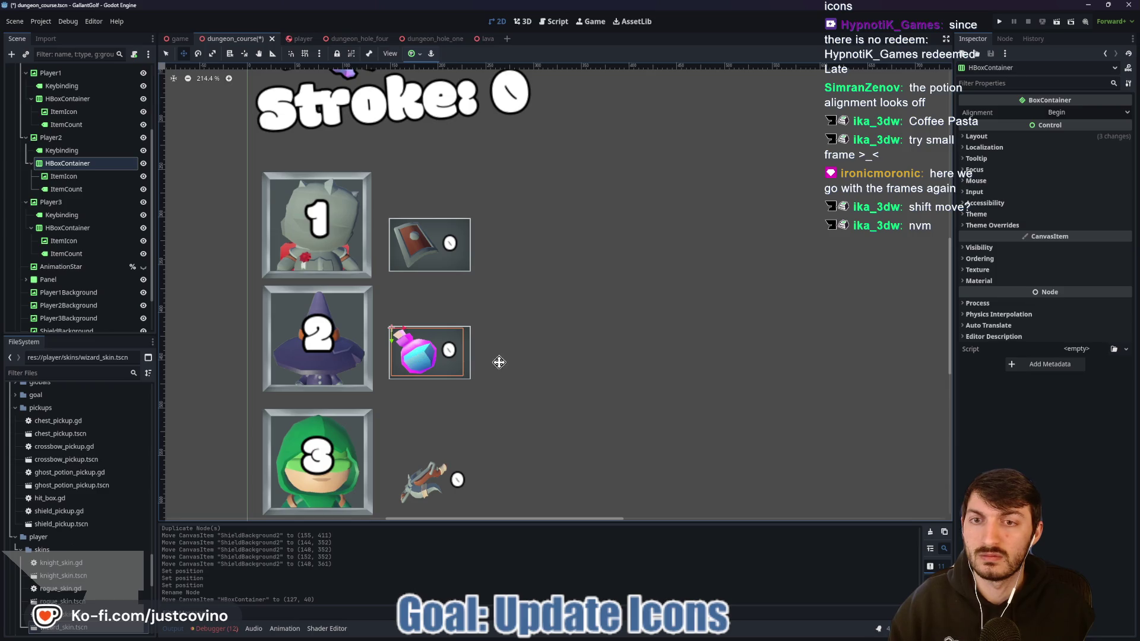
left_click_drag(504, 390, 486, 337)
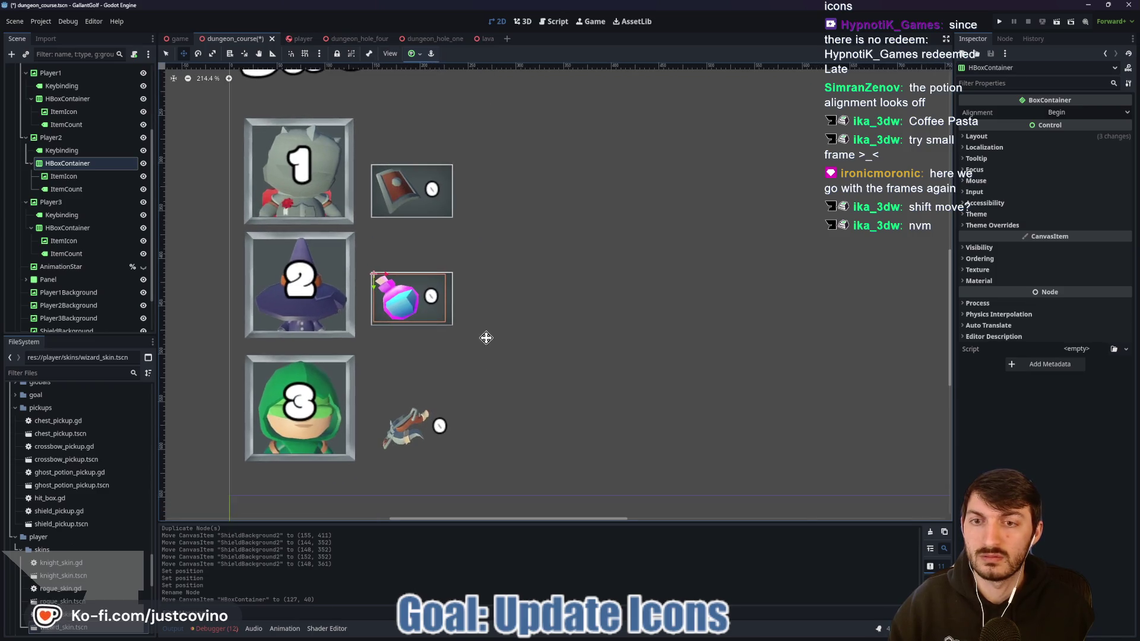
left_click_drag(406, 301, 408, 301)
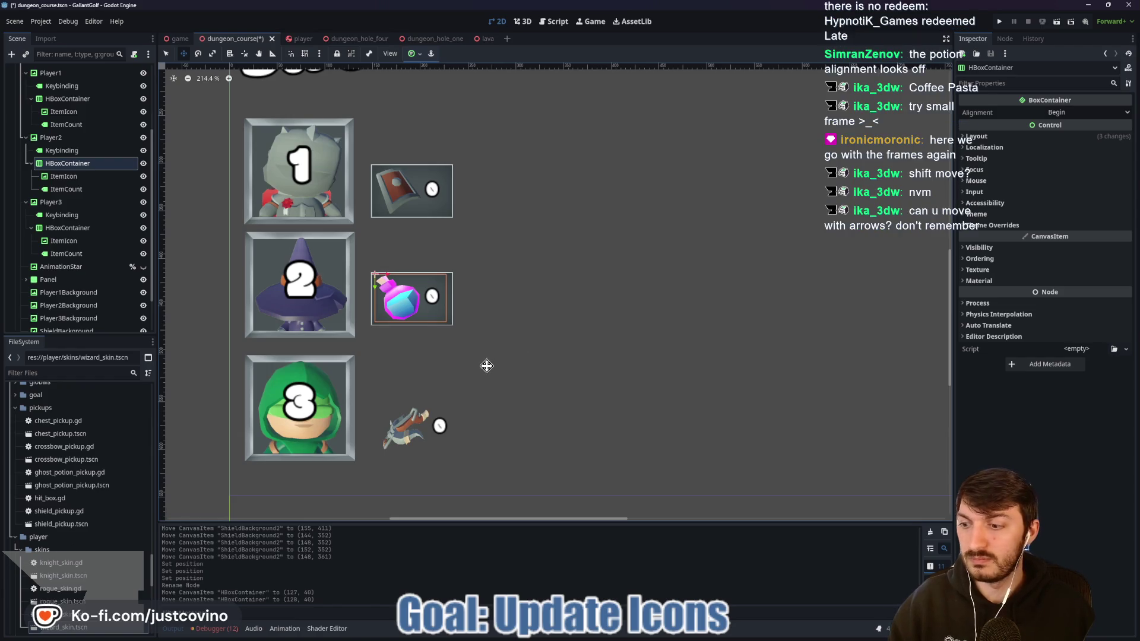
left_click_drag(483, 363, 483, 338)
key("q")
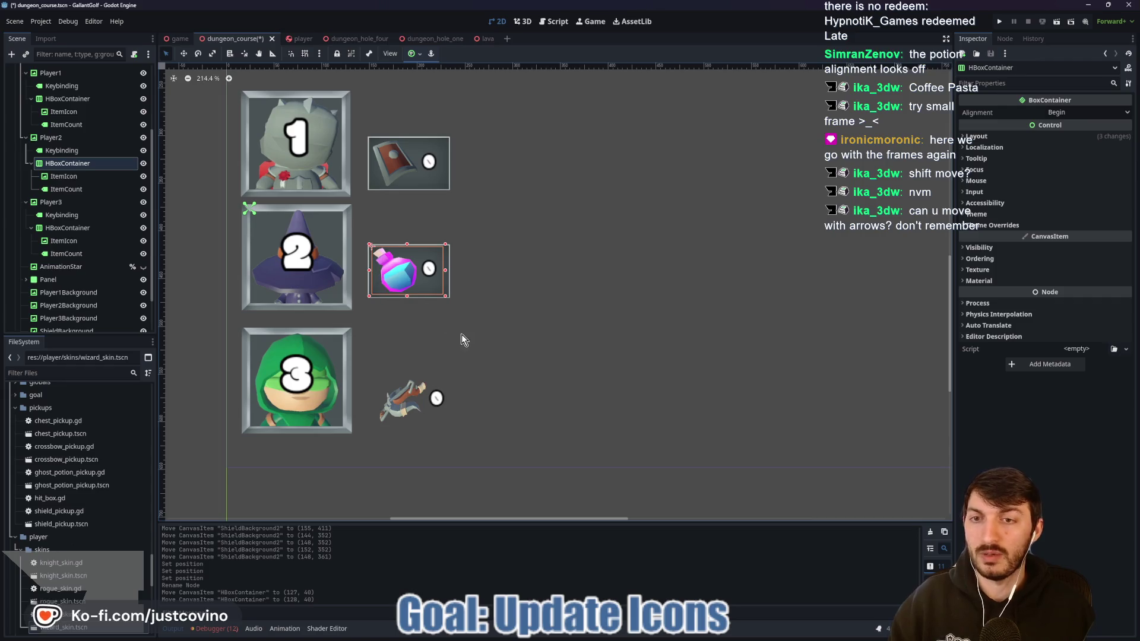
Duplicate the PotionBackground frame with Ctrl+D.
scroll(81, 310, "down", 3)
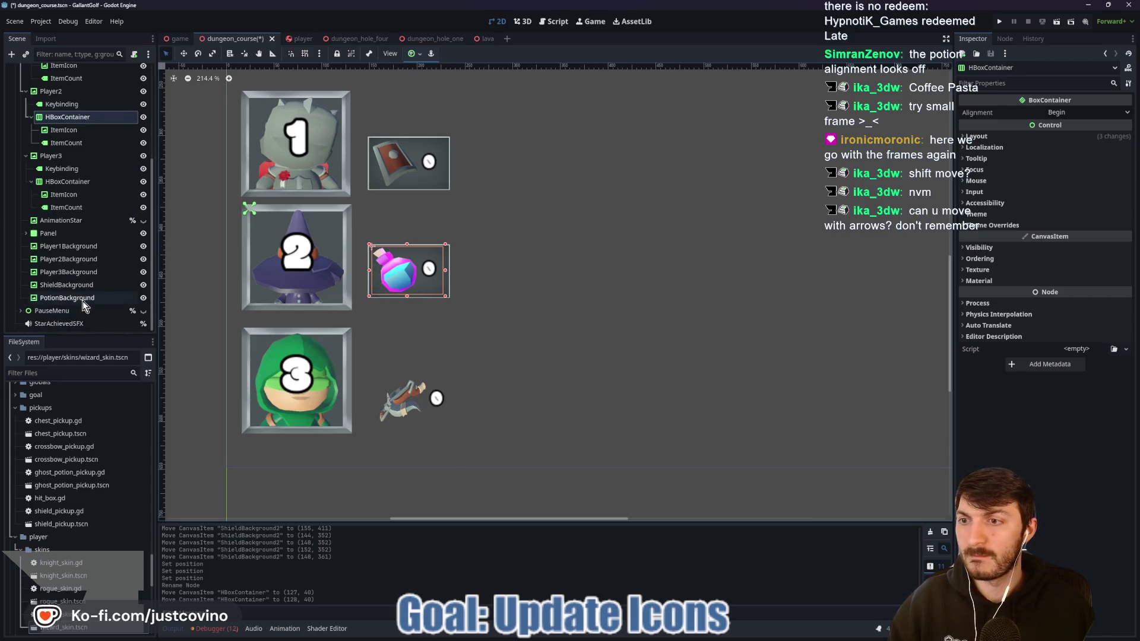
left_click(83, 299)
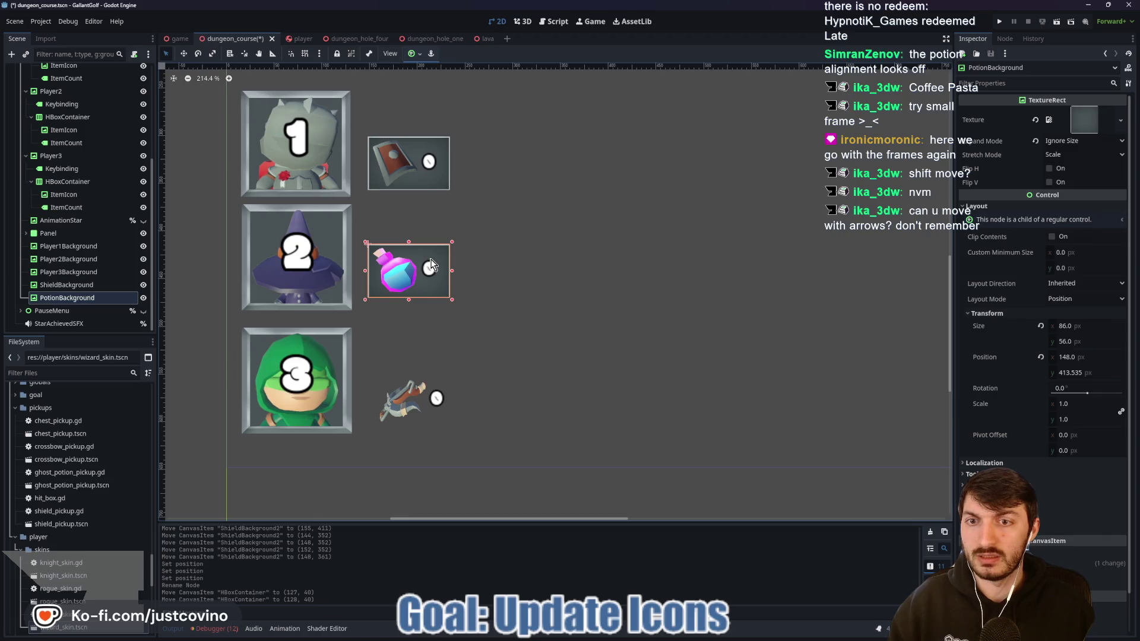
key("ctrl+d")
Move the PotionBackground copy behind the crossbow icon and rename it CrossbowBackground.
key("w")
left_click_drag(366, 256, 373, 387)
double_click(73, 315)
type("CrossbowBackground")
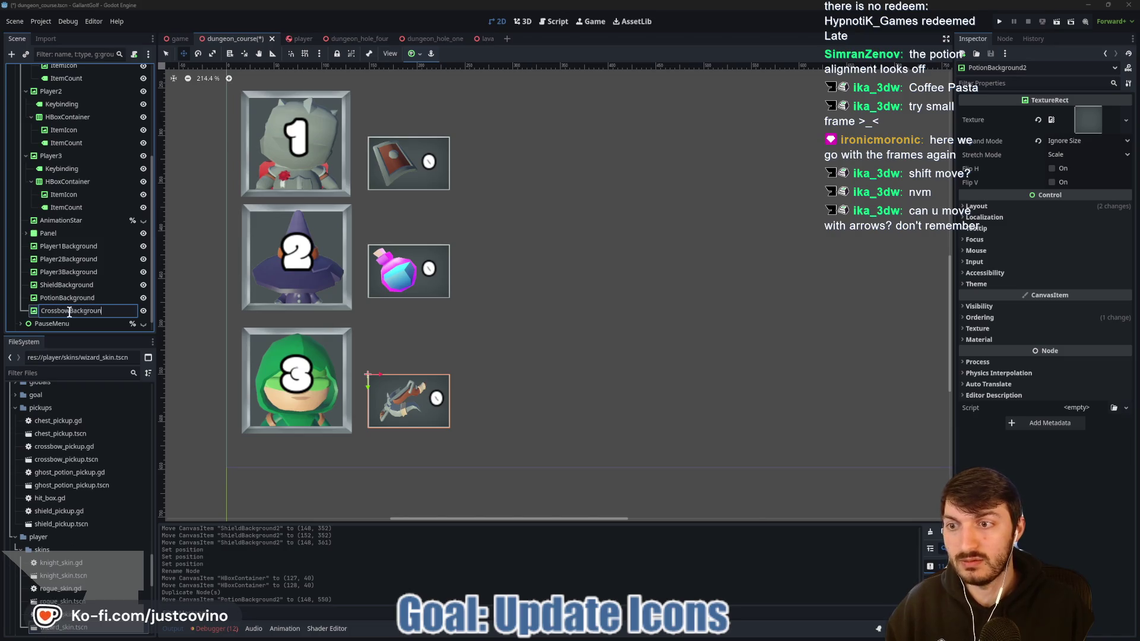
key("Return")
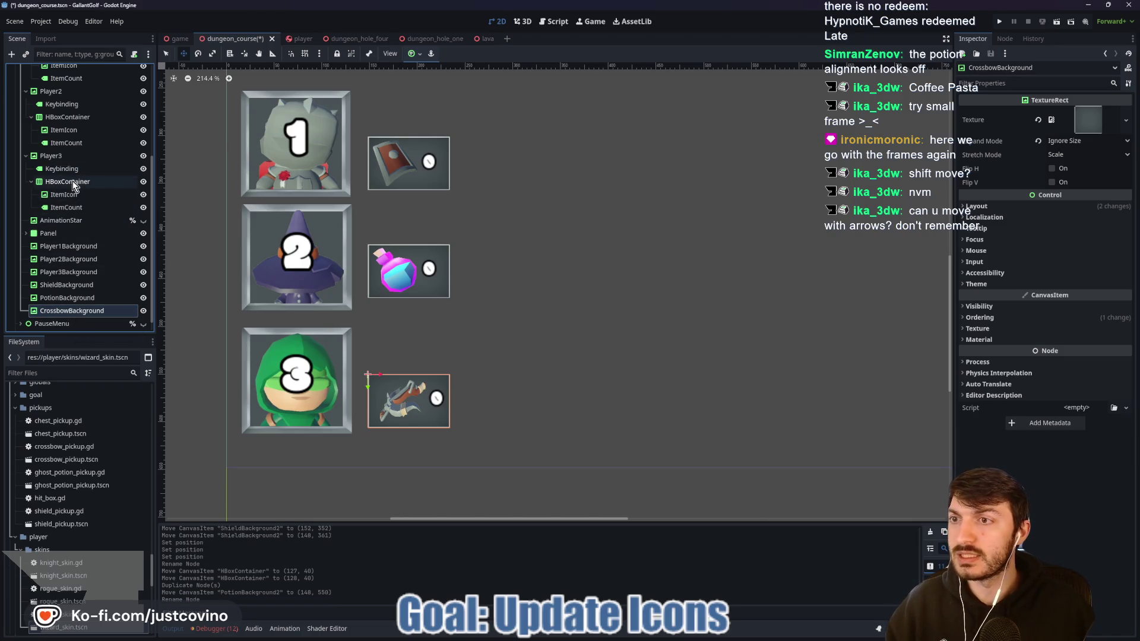
Shift Player3's HBoxContainer left so the crossbow icon and count fit inside the frame.
left_click(73, 180)
left_click_drag(409, 404, 402, 404)
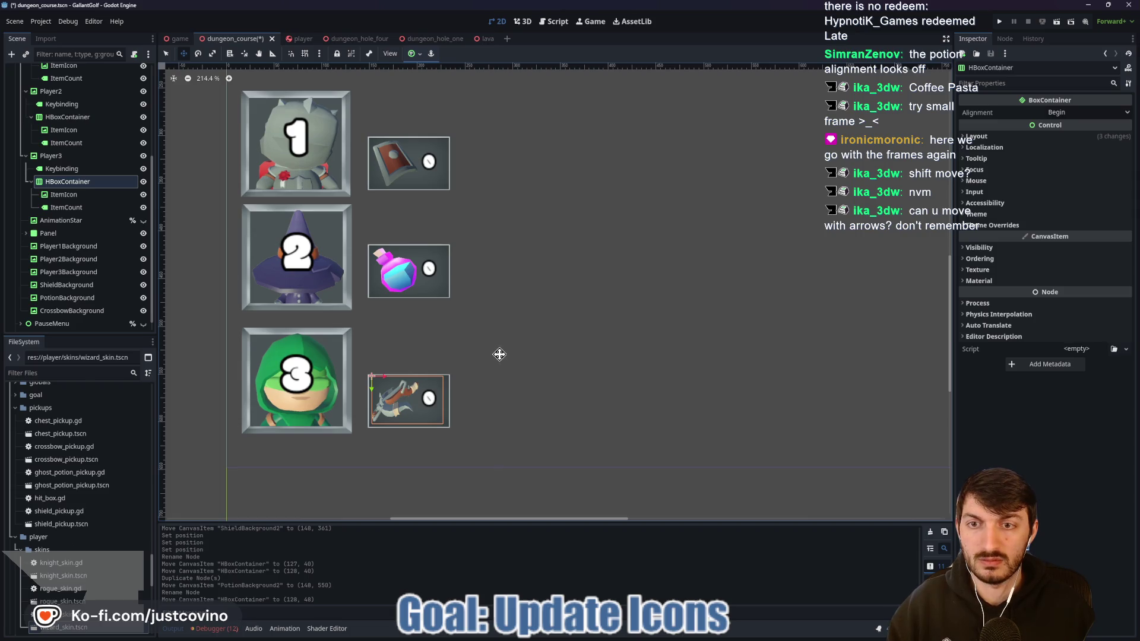
scroll(490, 351, "down", 5)
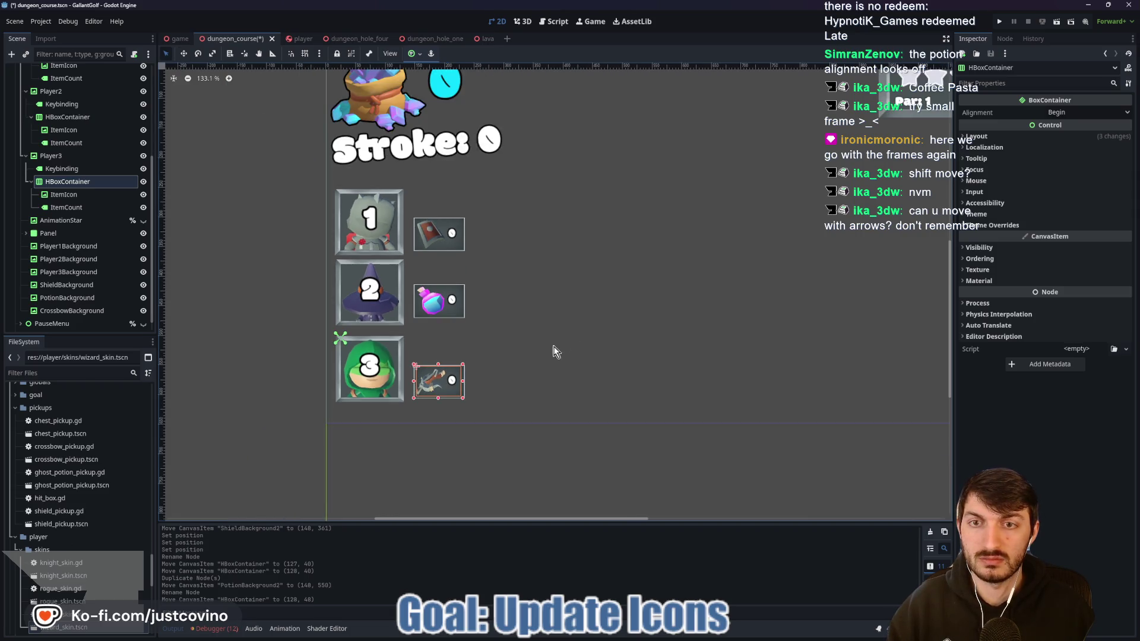
Select PlayerUI to review the framed HUD and save the scene.
left_click(640, 329)
scroll(580, 336, "up", 3)
key("ctrl+s")
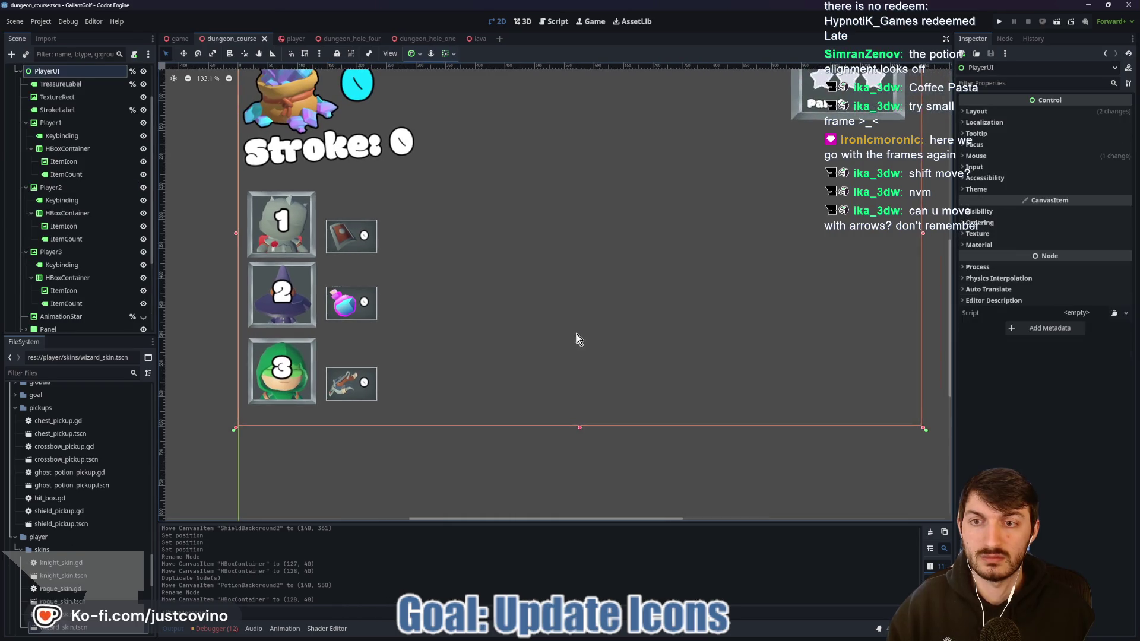
scroll(558, 324, "down", 3)
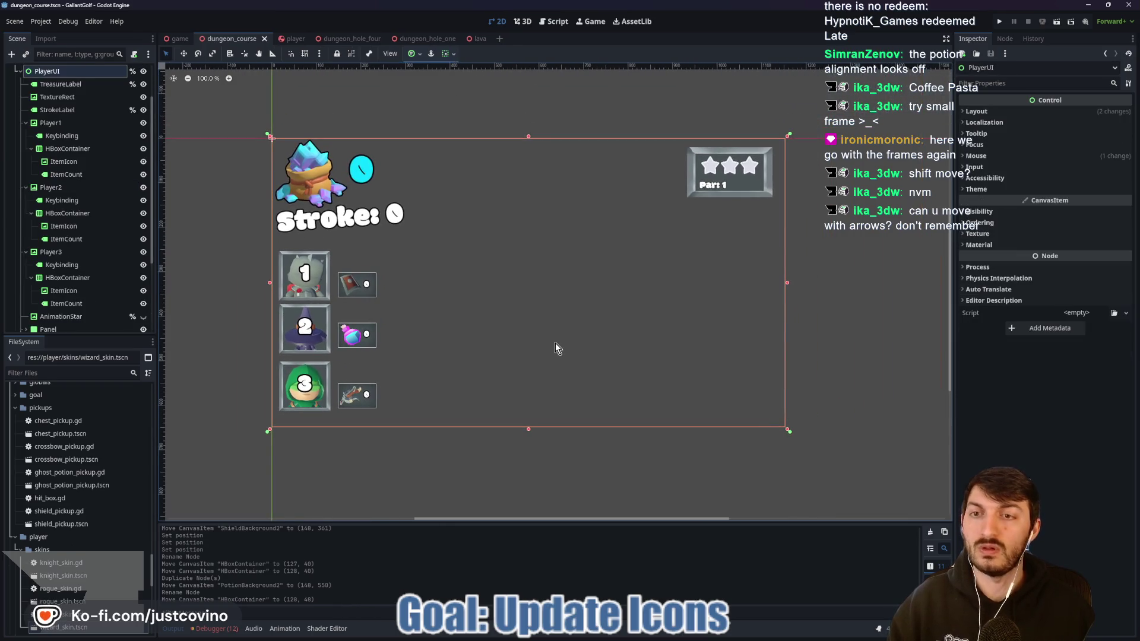
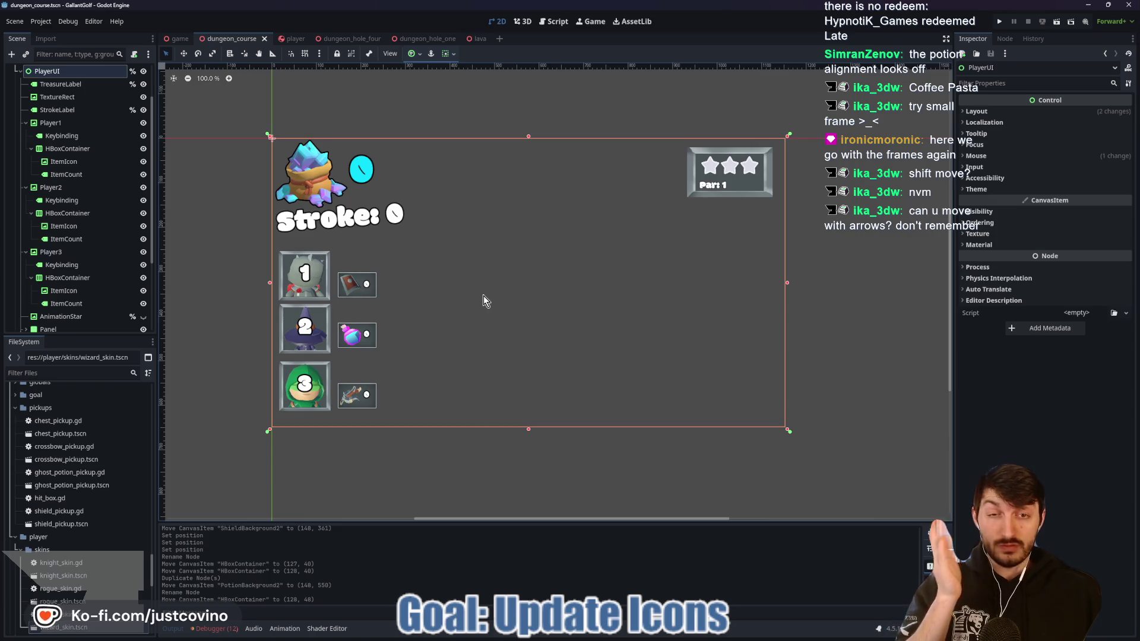
Playtest the game scene: lower the volume, start the chosen hole, then stop the game.
left_click(180, 38)
left_click(1000, 22)
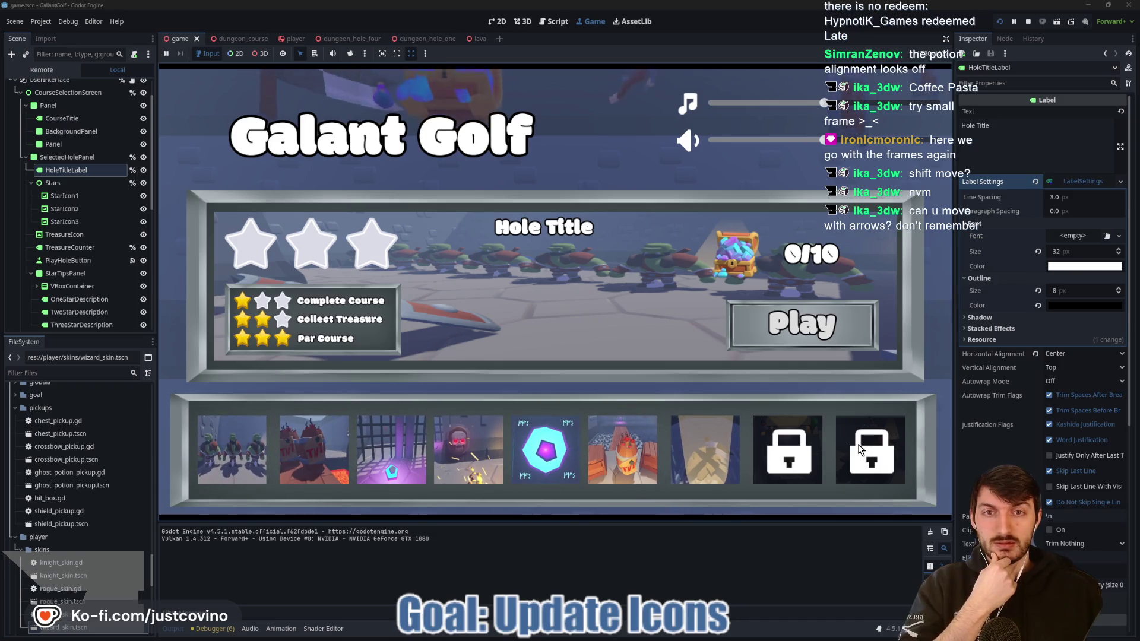
left_click(748, 148)
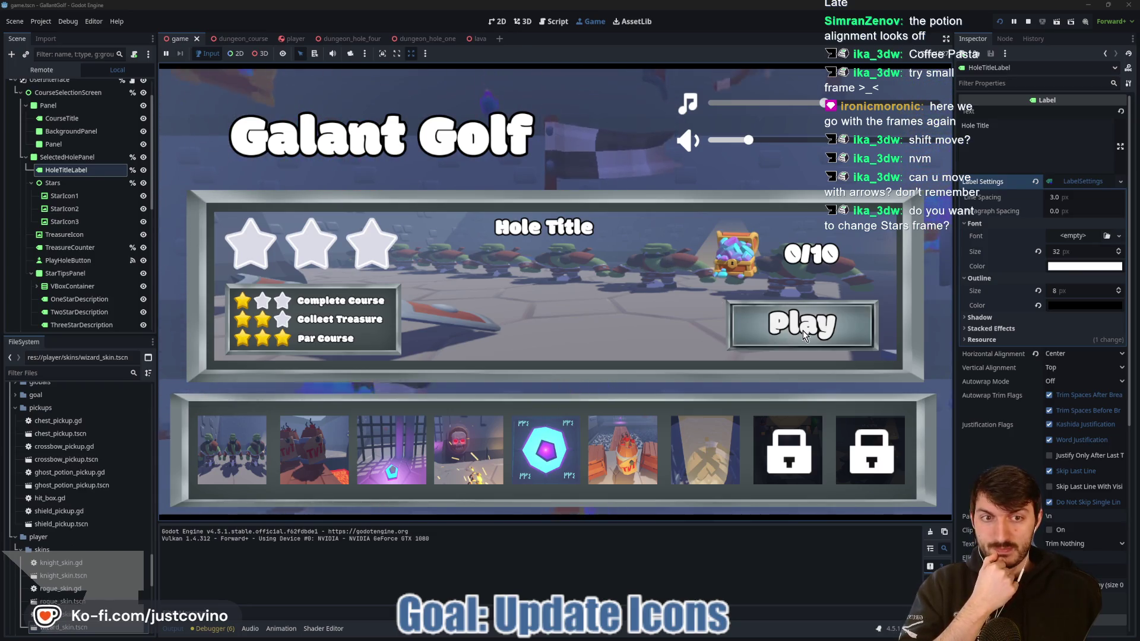
left_click(772, 326)
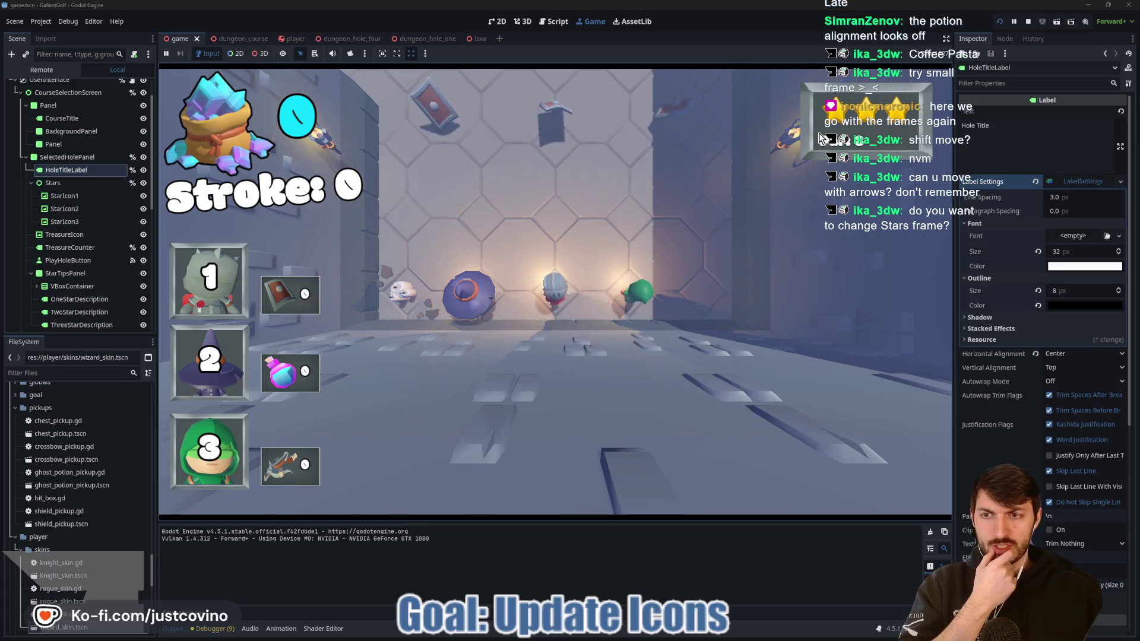
left_click(1029, 23)
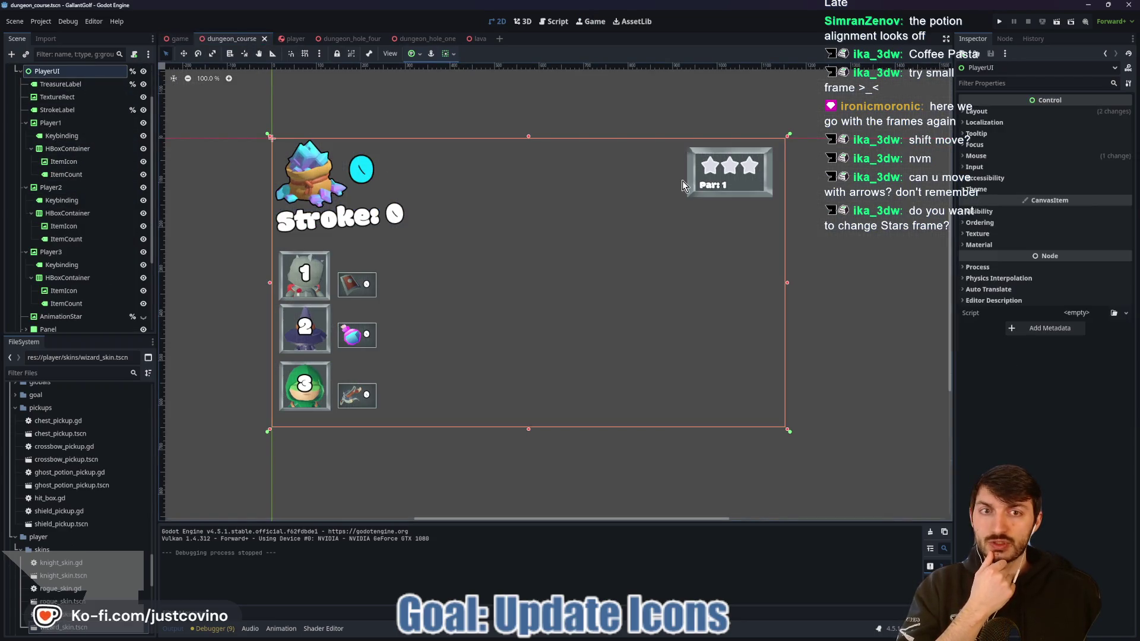
Select the Panel node behind the stars in the scene tree.
left_click(710, 186)
left_click(680, 187)
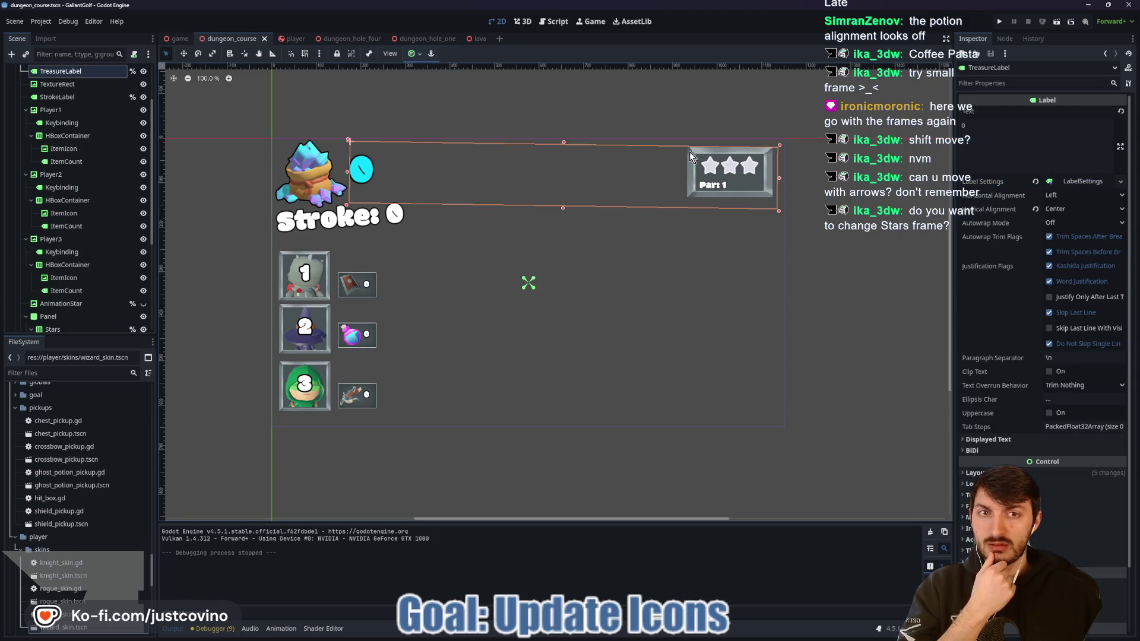
scroll(61, 187, "down", 5)
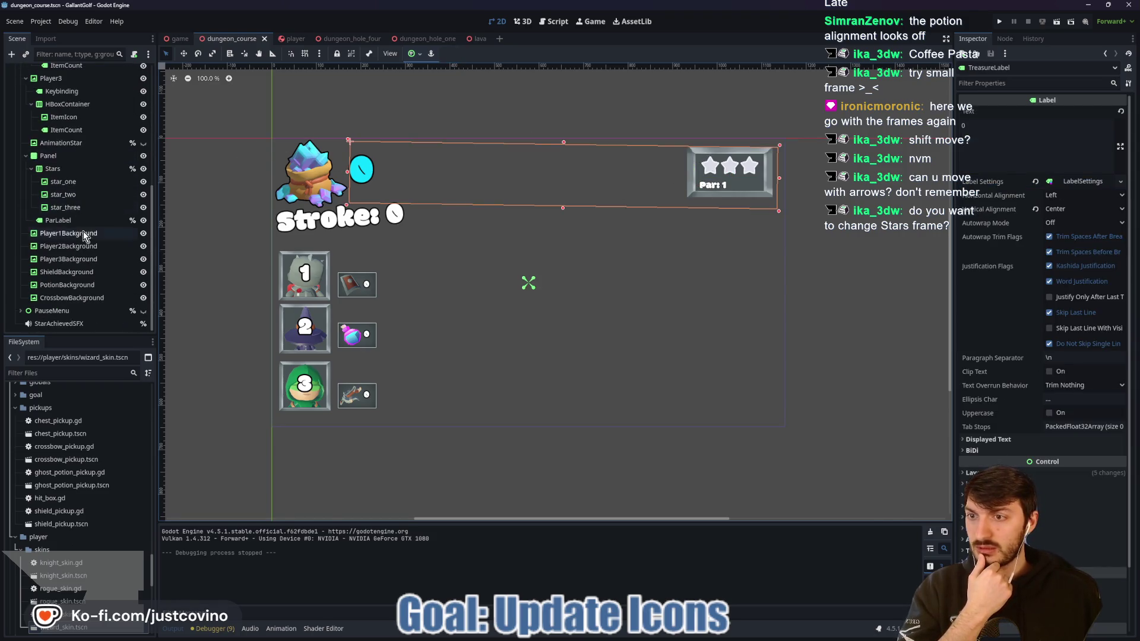
left_click(66, 169)
left_click(57, 156)
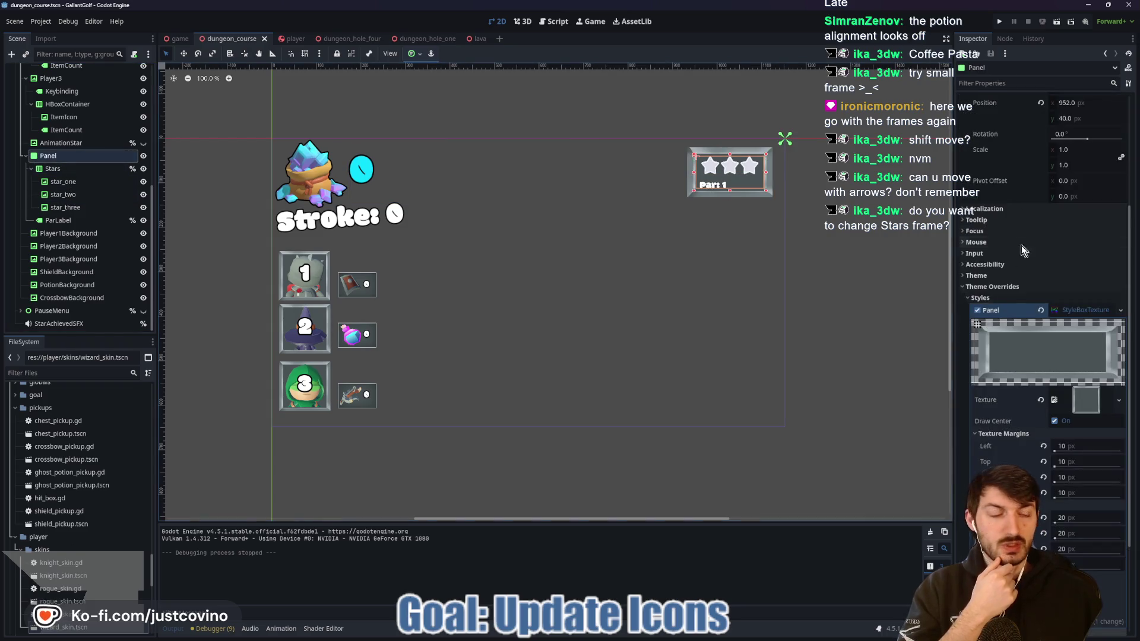
Clear the panel's frame texture, assign a grey frame texture, and centre it on the canvas.
left_click(1042, 397)
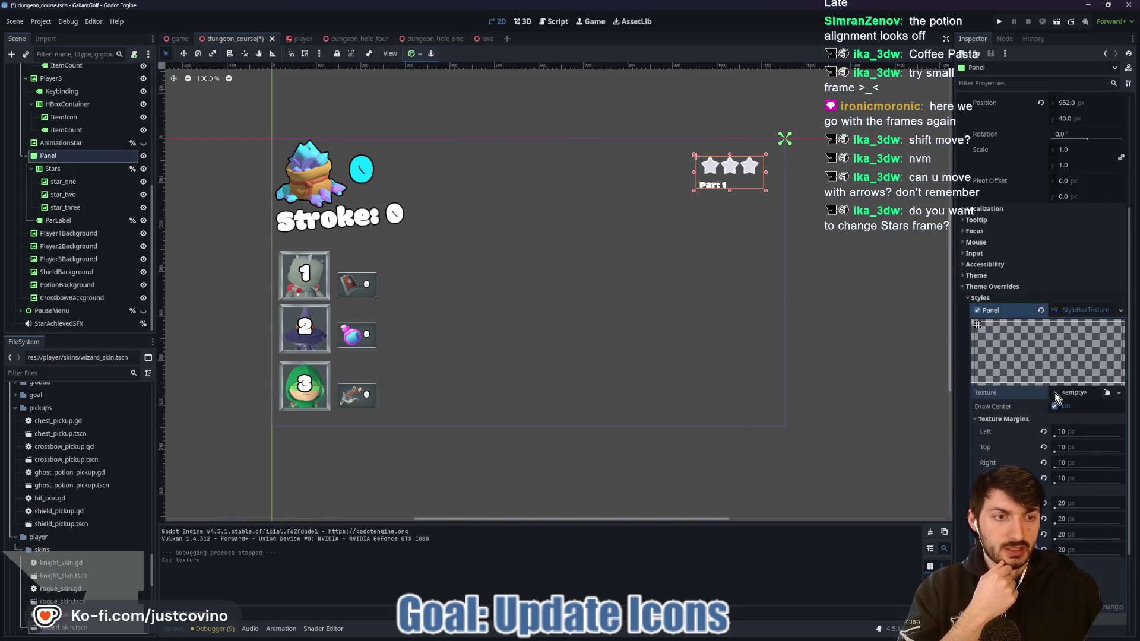
left_click(1061, 391)
left_click(1069, 593)
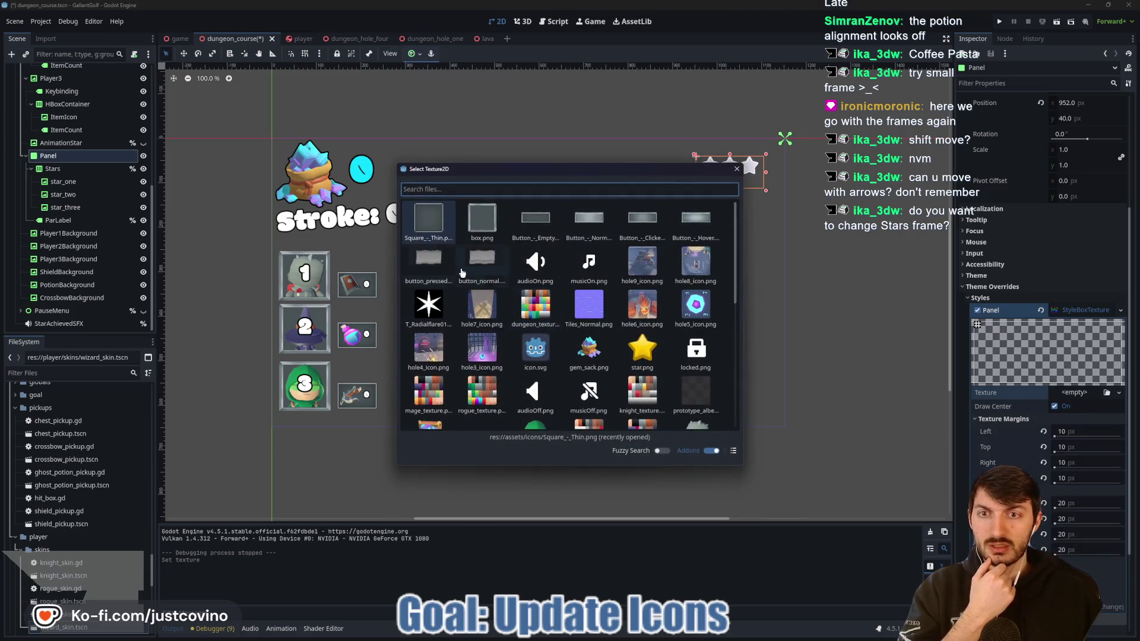
double_click(583, 245)
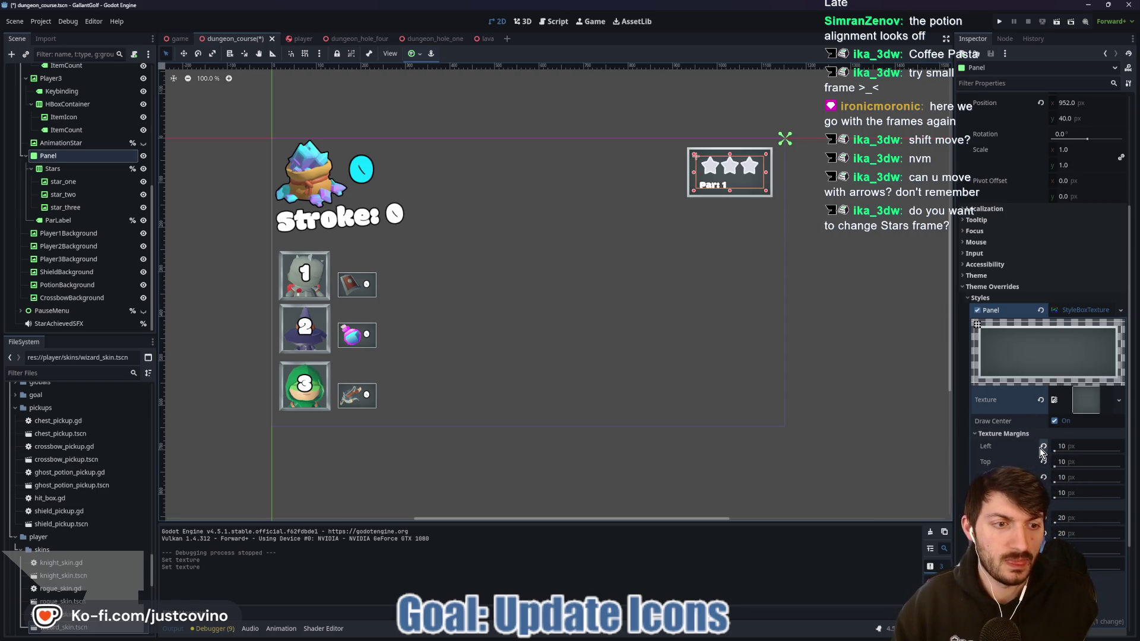
scroll(779, 256, "up", 5)
mouse_move(730, 224)
left_mouse_down()
mouse_move(680, 285)
mouse_move(677, 331)
left_mouse_up()
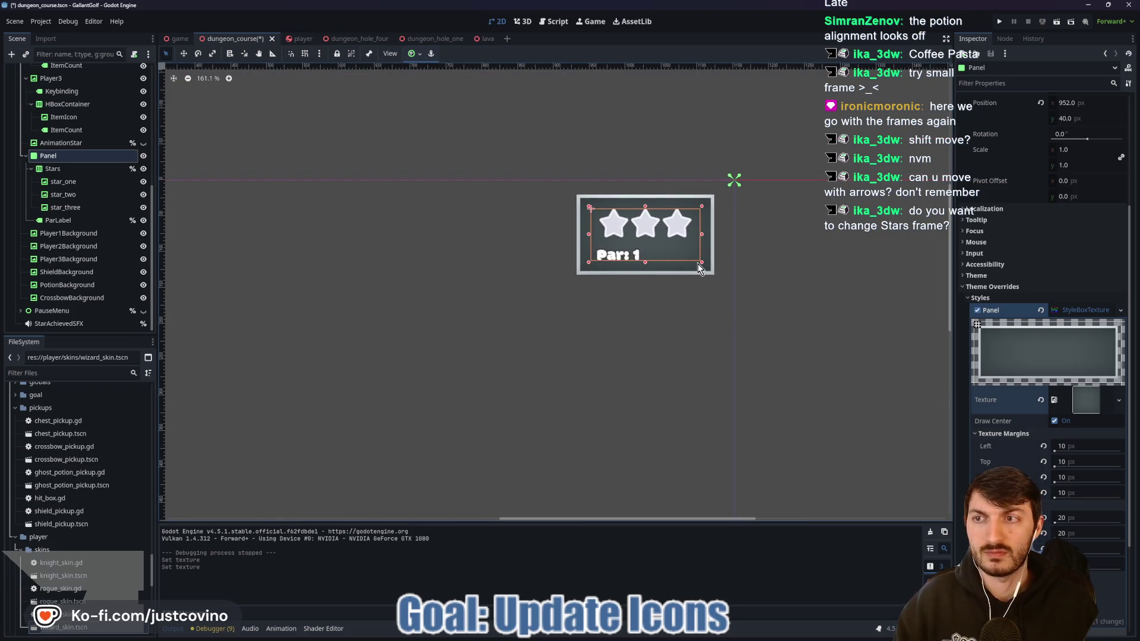
Reset the panel's four texture margins and four expand margins to zero.
left_click(1044, 446)
left_click(1043, 462)
left_click(1044, 477)
left_click(1044, 492)
left_click(1044, 518)
left_click(1044, 534)
left_click(1043, 550)
left_click(1043, 565)
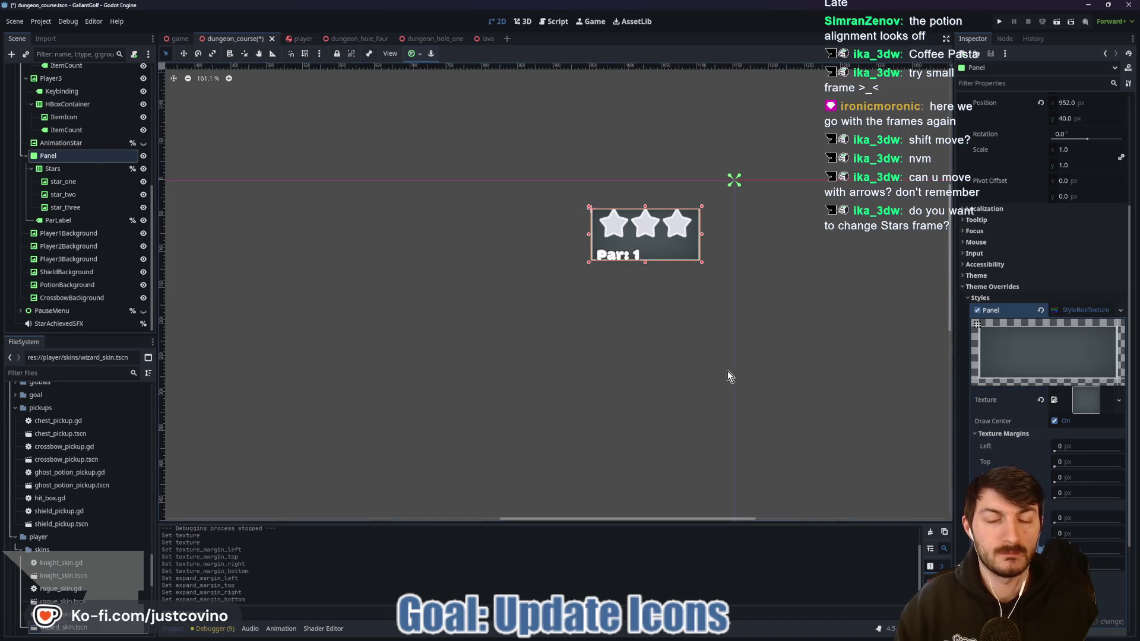
Enlarge the stars panel and shift the Stars container inside it.
mouse_move(703, 262)
left_mouse_down()
mouse_move(718, 274)
mouse_move(661, 248)
mouse_move(641, 225)
left_mouse_up()
left_click(53, 169)
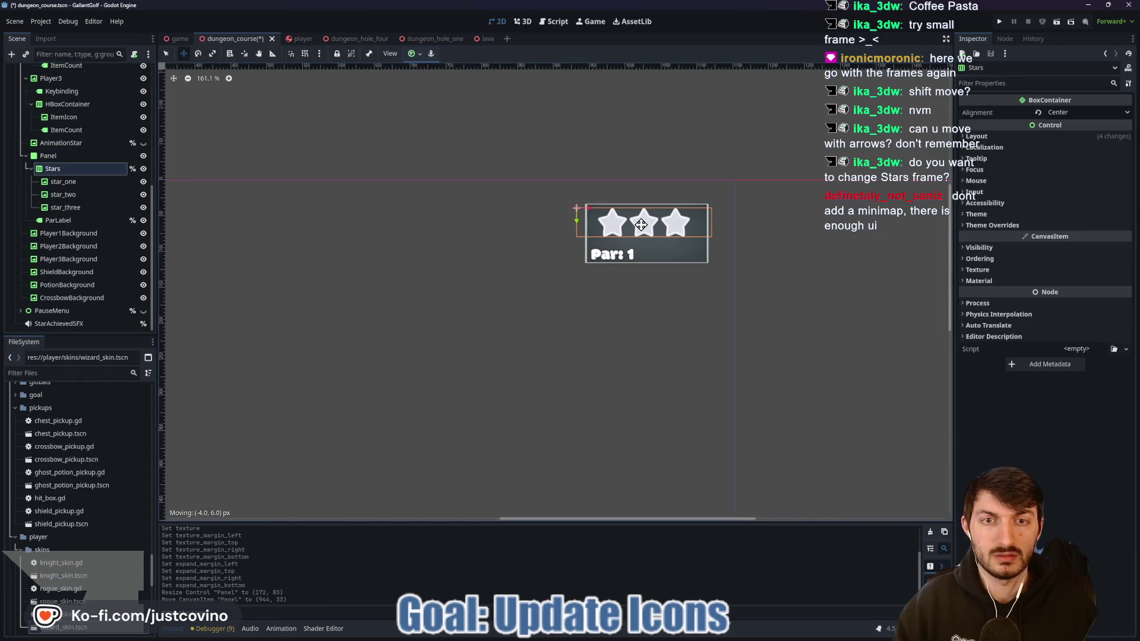
left_click_drag(642, 224, 645, 224)
With grid snapping on, move the Par: 1 label up and save dungeon_course.
left_click(305, 54)
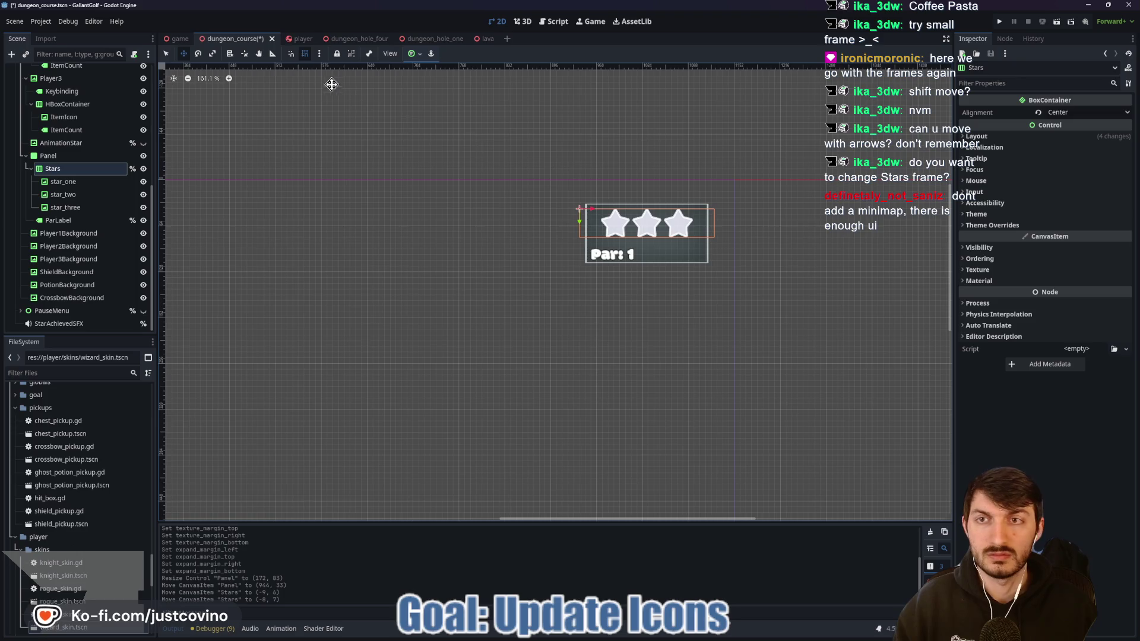
left_click(78, 220)
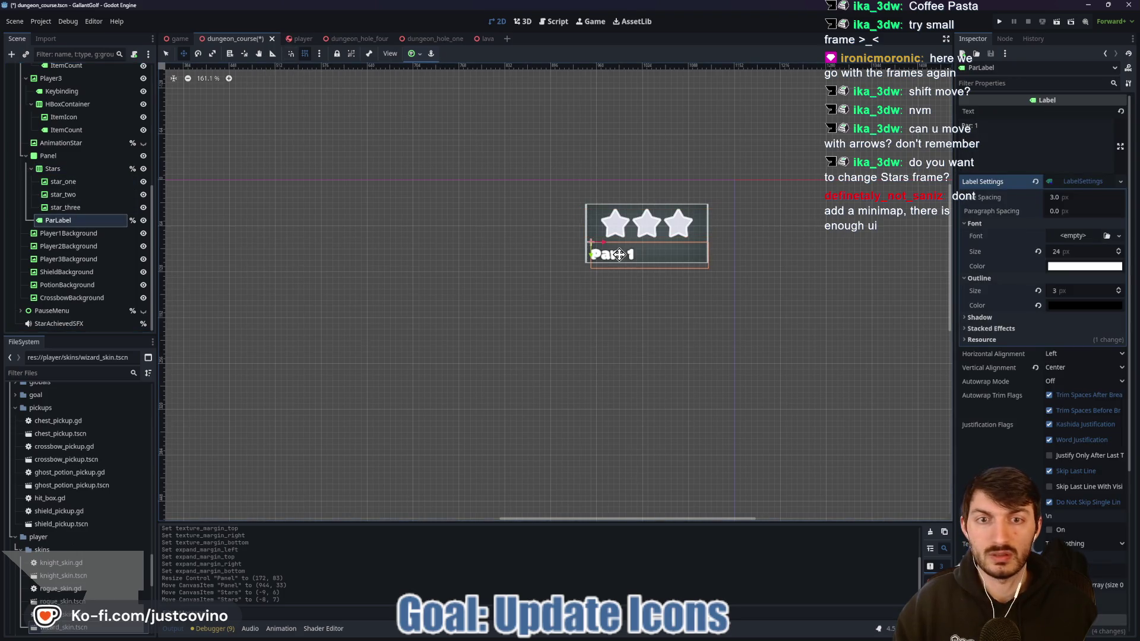
left_click_drag(619, 255, 618, 252)
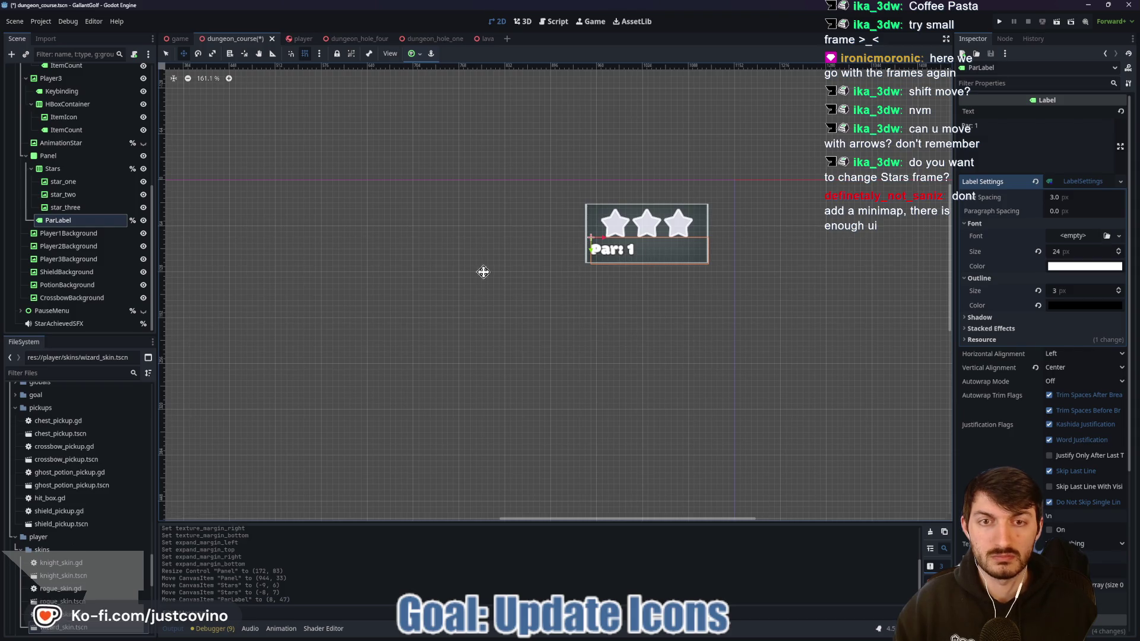
key("ctrl+s")
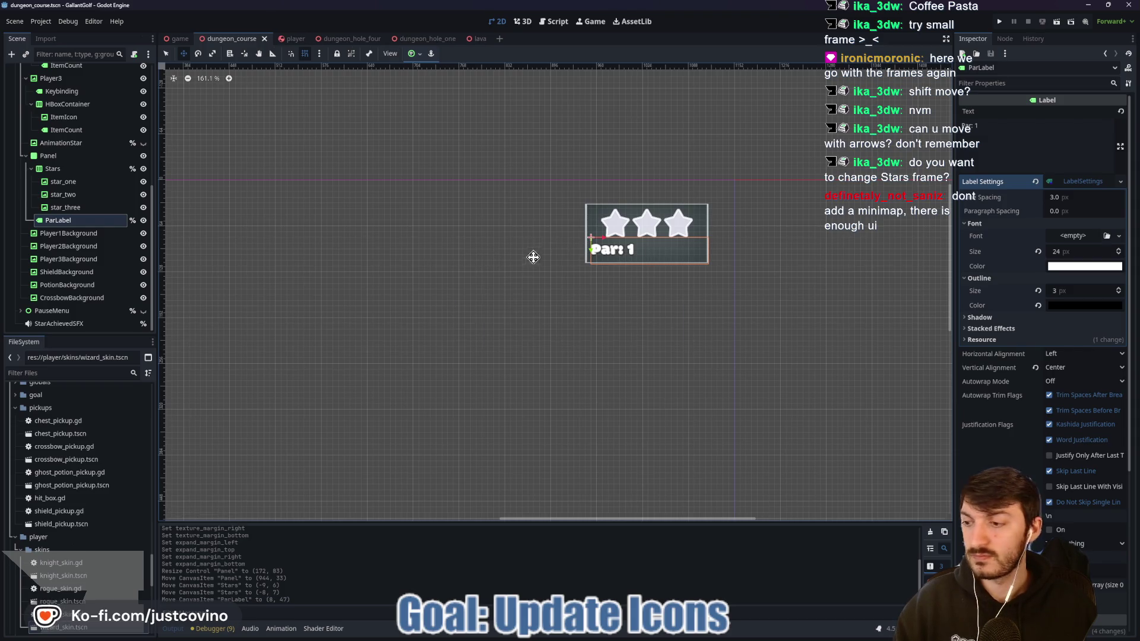
left_click(465, 314)
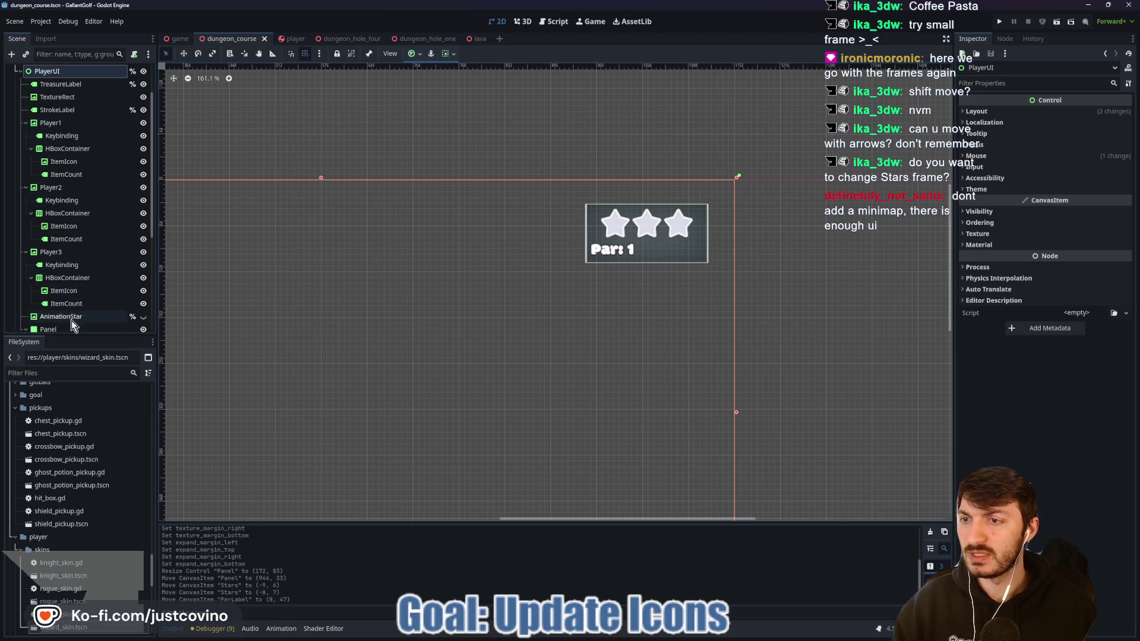
Enter texture margins of 10 on the stars panel's frame.
scroll(71, 297, "down", 3)
left_click(49, 230)
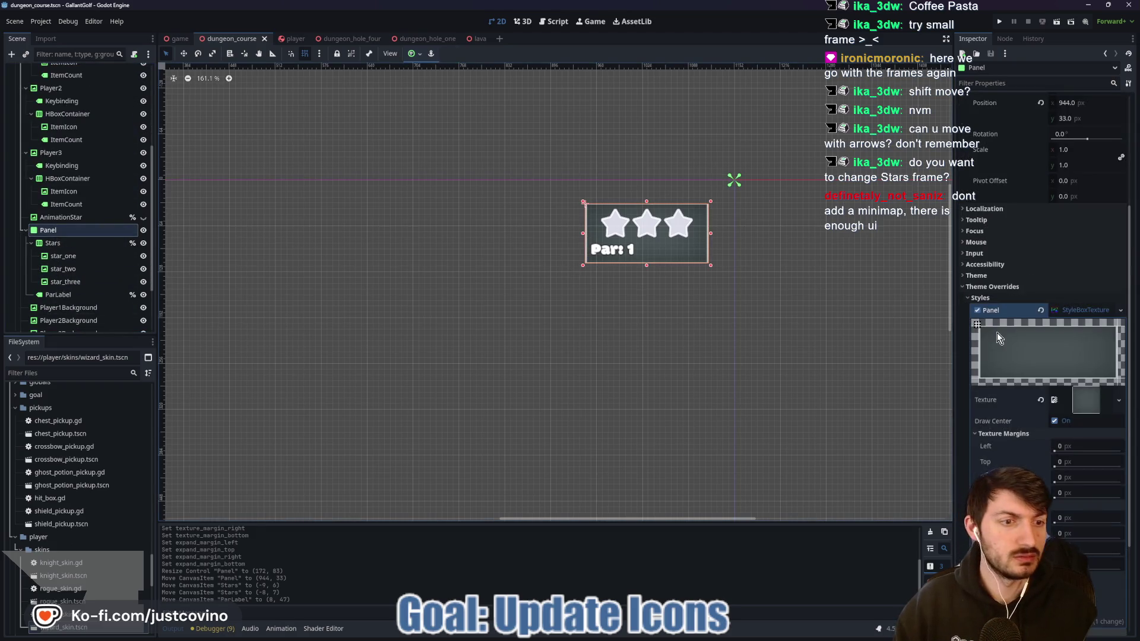
left_click(1079, 450)
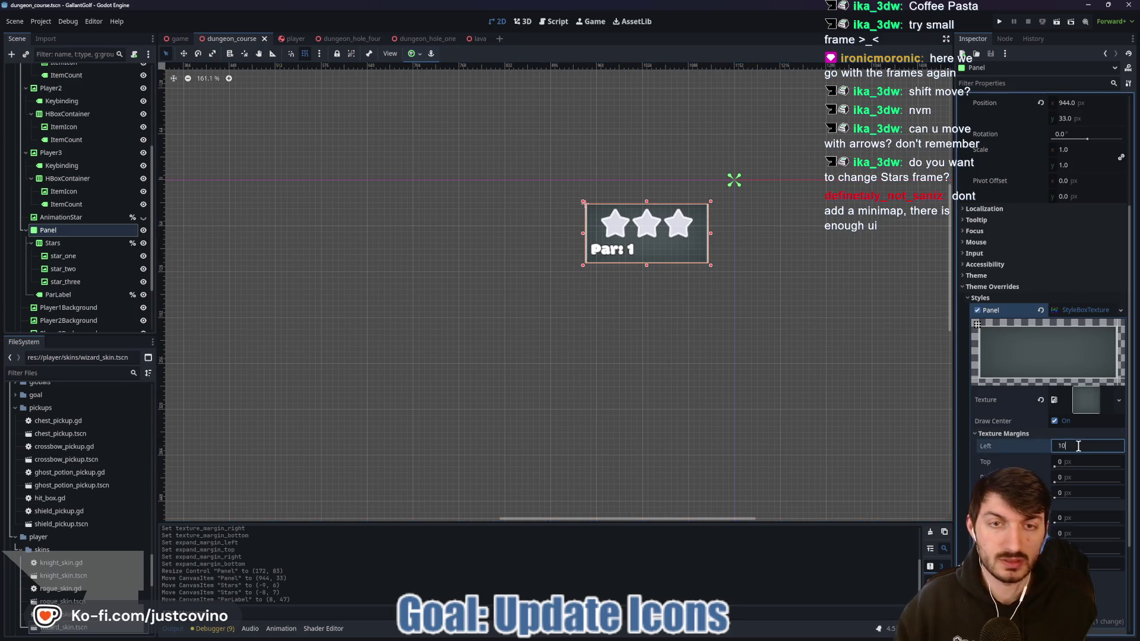
key("Tab")
type("10")
key("Tab")
type("10")
key("Tab")
type("10")
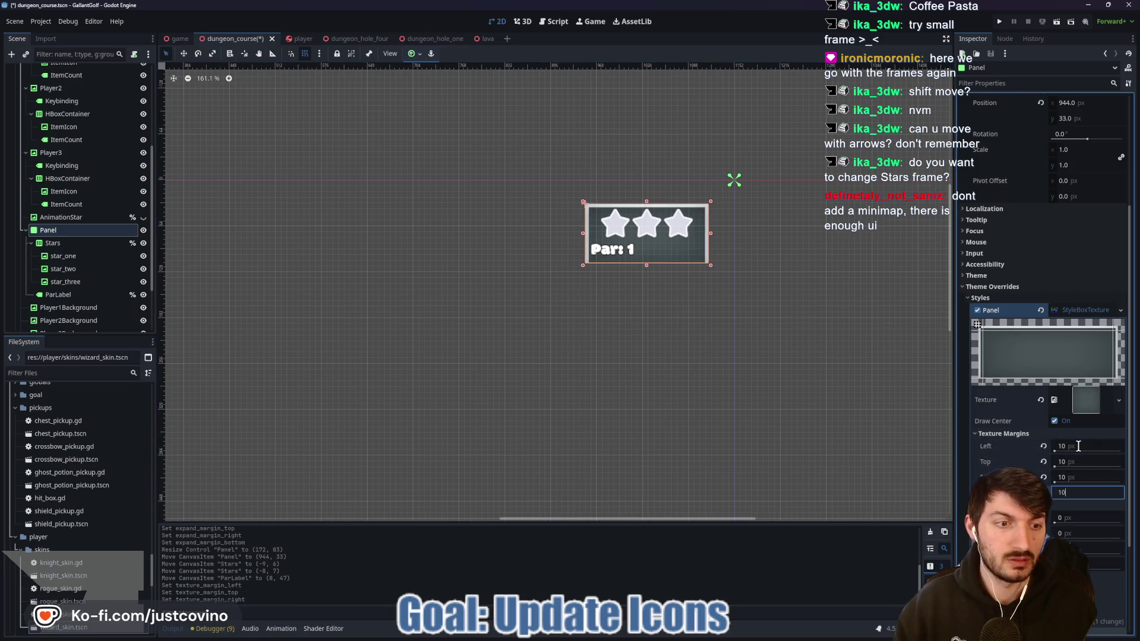
key("Return")
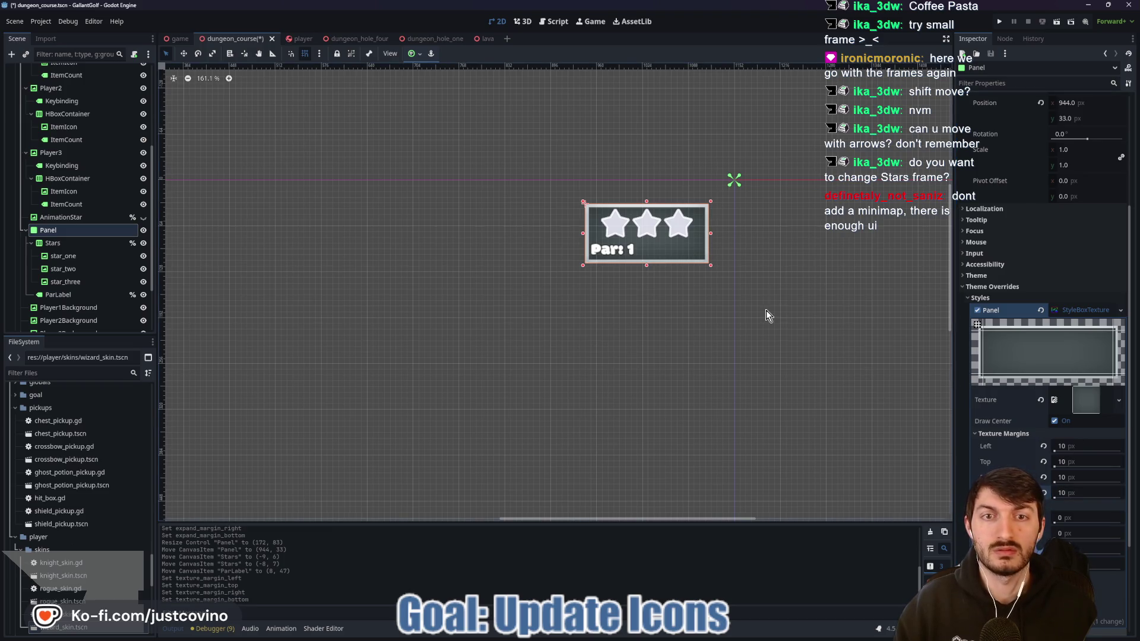
Change the panel's texture margins to 5 px and save the scene.
left_click(1071, 444)
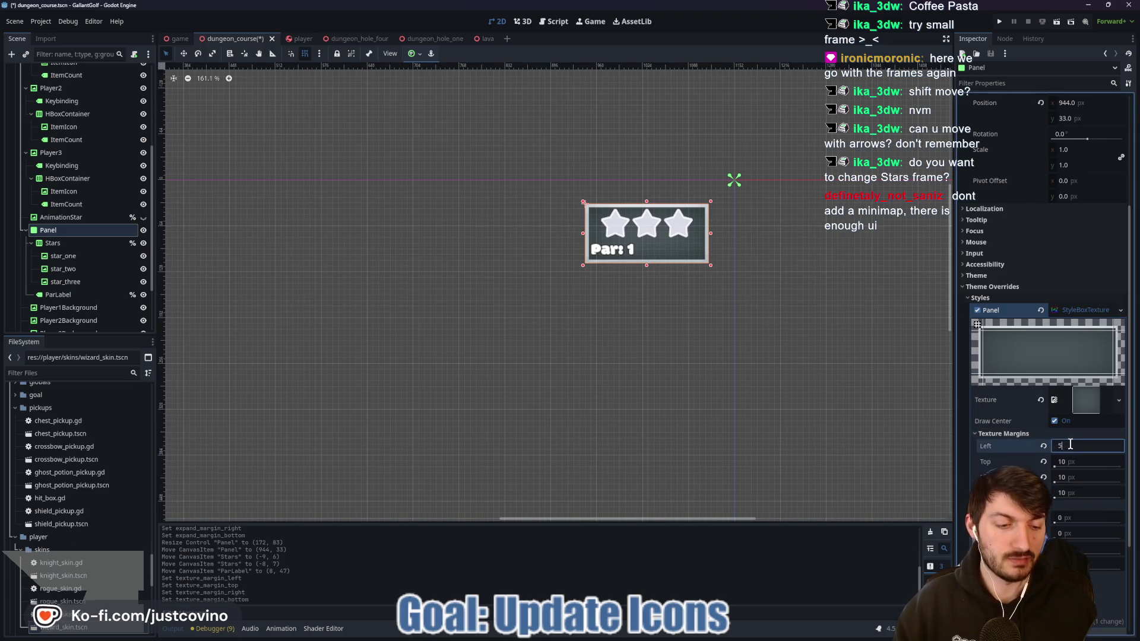
key("Tab")
type("5")
key("Tab")
type("5")
key("Tab")
type("5")
key("Return")
key("ctrl+s")
scroll(669, 305, "up", 5)
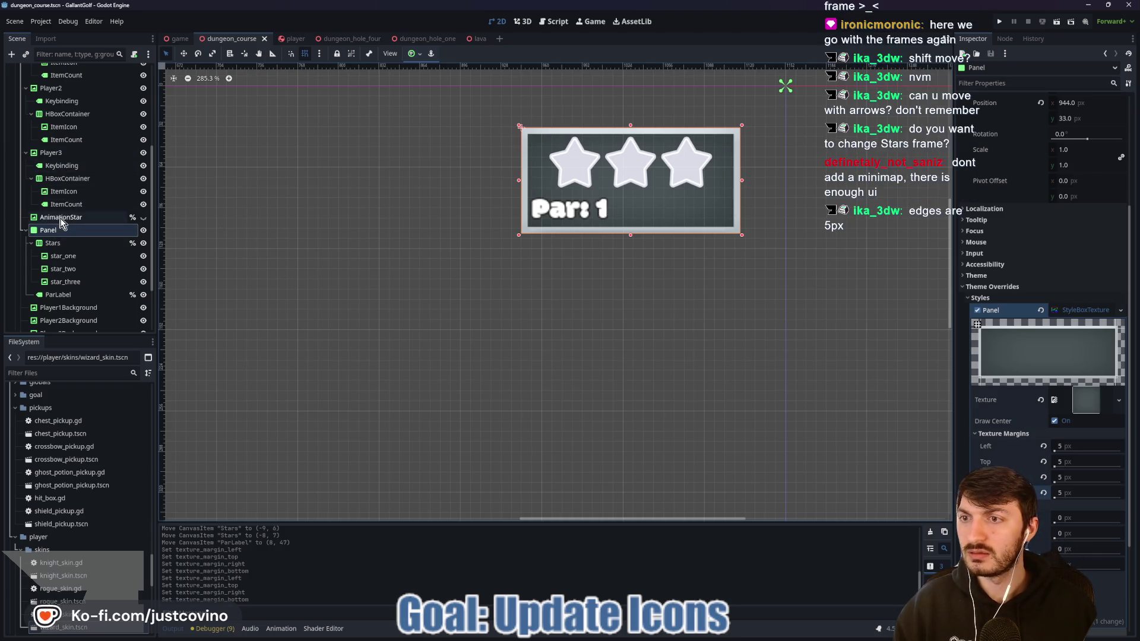
left_click(64, 244)
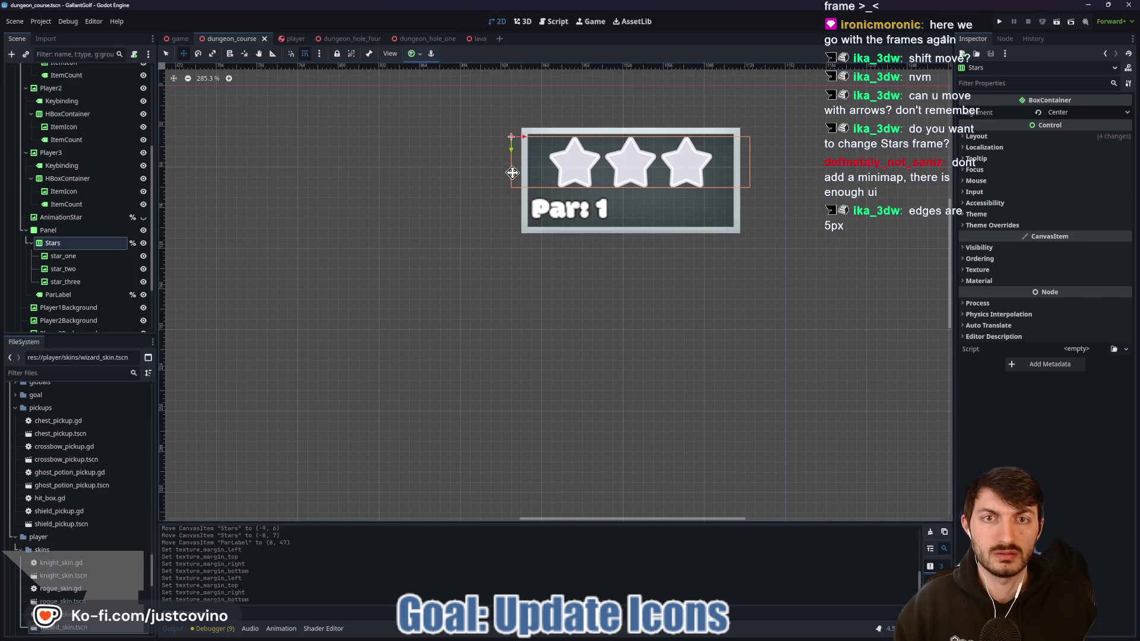
Fine-tune the stars' vertical position inside the panel with grid snapping off.
left_click_drag(511, 154, 511, 157)
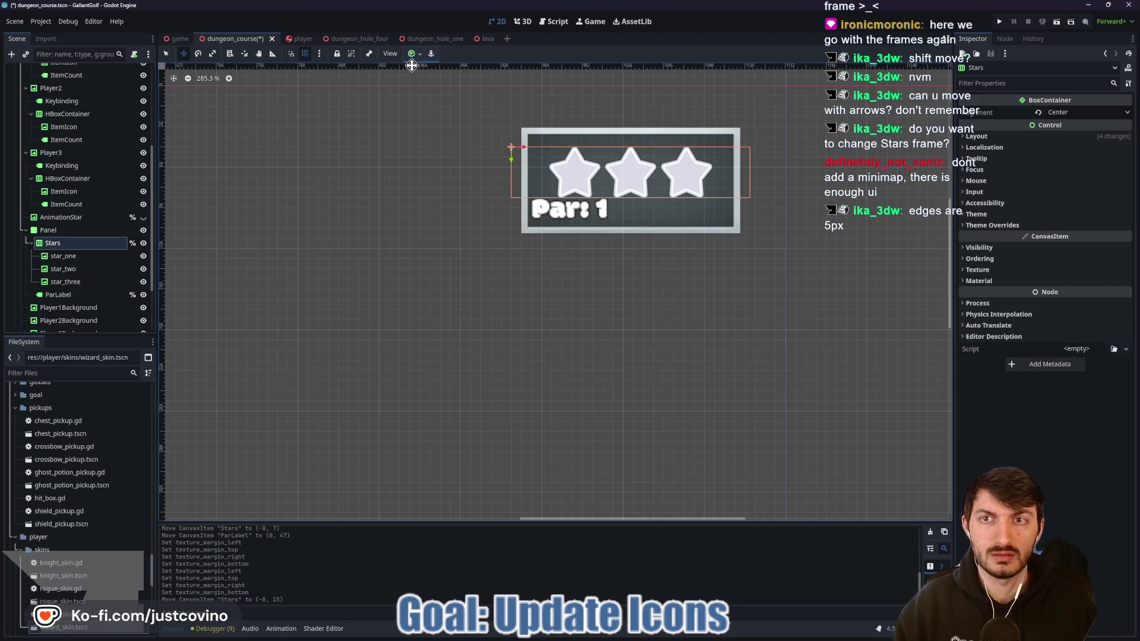
left_click(305, 53)
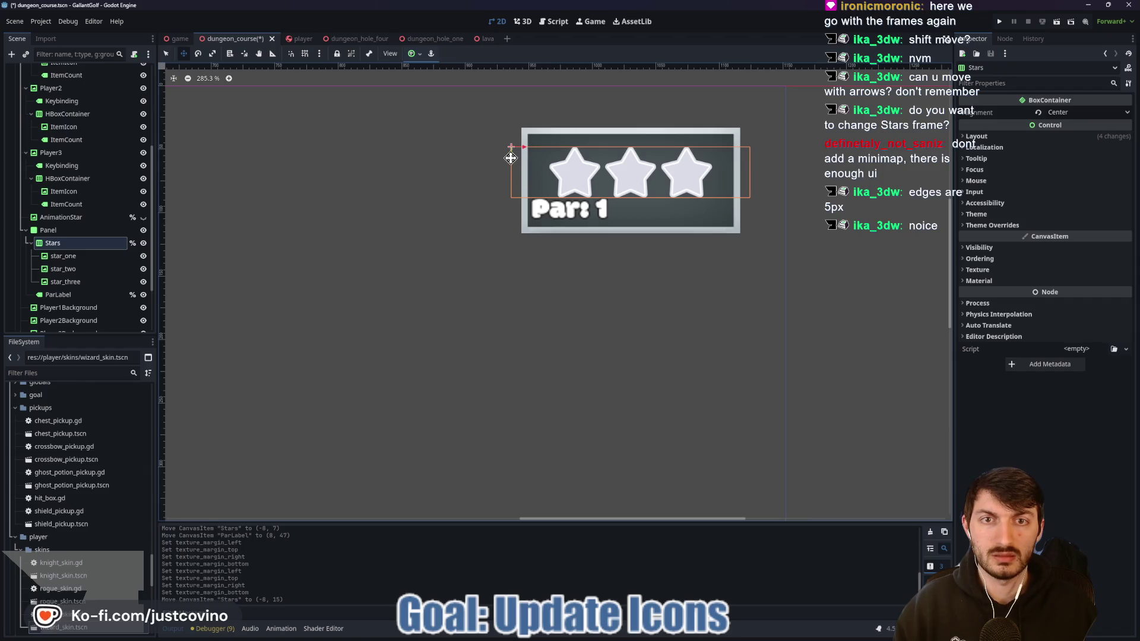
left_click_drag(511, 158, 510, 152)
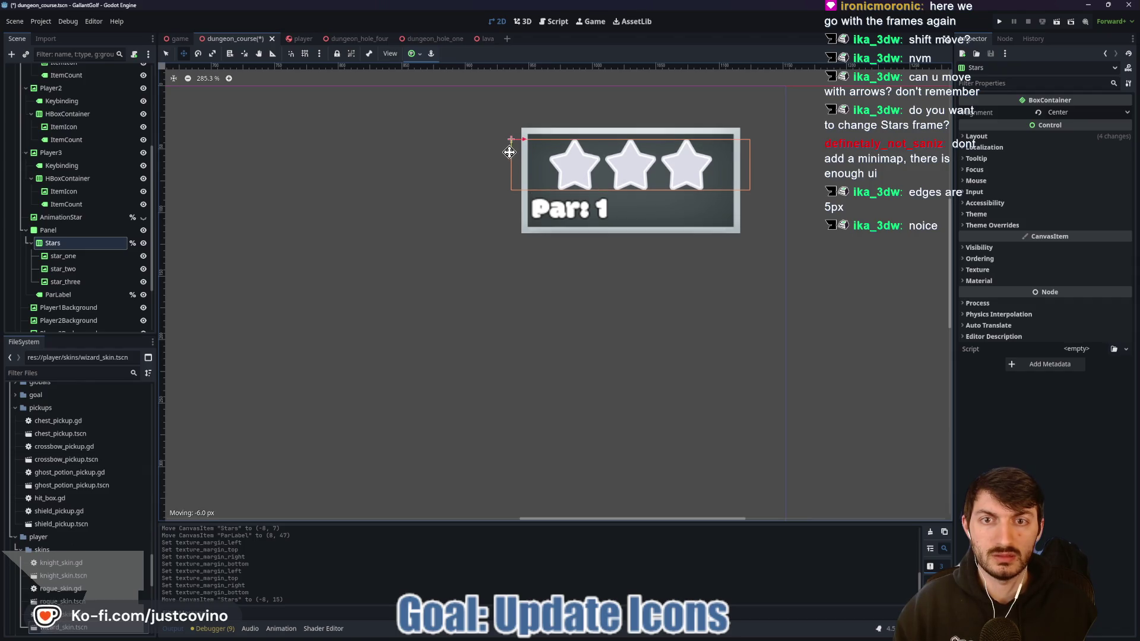
left_click_drag(510, 152, 510, 150)
Give the Stars container a separation override of 10 and save dungeon_course.
left_click(992, 225)
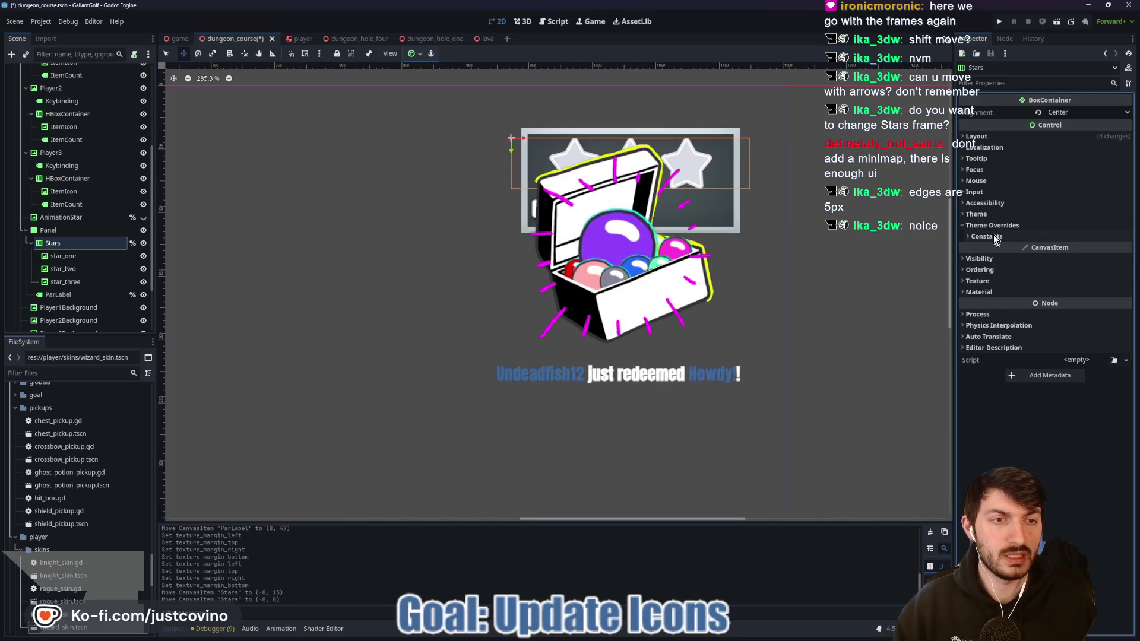
left_click(992, 236)
left_click_drag(1079, 249, 1095, 249)
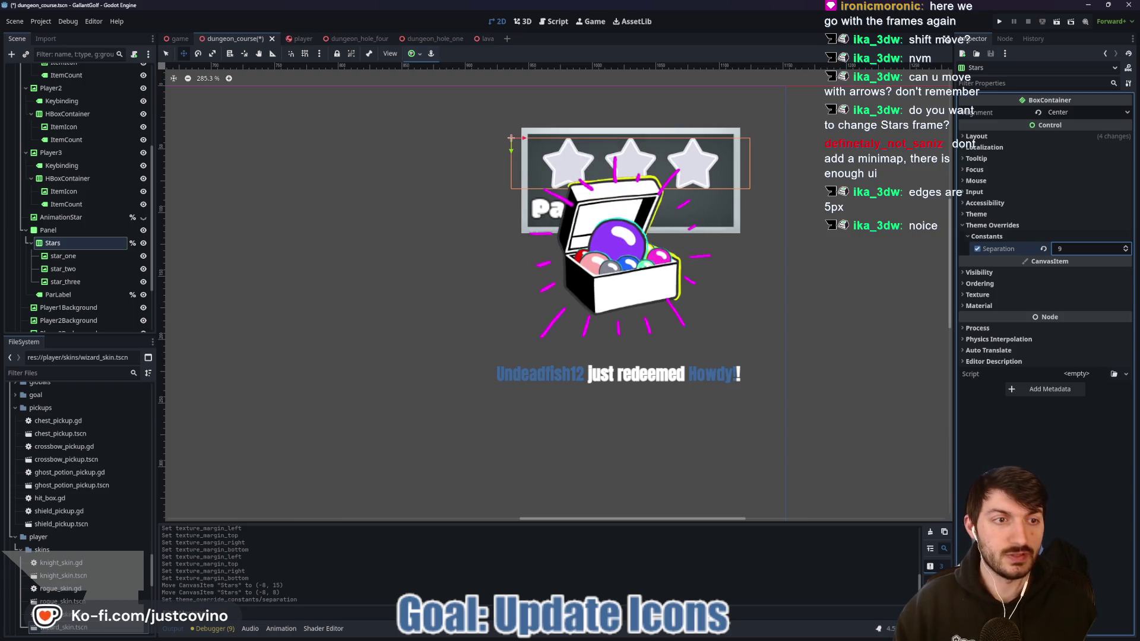
left_click_drag(1079, 247, 1087, 247)
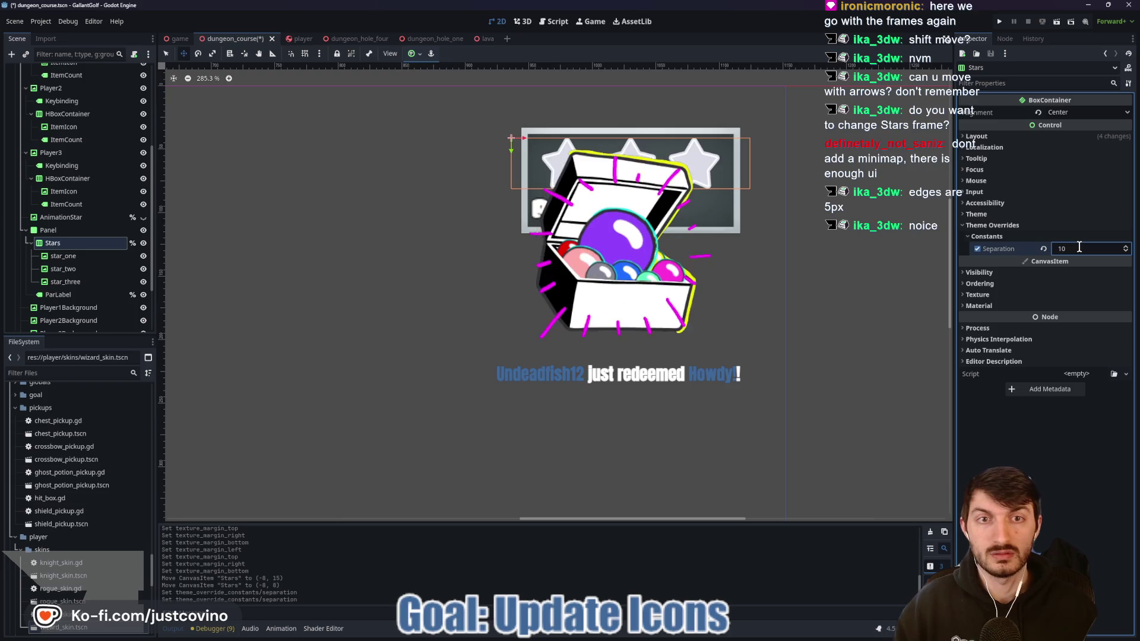
key("ctrl+s")
Select the rotated Stroke label, pan to show the whole HUD, and switch to the game scene.
scroll(421, 295, "down", 5)
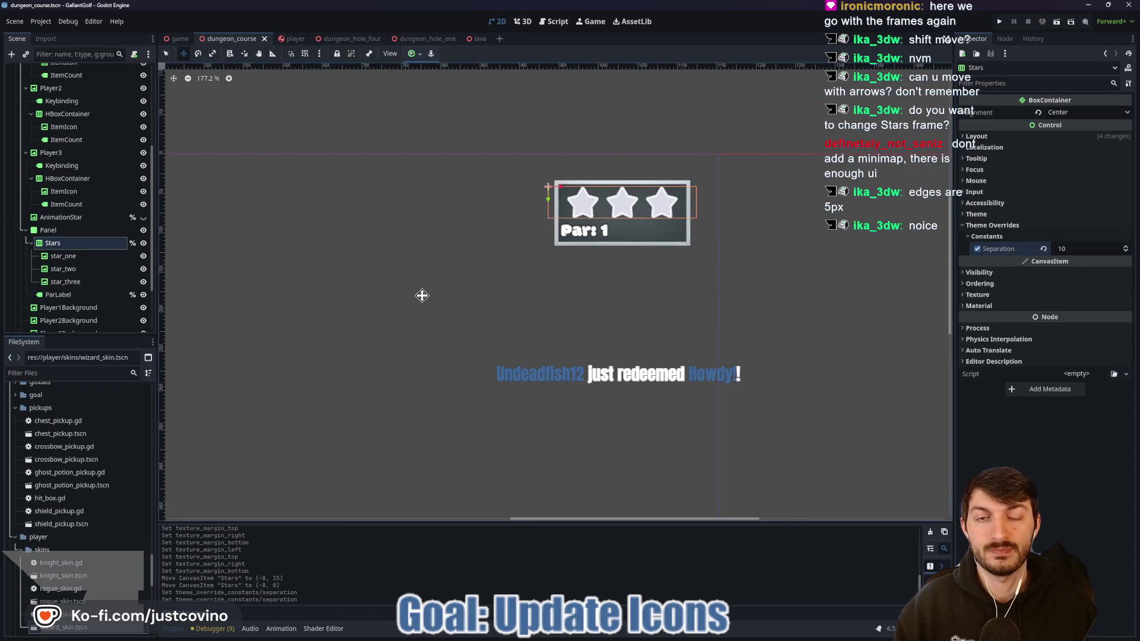
left_click(360, 274)
scroll(407, 326, "down", 5)
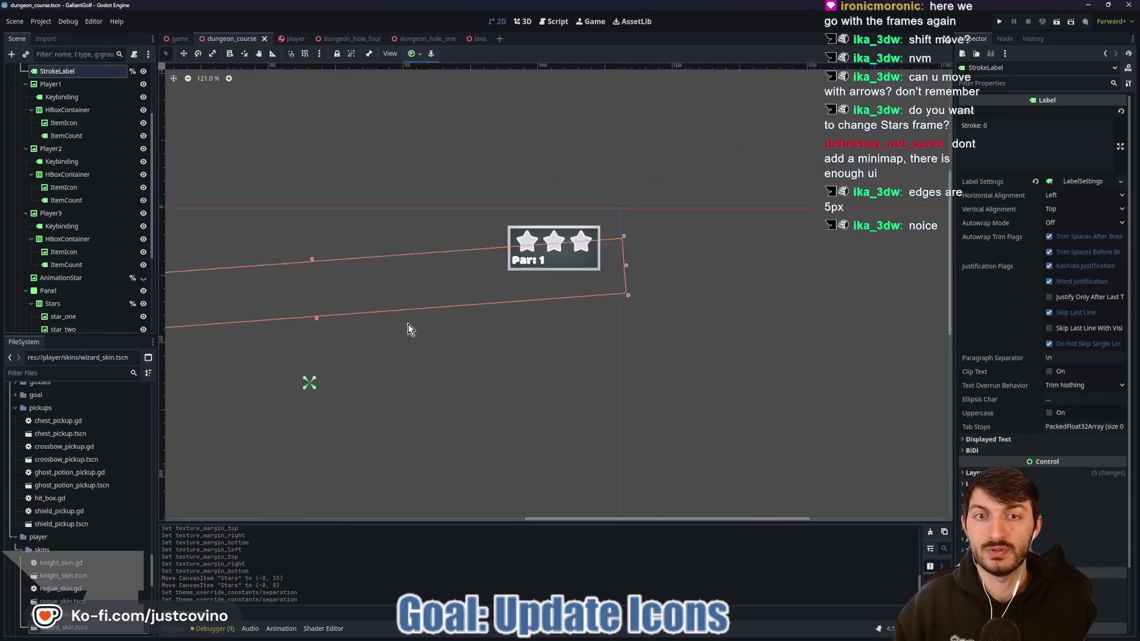
left_click_drag(685, 295, 882, 235)
scroll(560, 286, "down", 2)
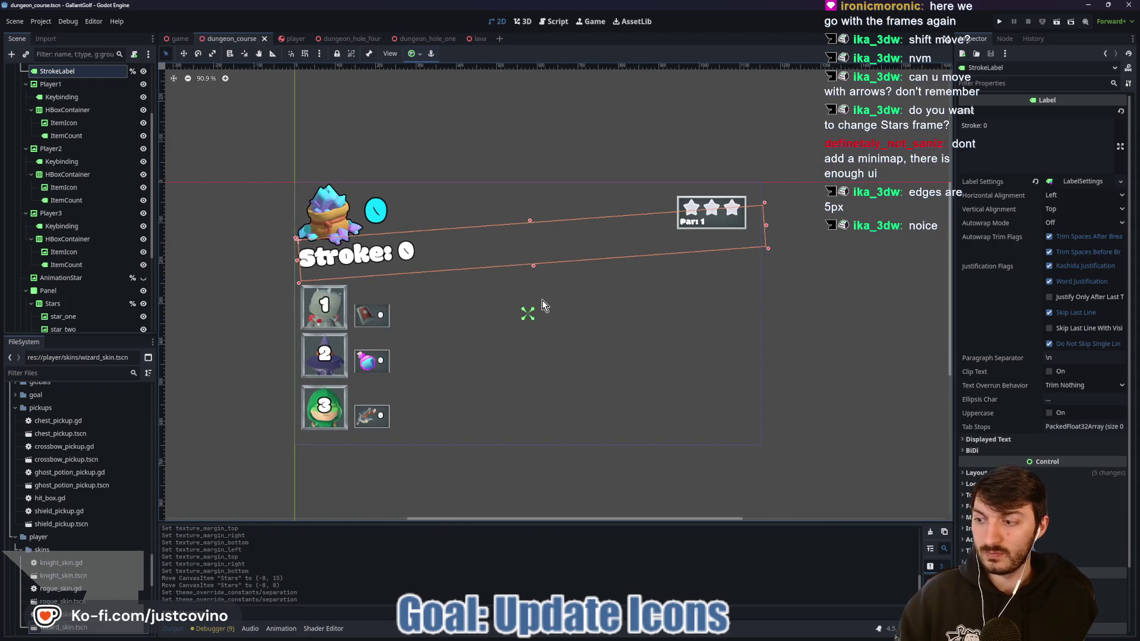
left_click(180, 38)
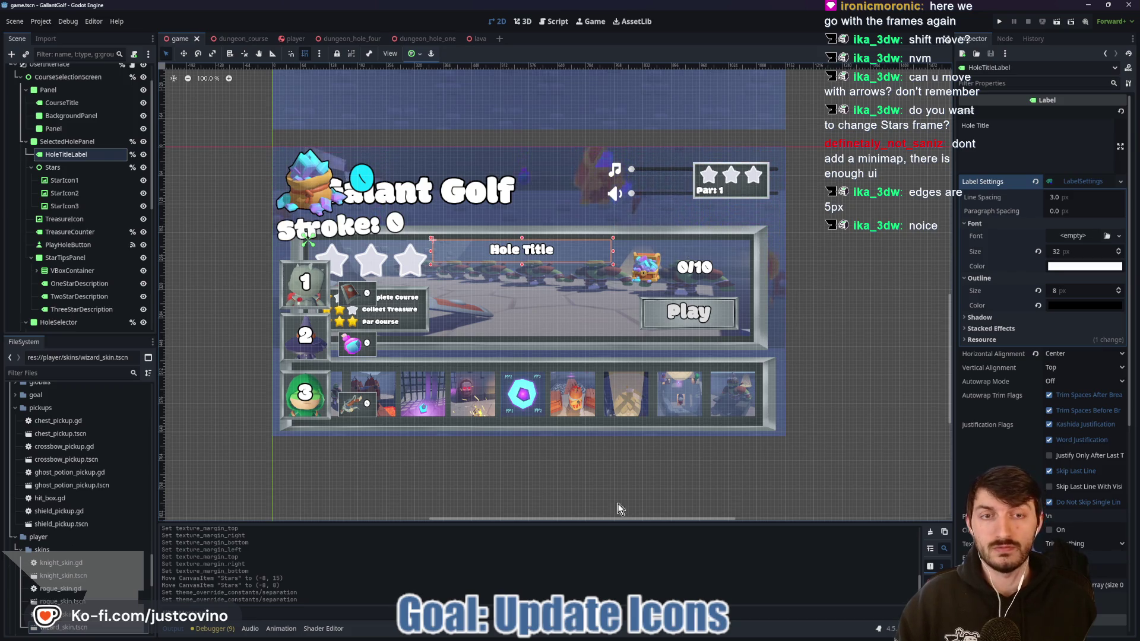
left_click(626, 634)
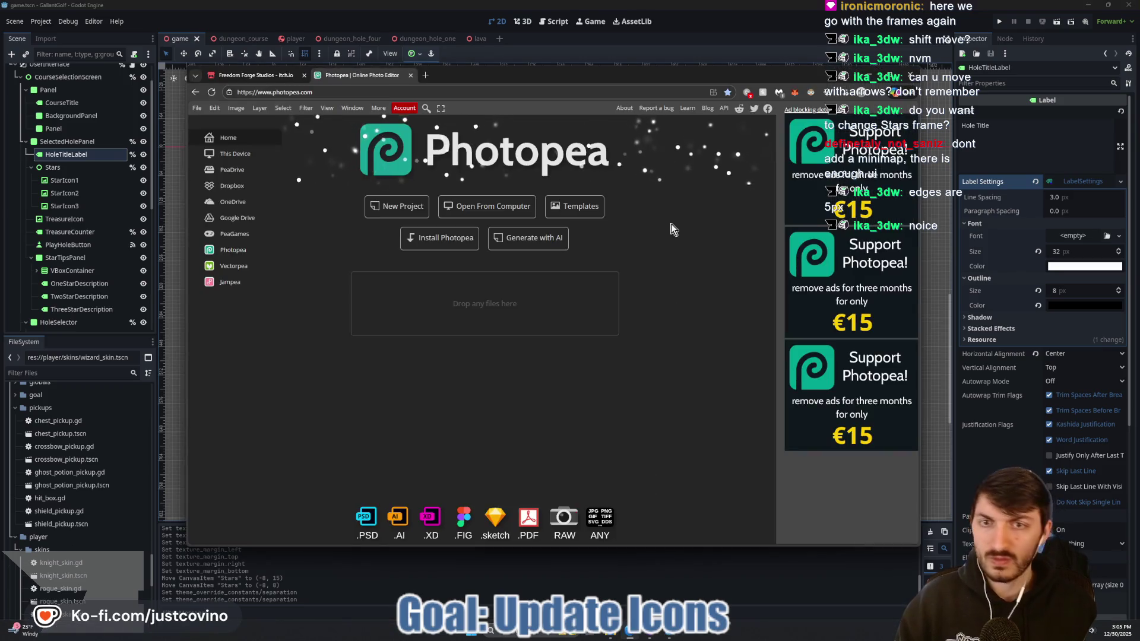
left_click(347, 90)
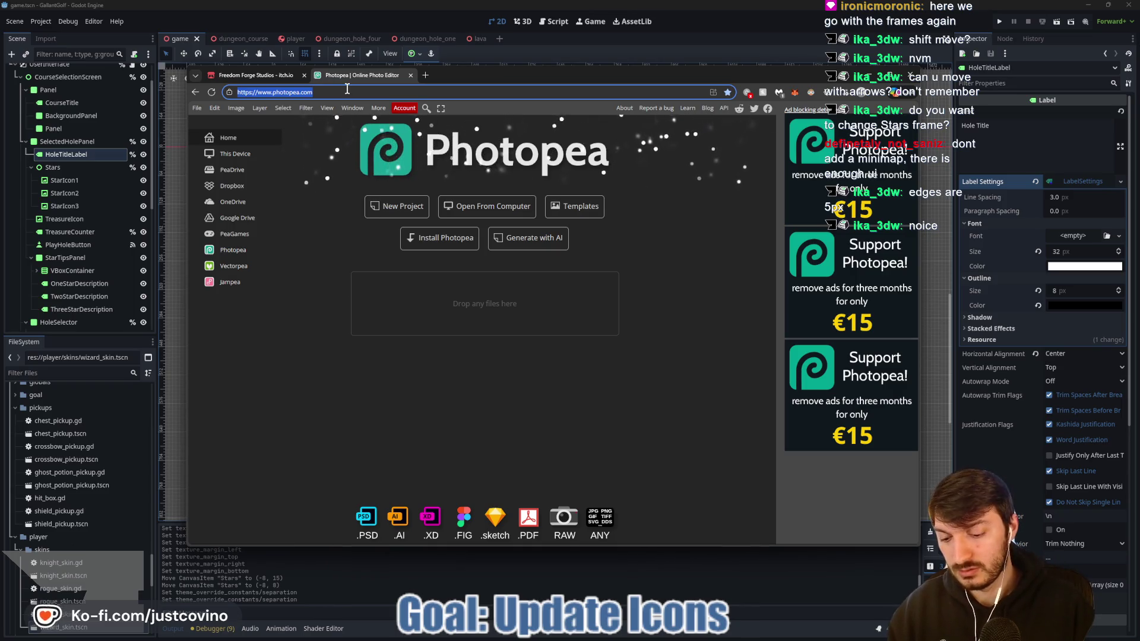
type("google fonts")
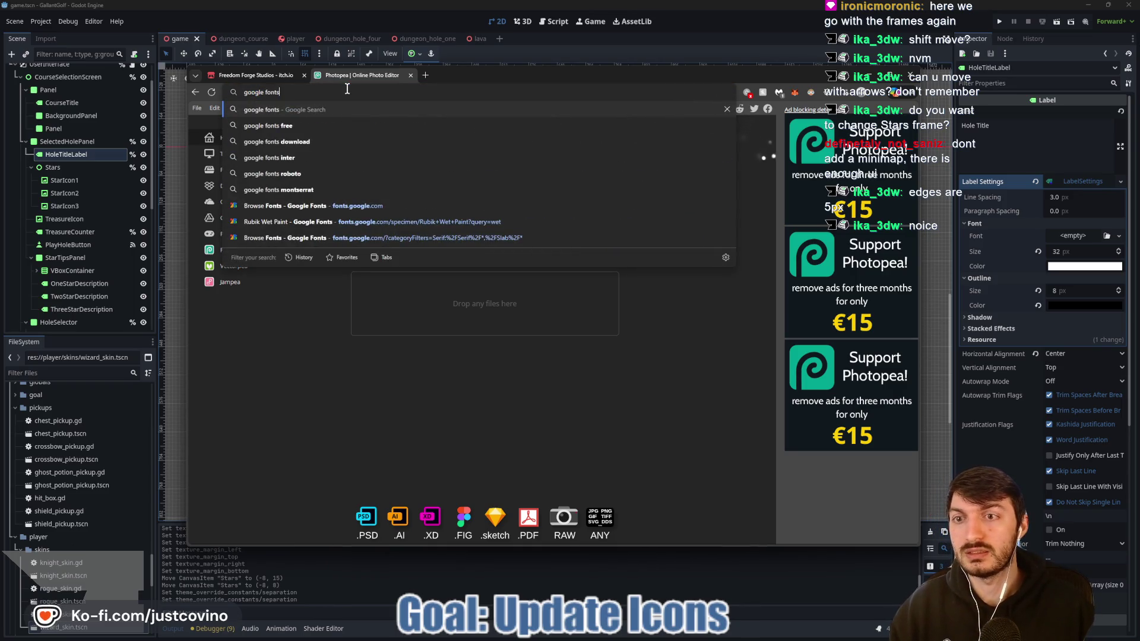
left_click(368, 206)
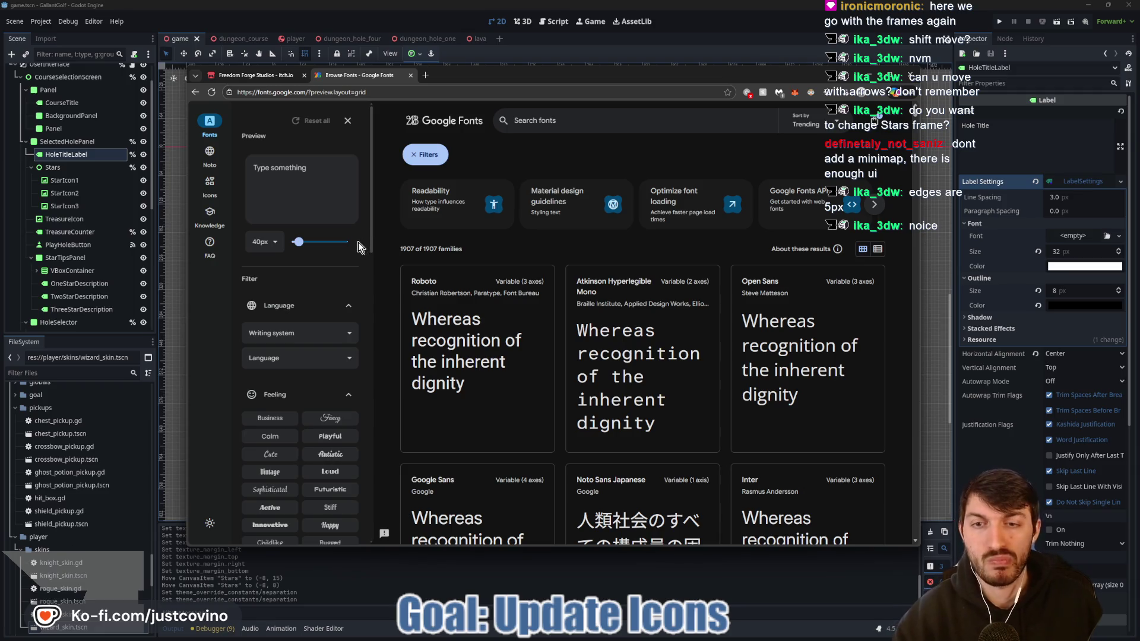
left_click(310, 185)
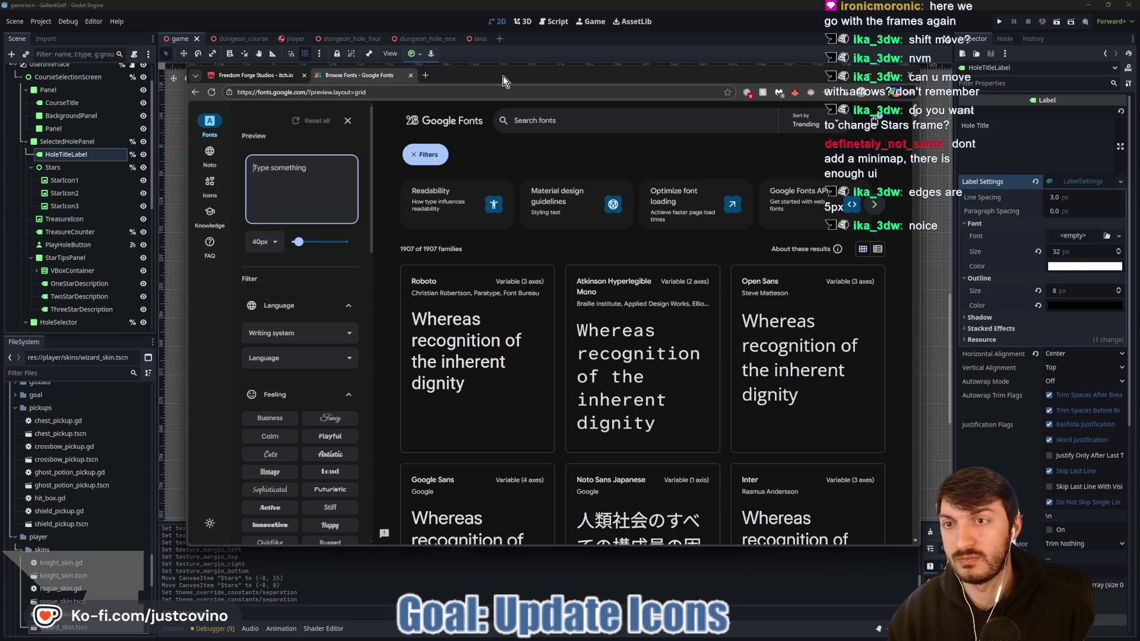
type("Par, St")
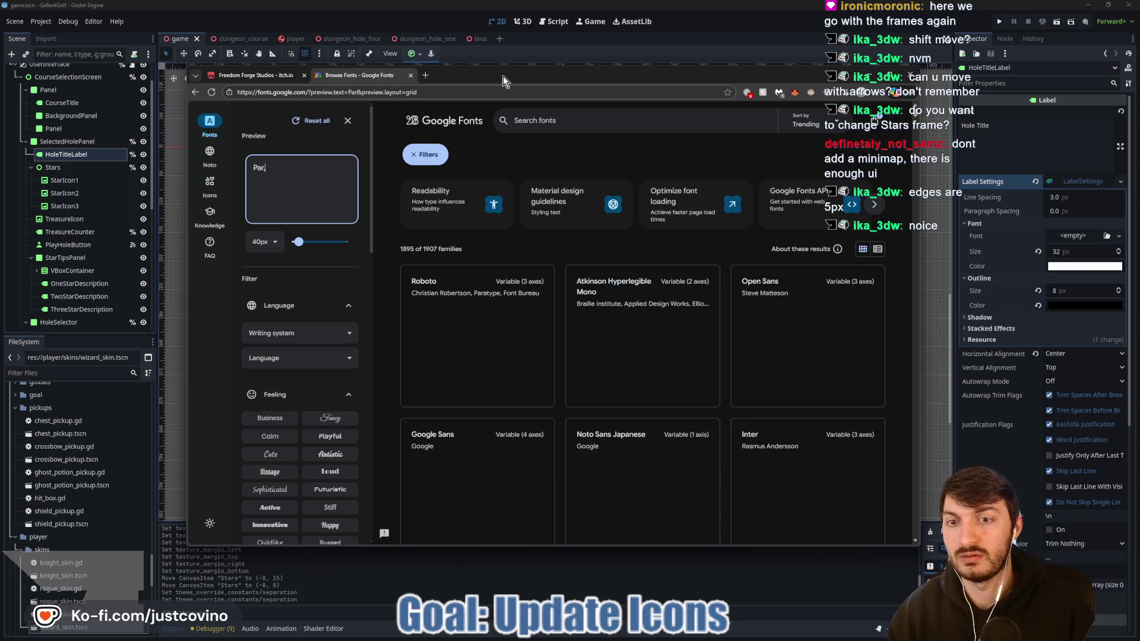
type("roke, Trea")
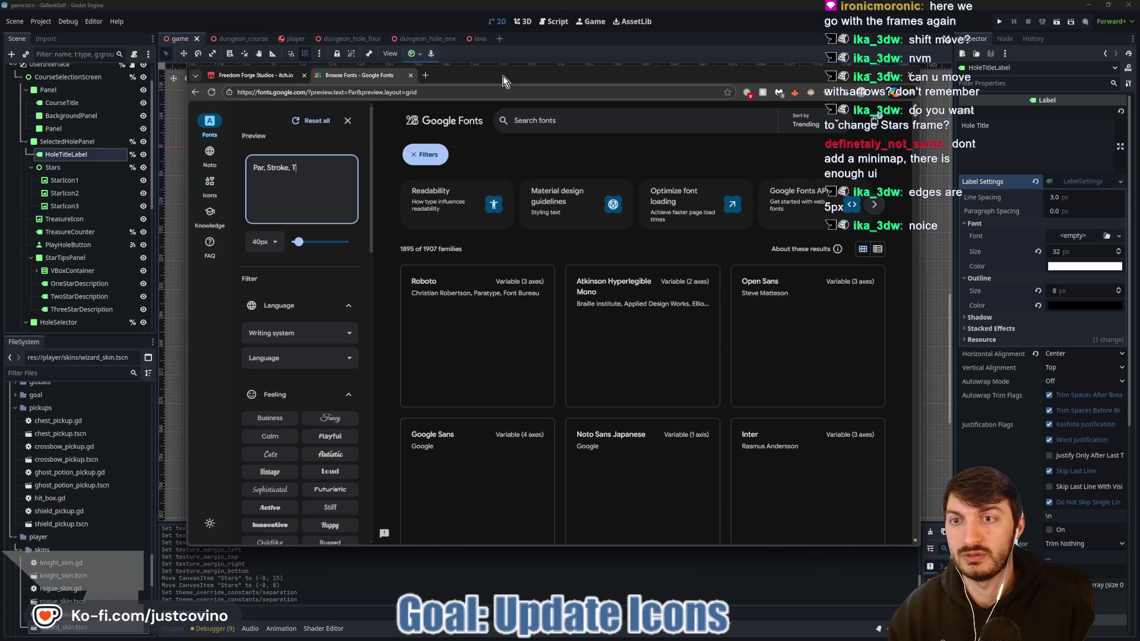
type("sure, ")
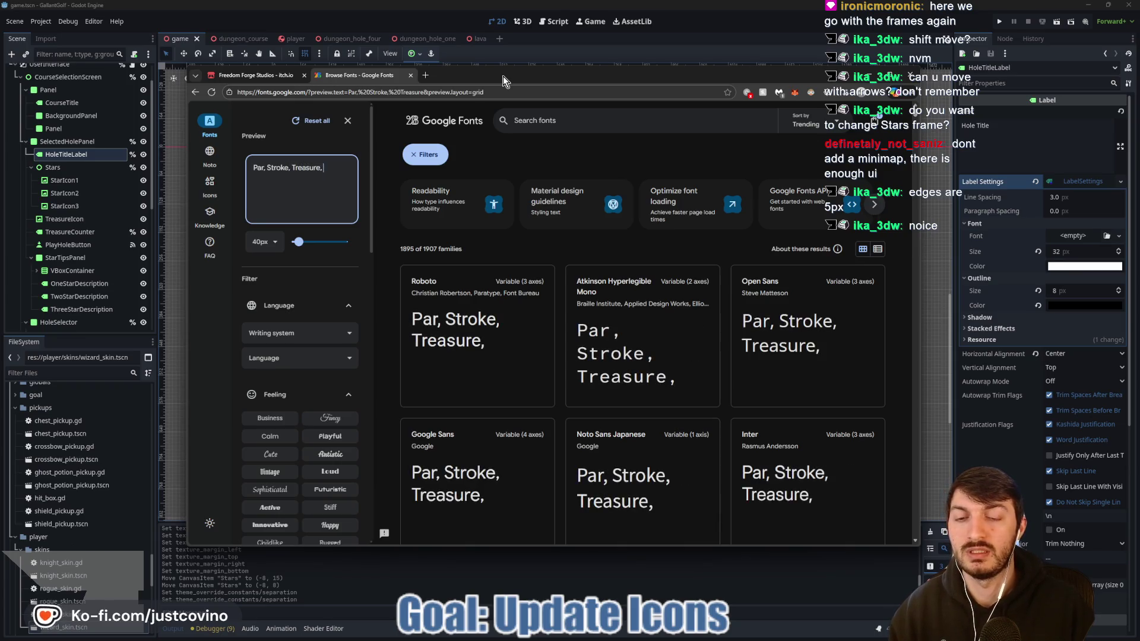
type("Galant Go")
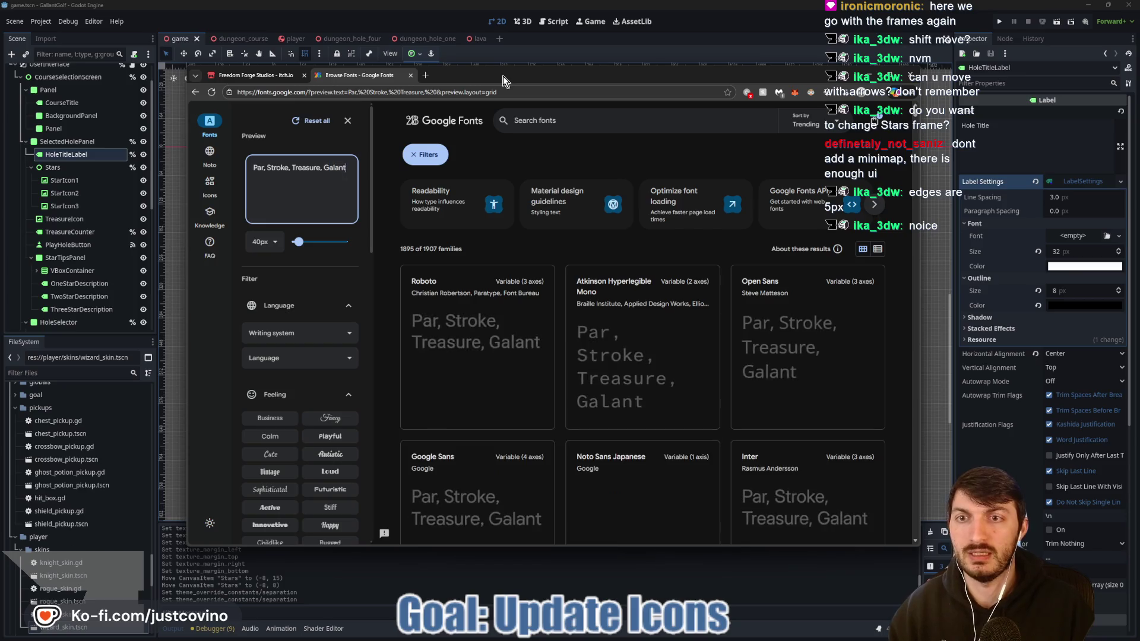
type("ld")
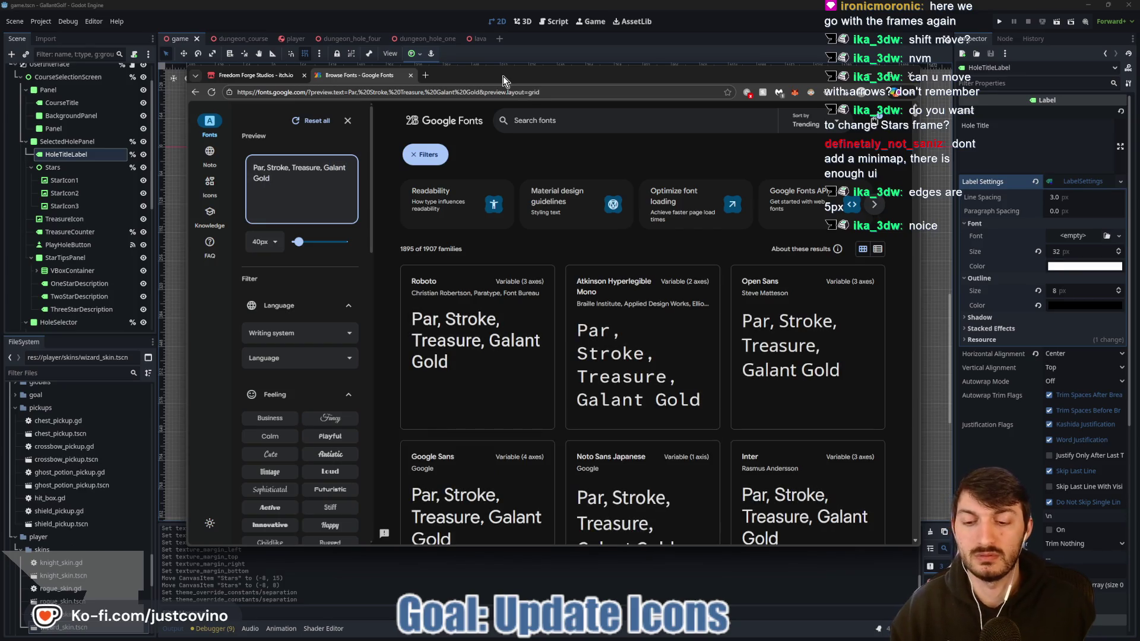
key("BackSpace")
type("f")
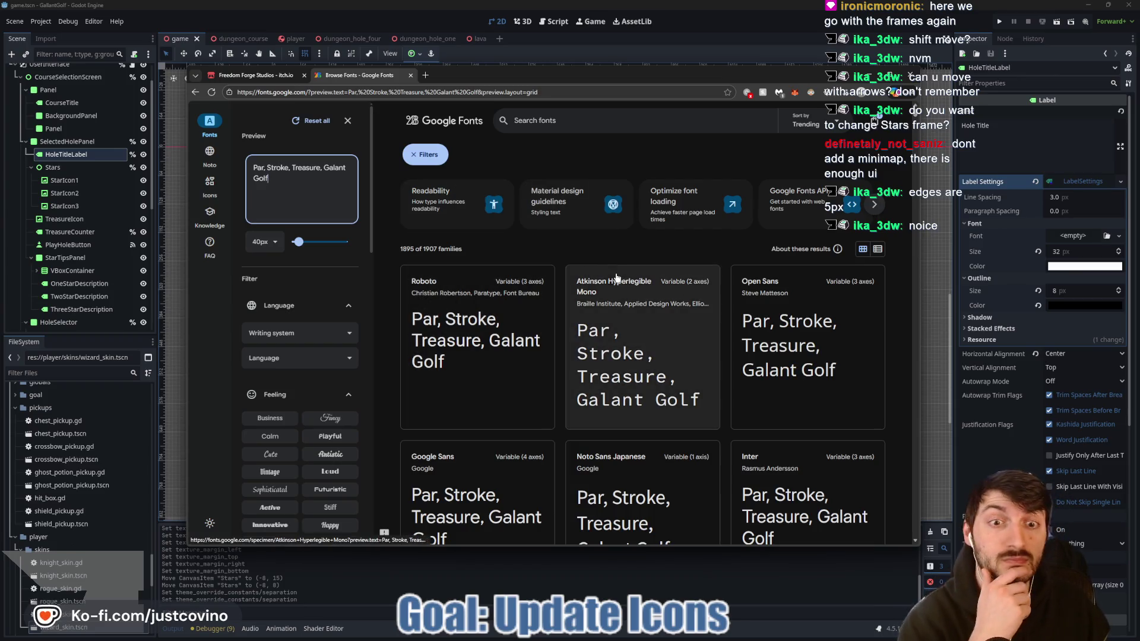
scroll(593, 285, "down", 4)
scroll(592, 291, "down", 3)
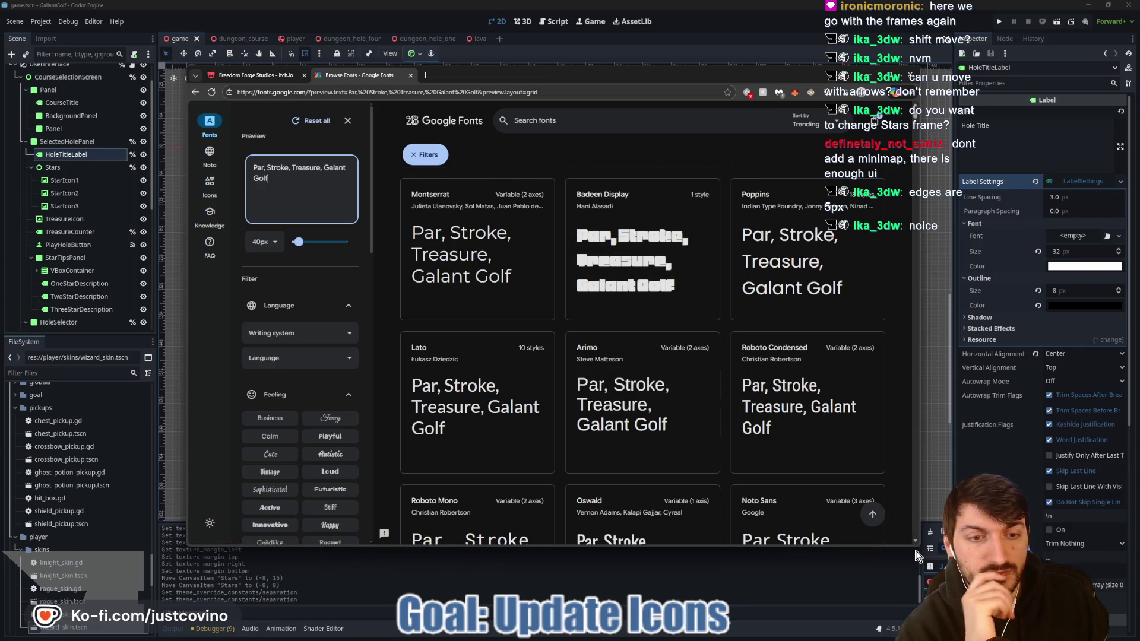
left_click_drag(919, 549, 1044, 604)
left_click_drag(671, 71, 590, 36)
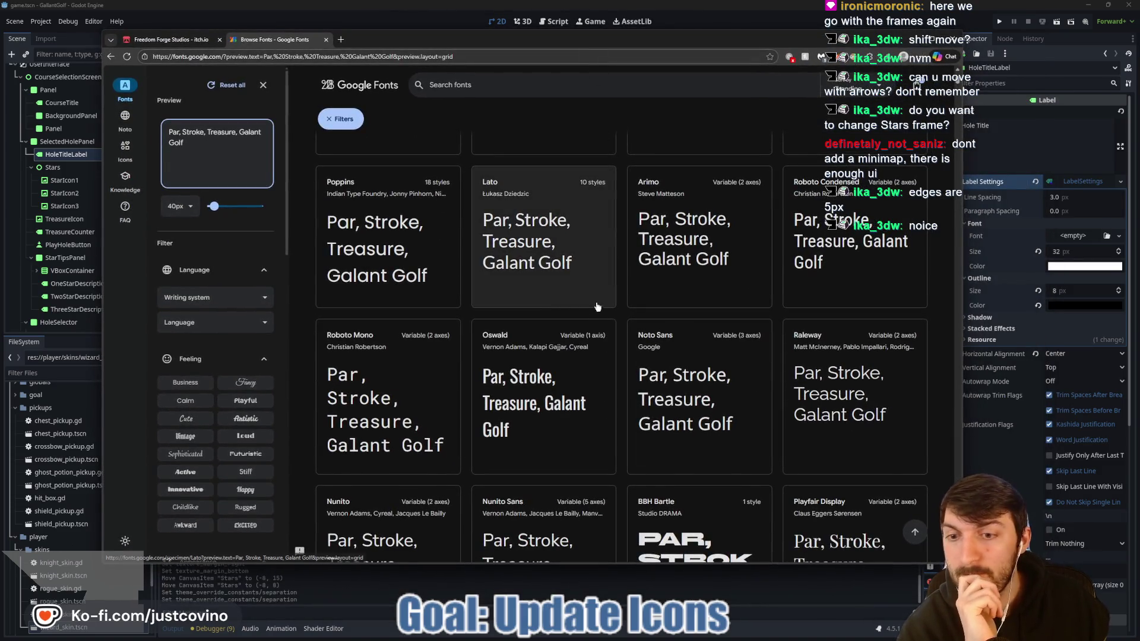
scroll(594, 309, "down", 6)
scroll(547, 321, "down", 1)
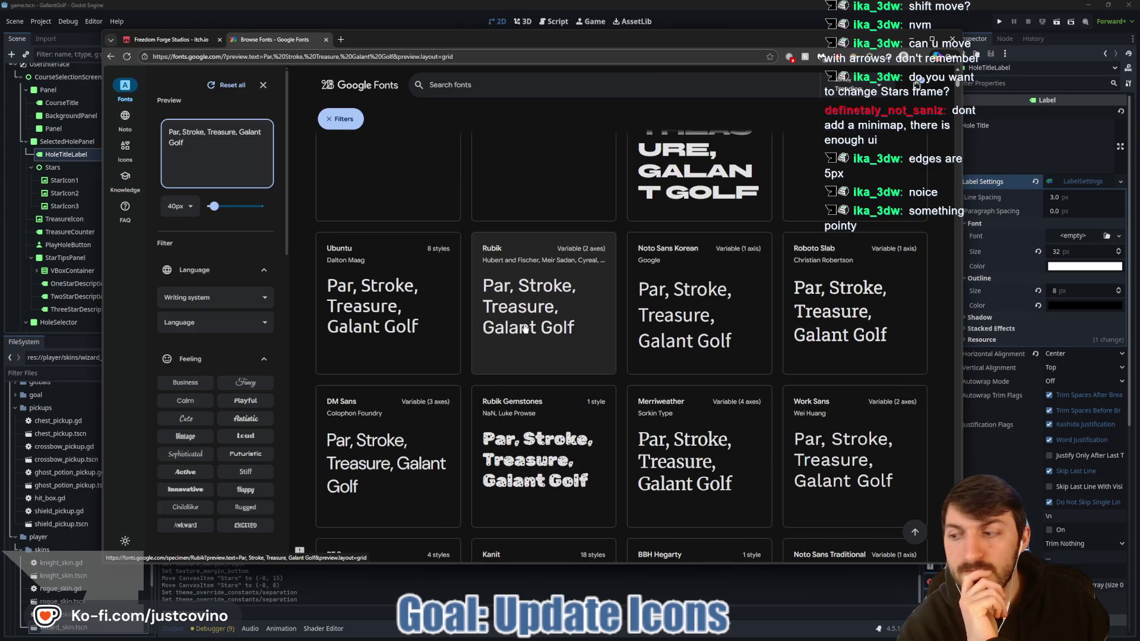
scroll(526, 328, "down", 1)
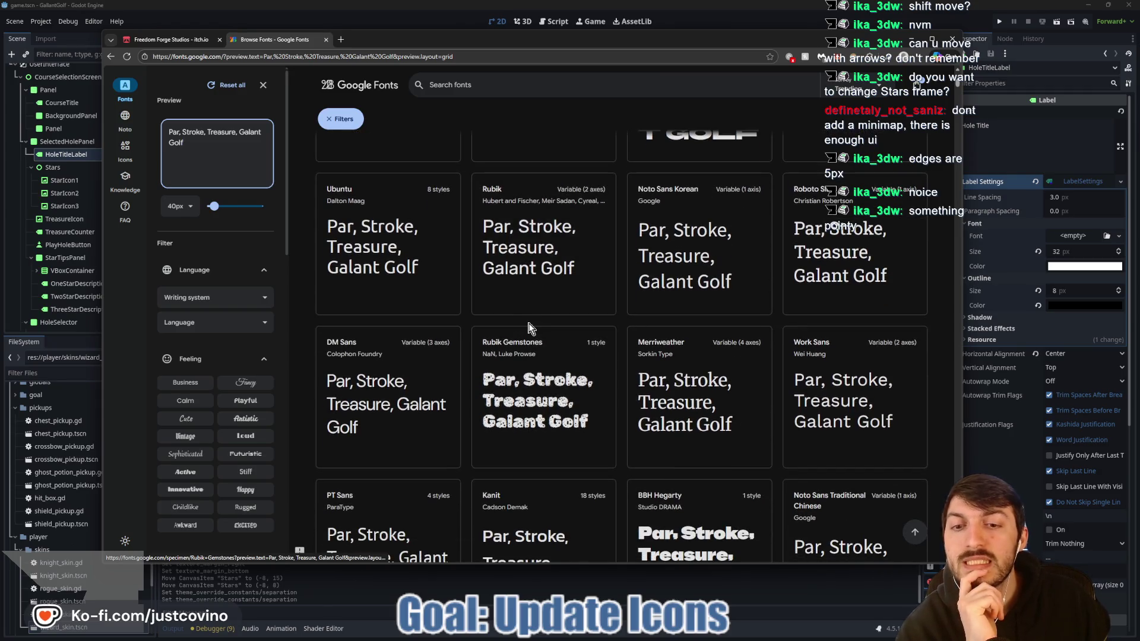
scroll(530, 329, "down", 3)
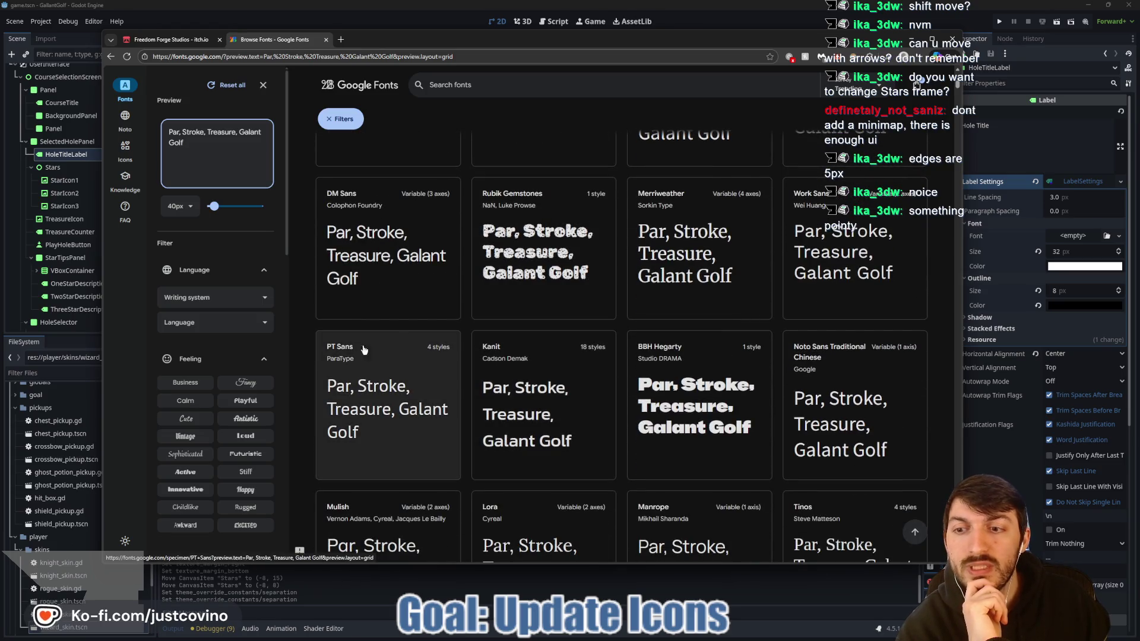
scroll(560, 357, "down", 1)
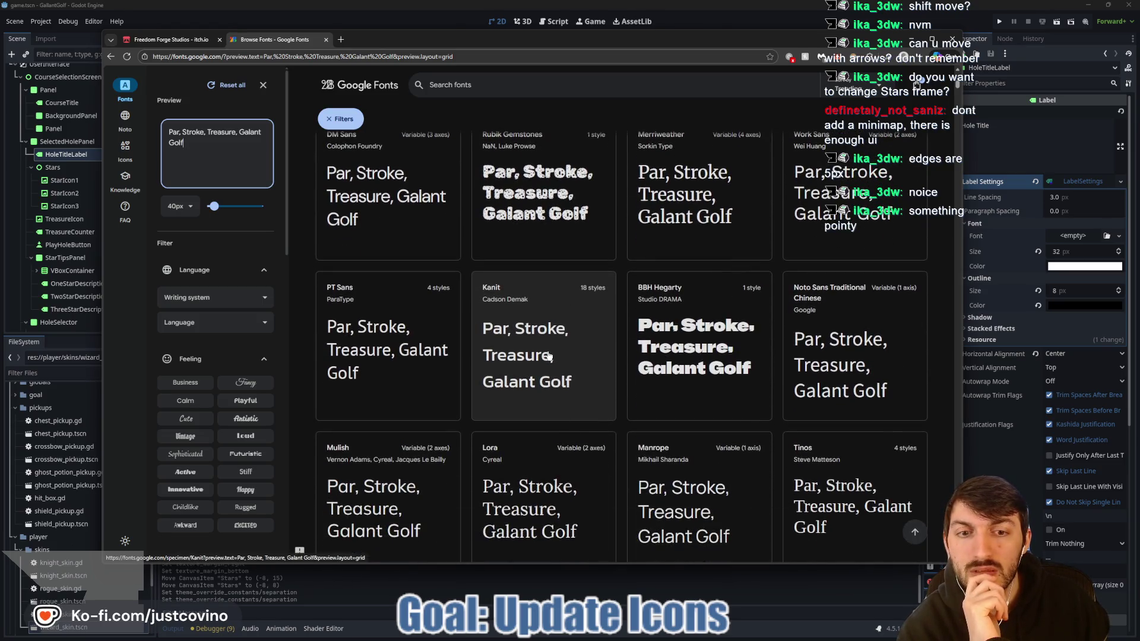
scroll(533, 358, "down", 3)
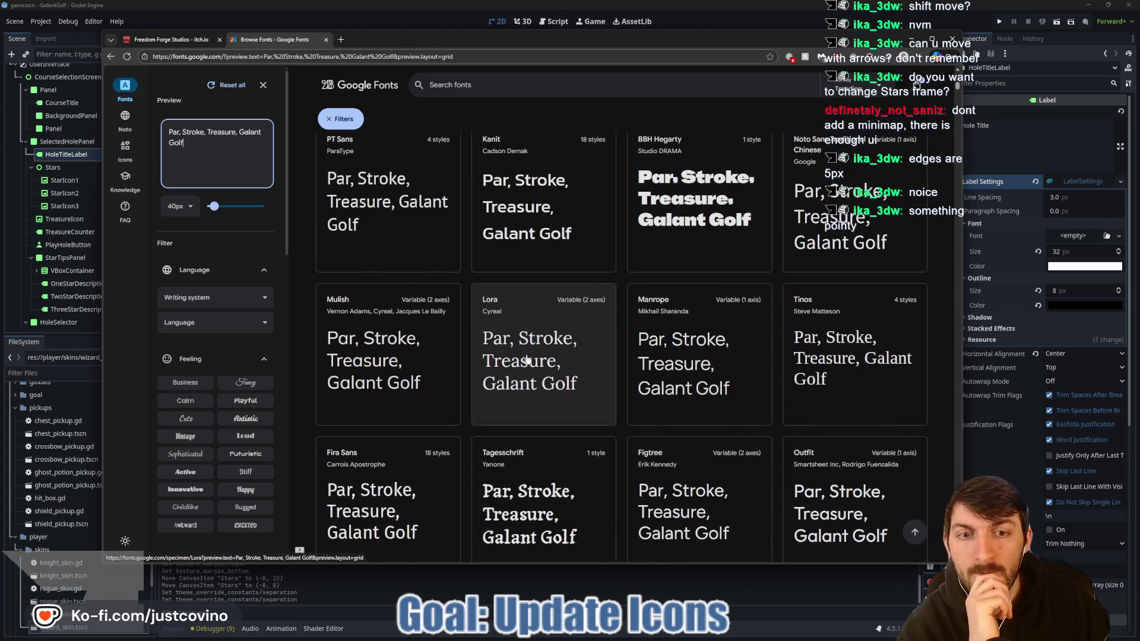
scroll(525, 360, "down", 10)
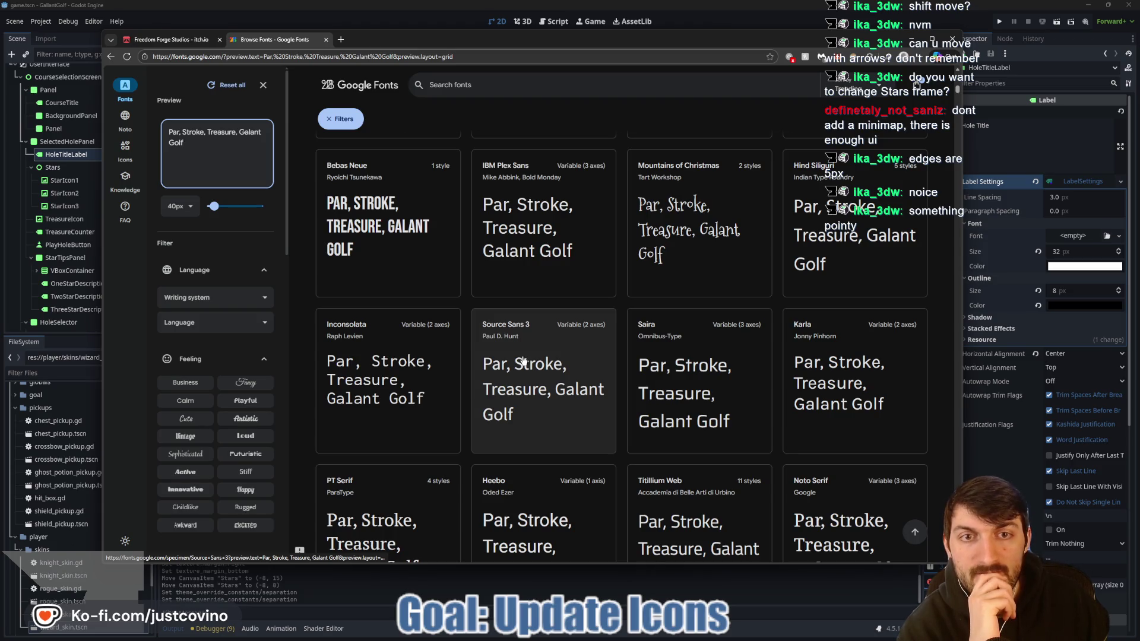
scroll(535, 351, "down", 2)
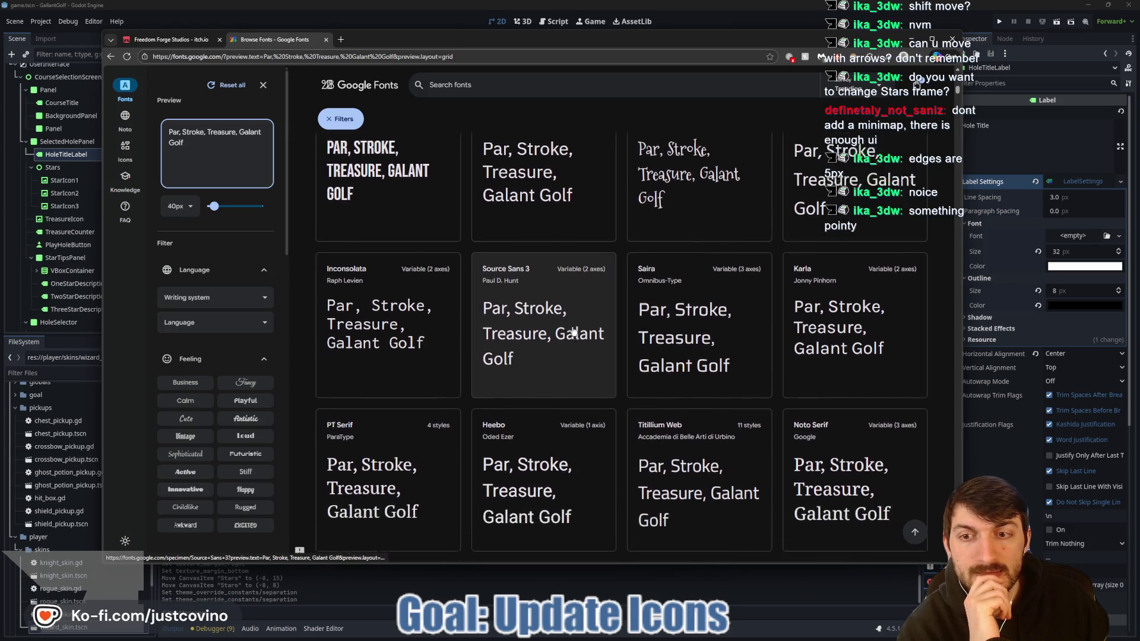
scroll(562, 334, "down", 7)
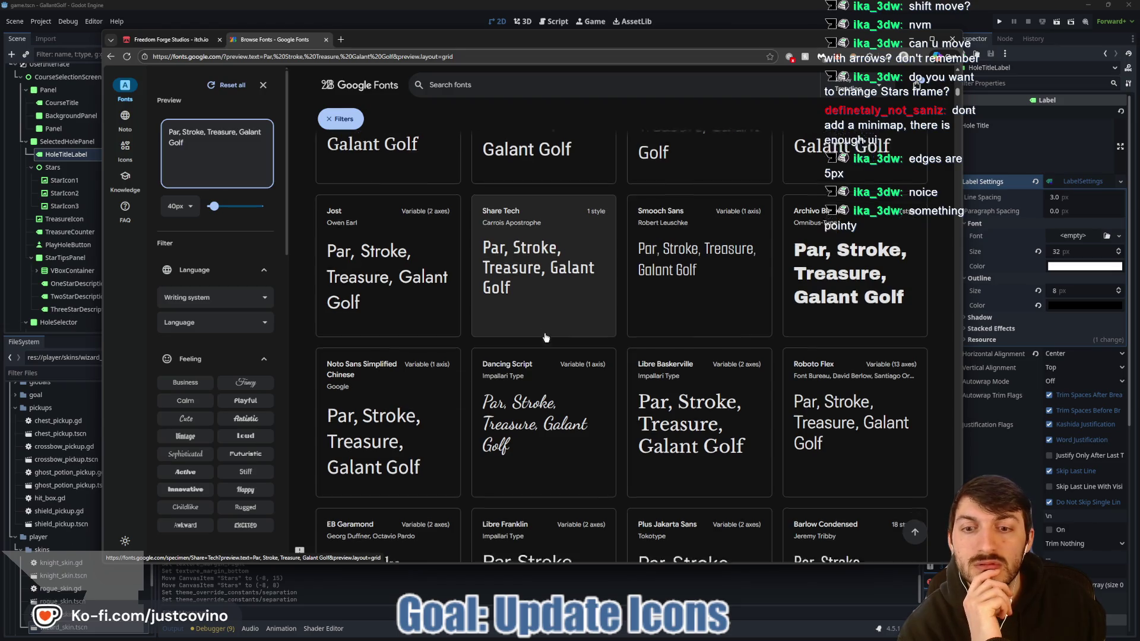
scroll(546, 337, "down", 3)
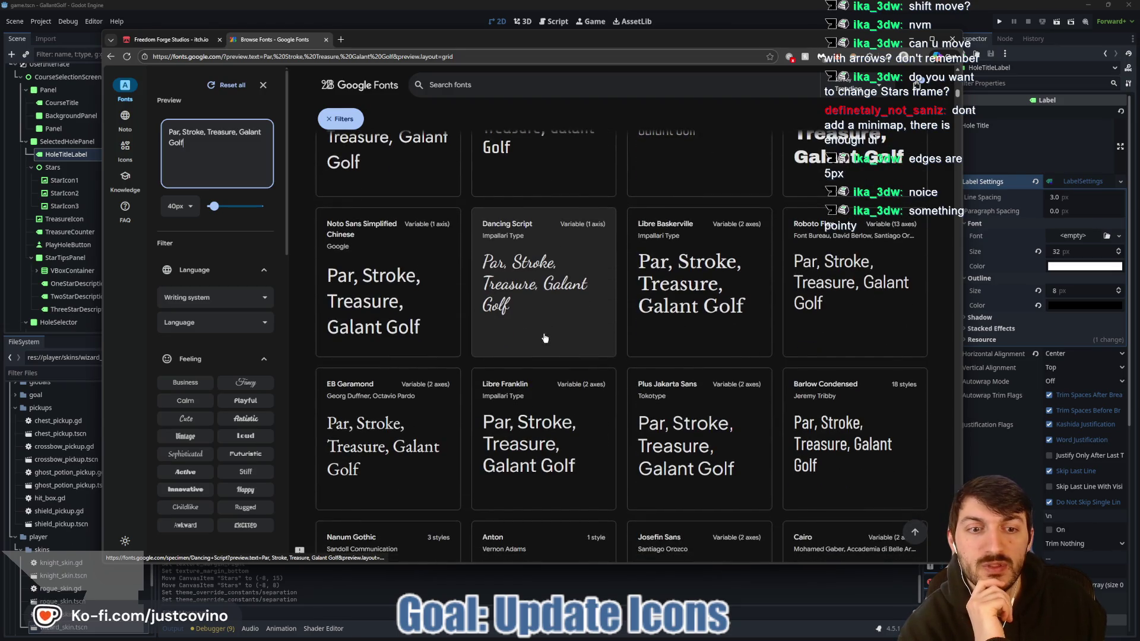
scroll(544, 339, "down", 4)
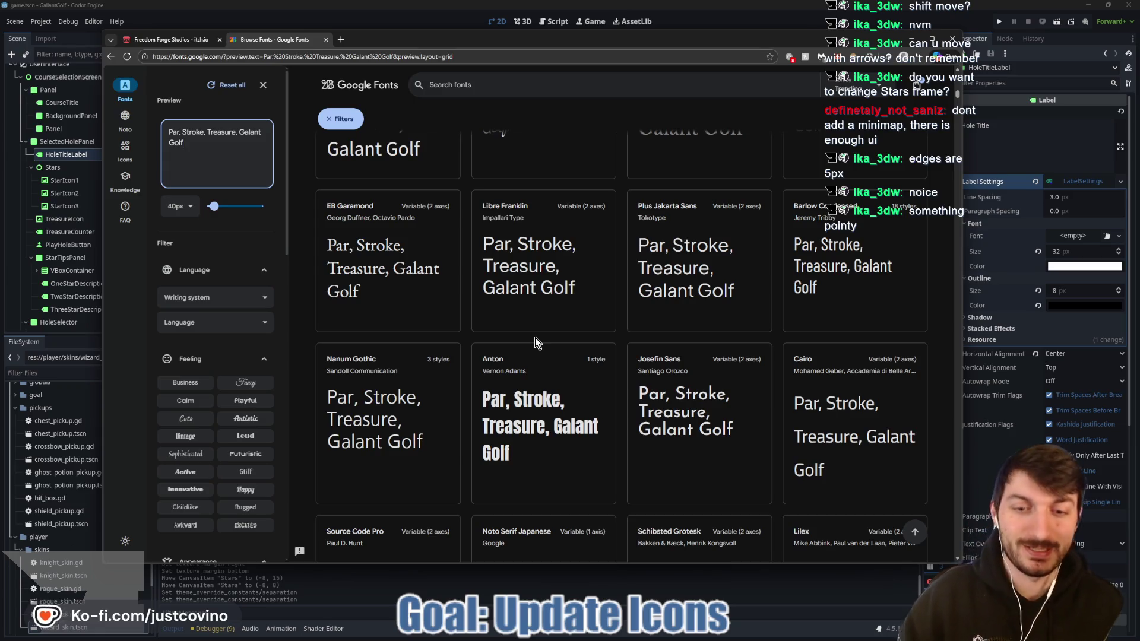
scroll(536, 338, "down", 2)
scroll(523, 354, "down", 3)
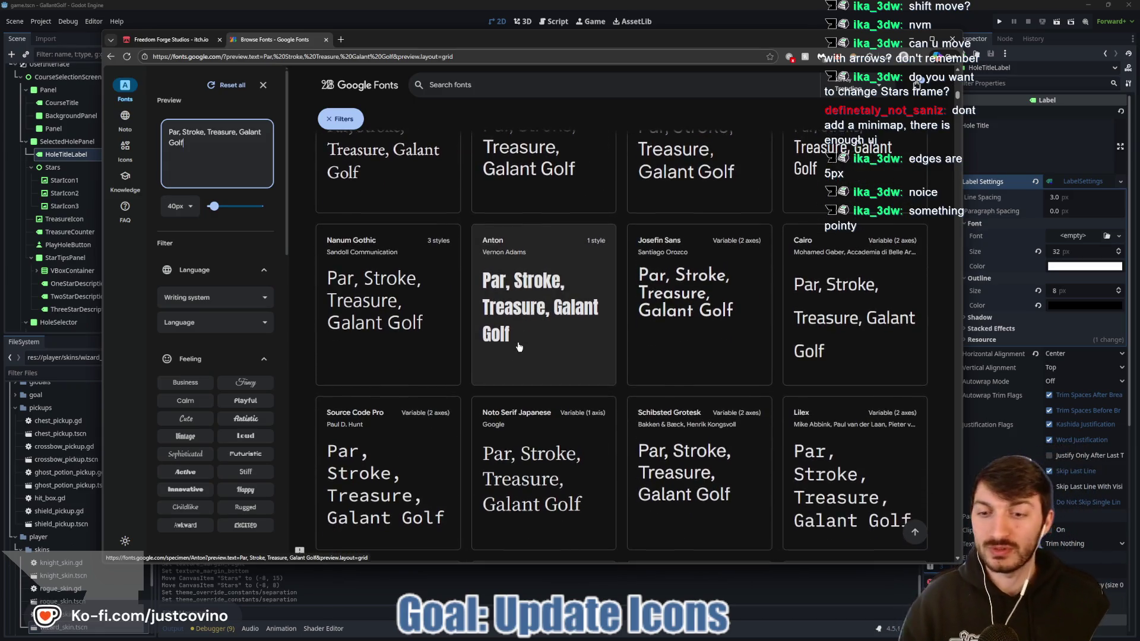
scroll(519, 347, "down", 2)
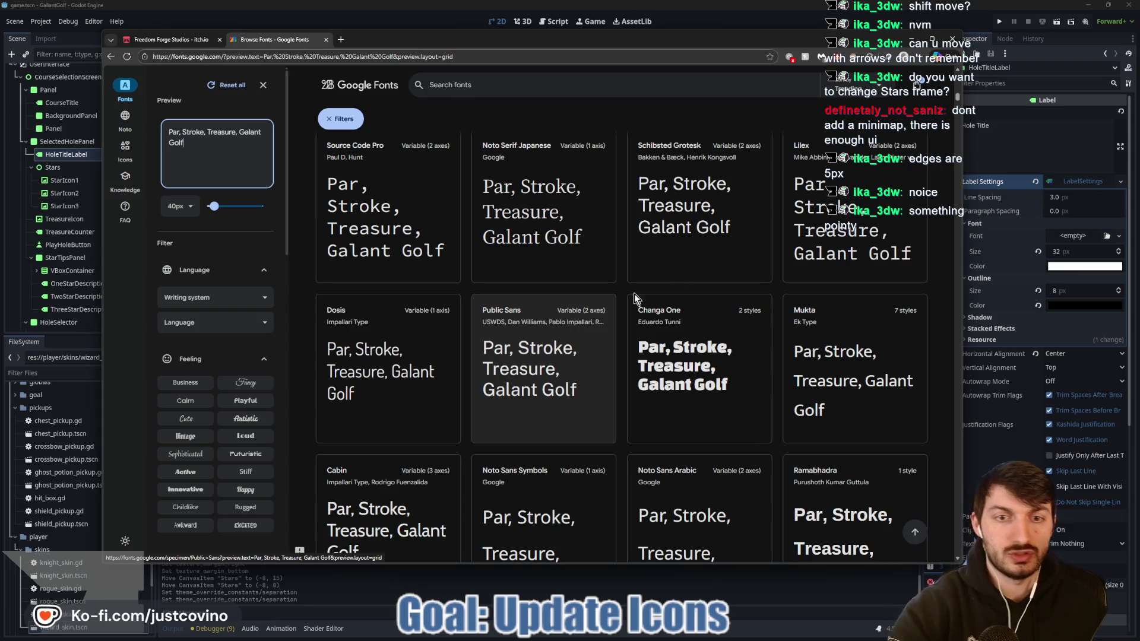
scroll(730, 394, "down", 5)
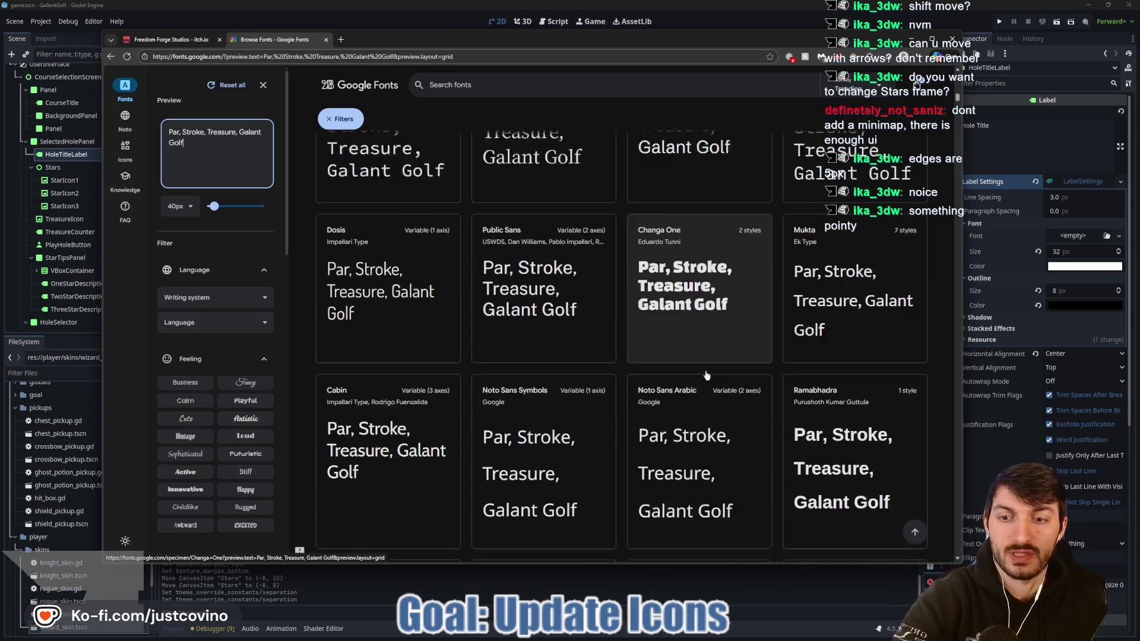
scroll(707, 359, "down", 1)
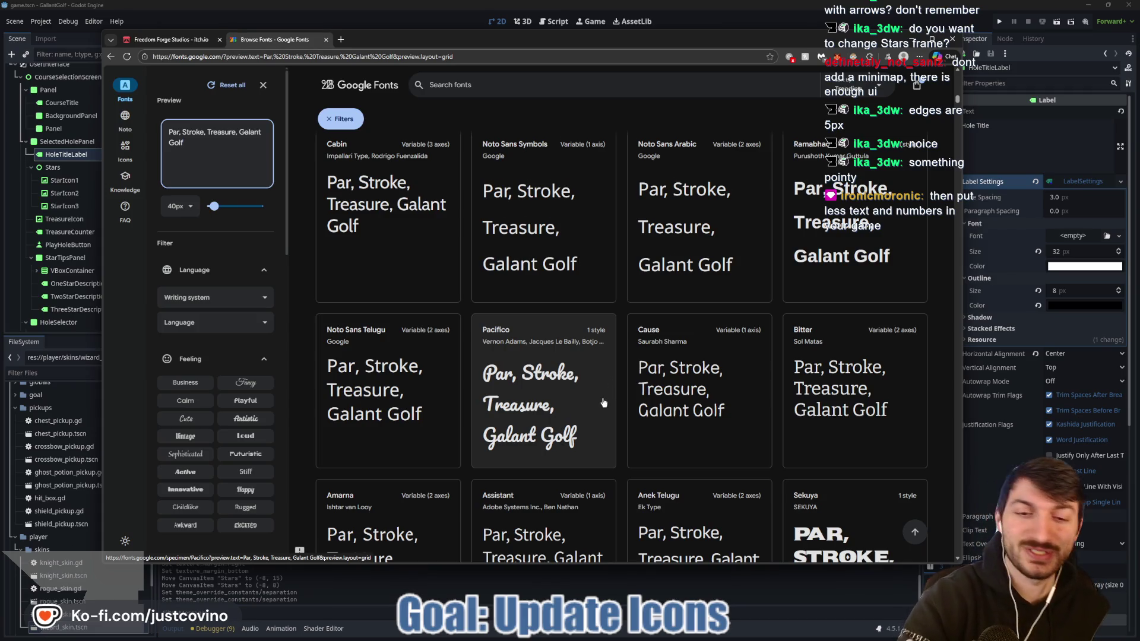
scroll(604, 401, "down", 2)
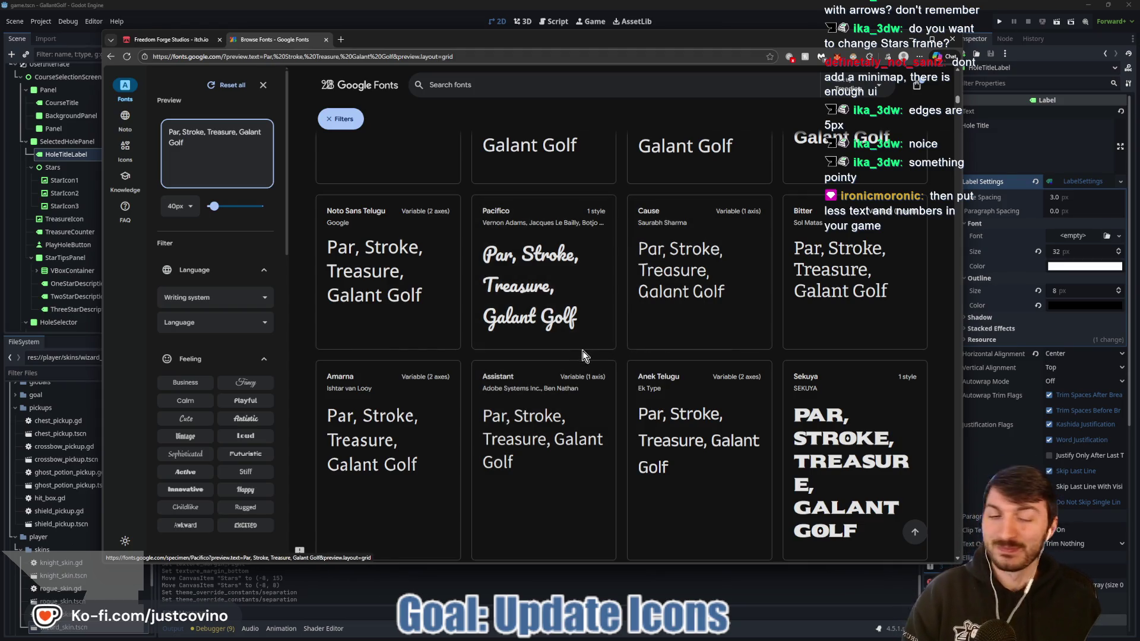
scroll(601, 364, "down", 2)
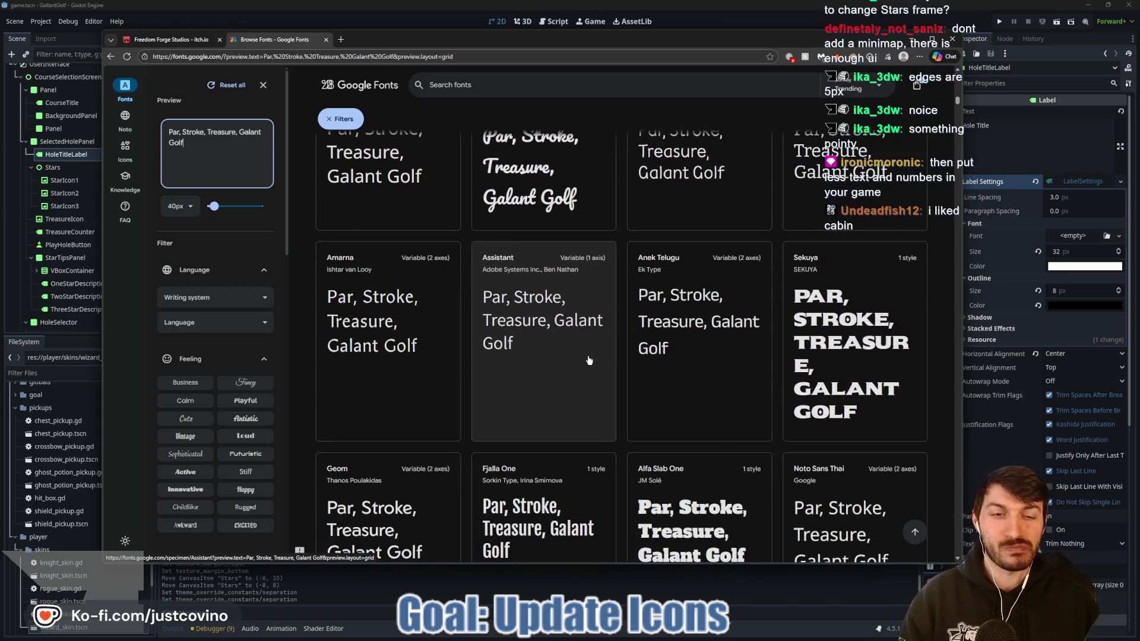
scroll(594, 359, "down", 2)
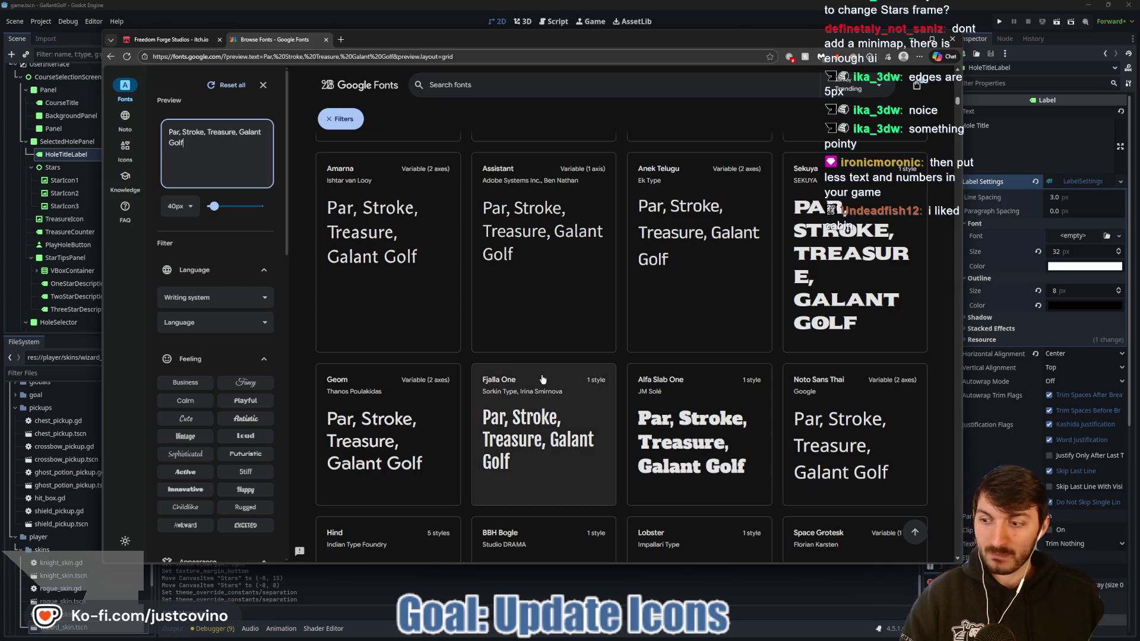
scroll(544, 381, "up", 5)
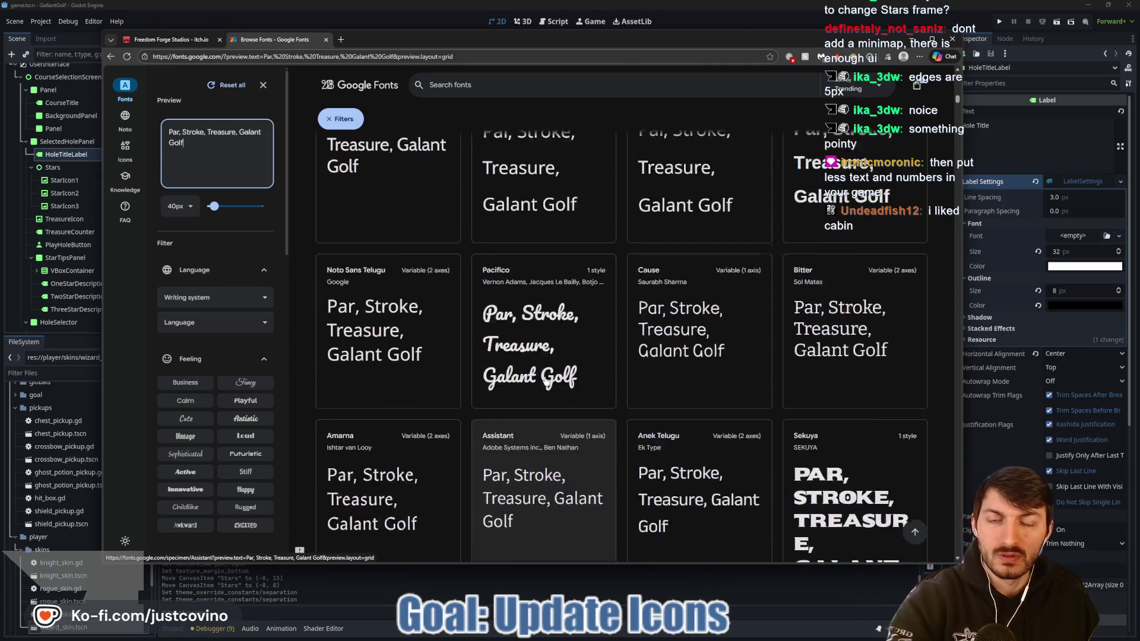
scroll(548, 398, "up", 2)
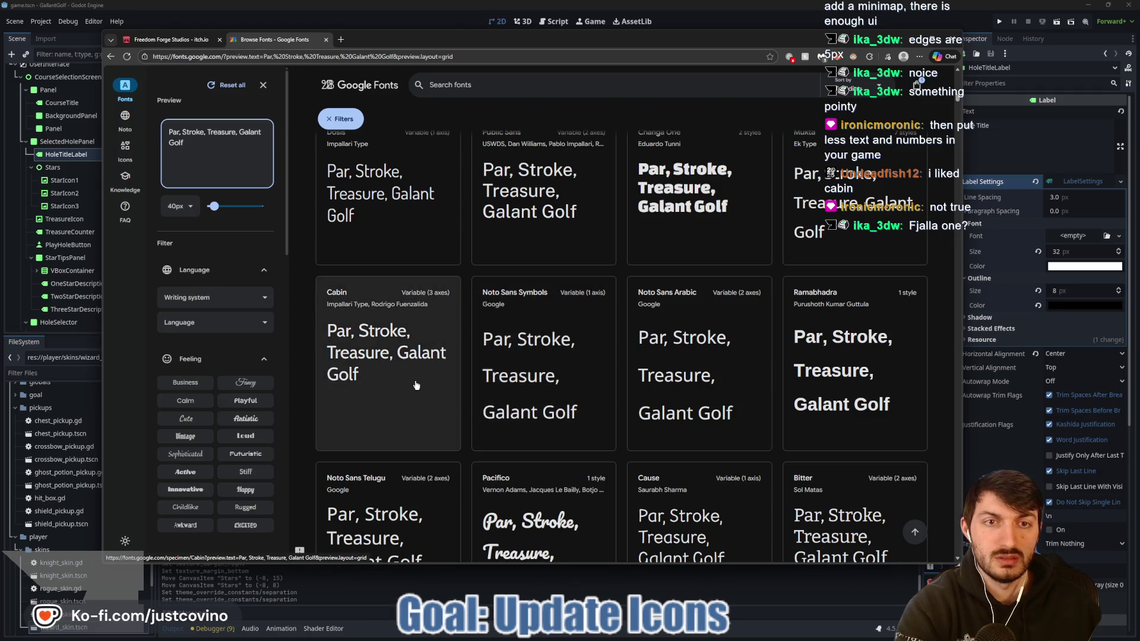
scroll(417, 385, "down", 4)
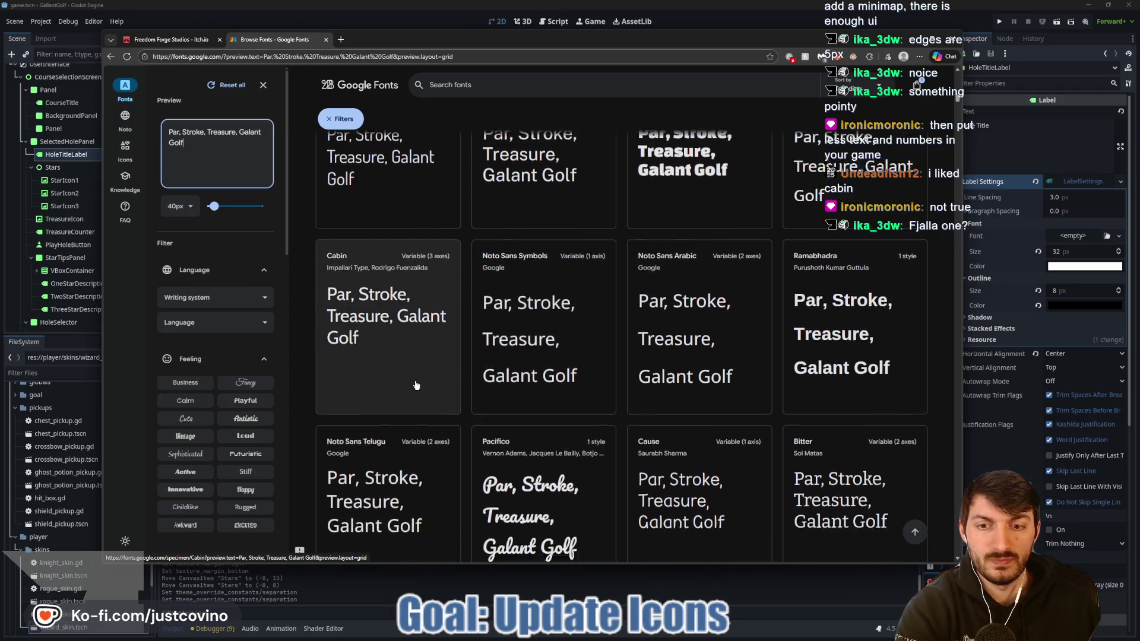
scroll(415, 381, "down", 5)
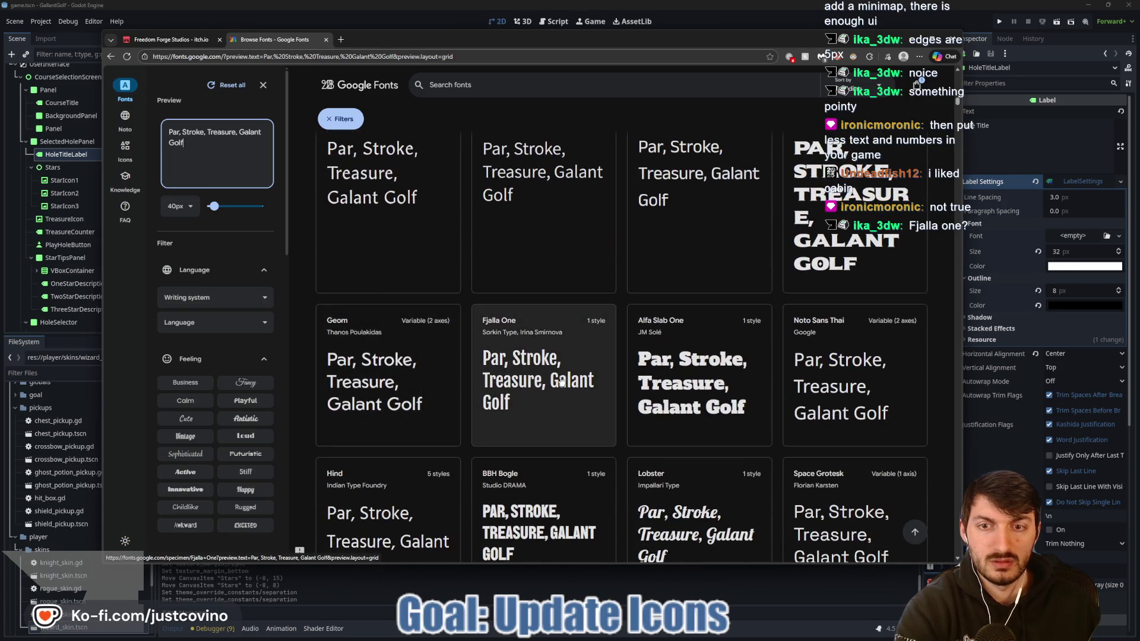
scroll(556, 407, "up", 3)
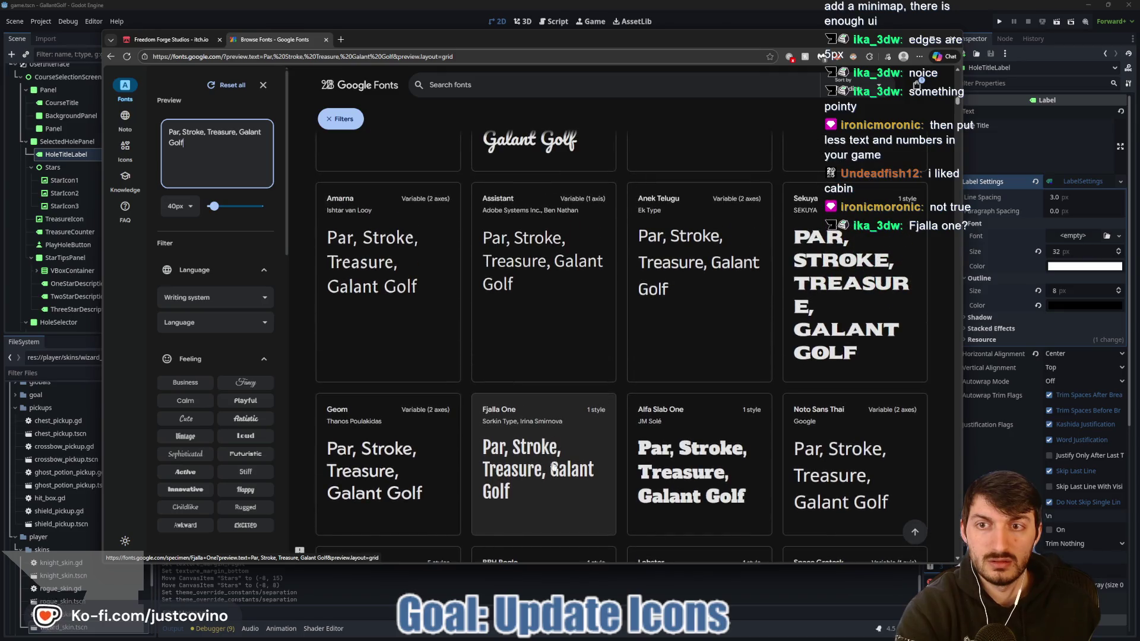
scroll(555, 490, "down", 2)
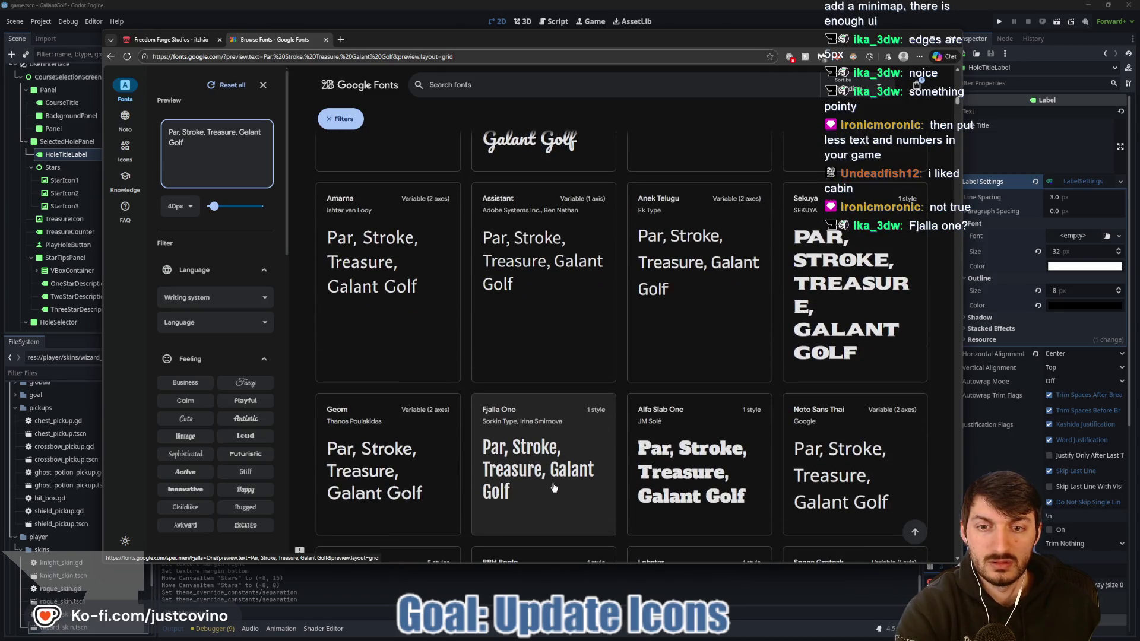
scroll(554, 488, "up", 3)
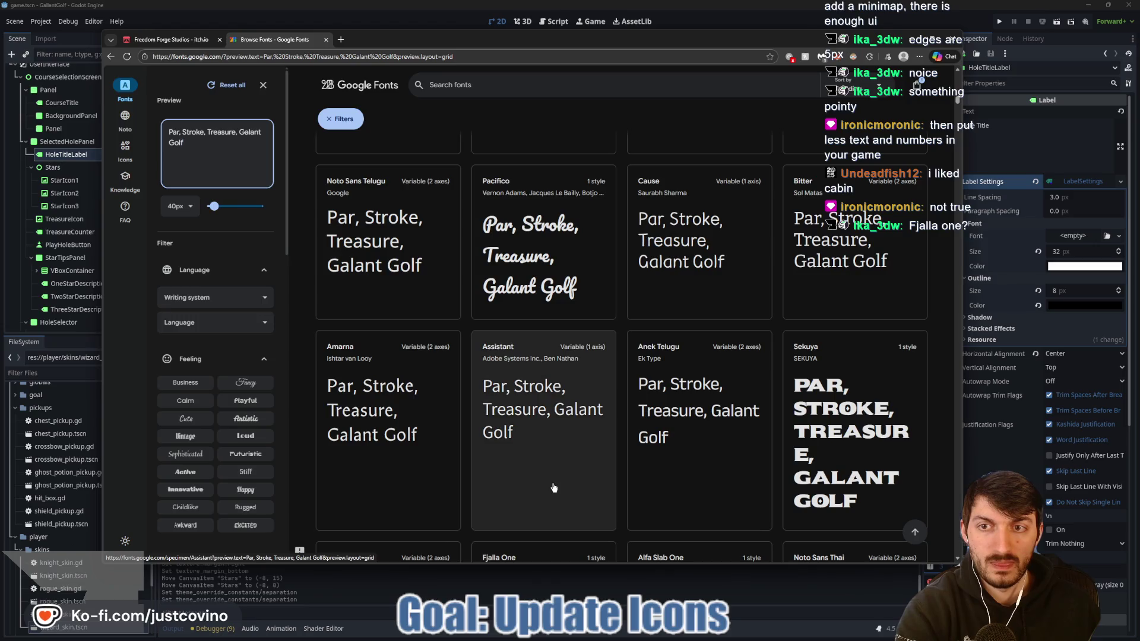
scroll(553, 488, "up", 3)
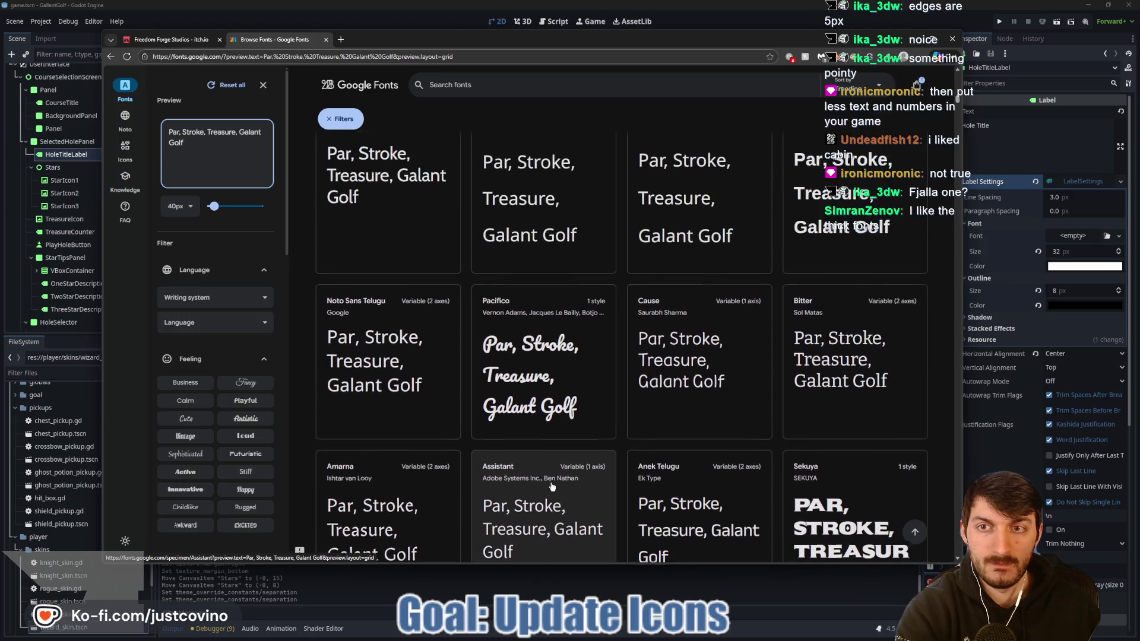
scroll(551, 486, "down", 6)
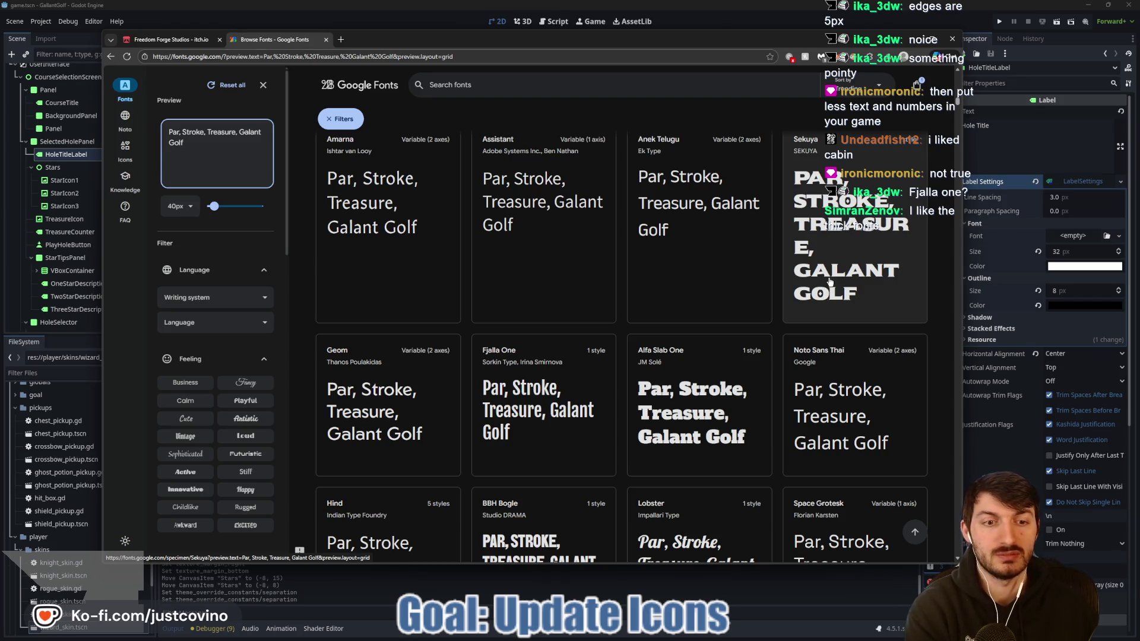
scroll(796, 285, "down", 3)
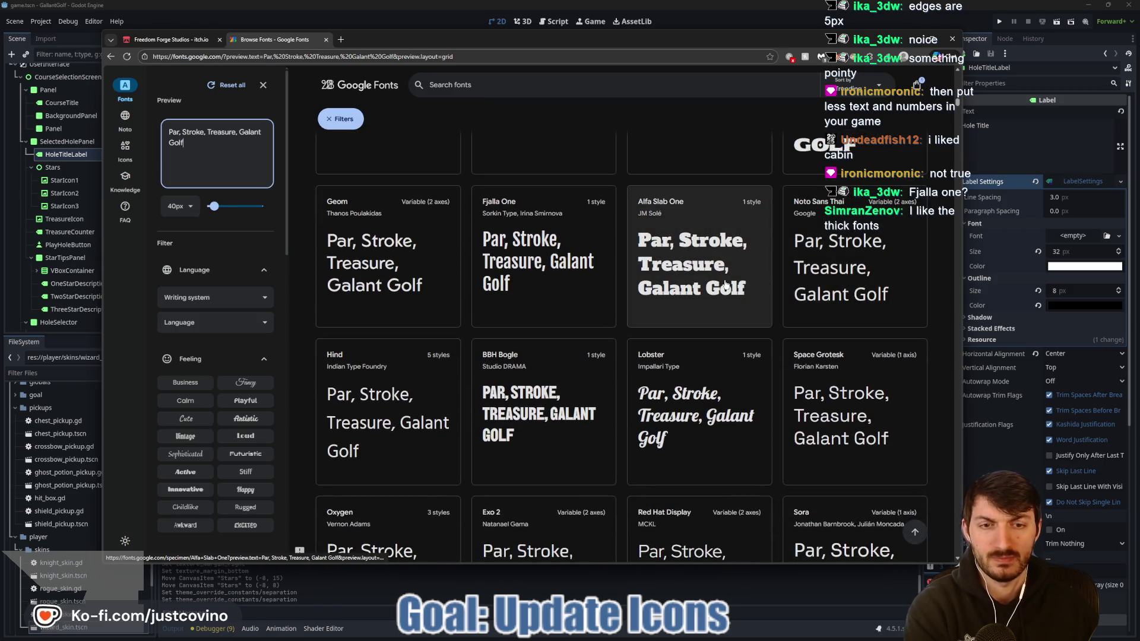
scroll(711, 358, "down", 1)
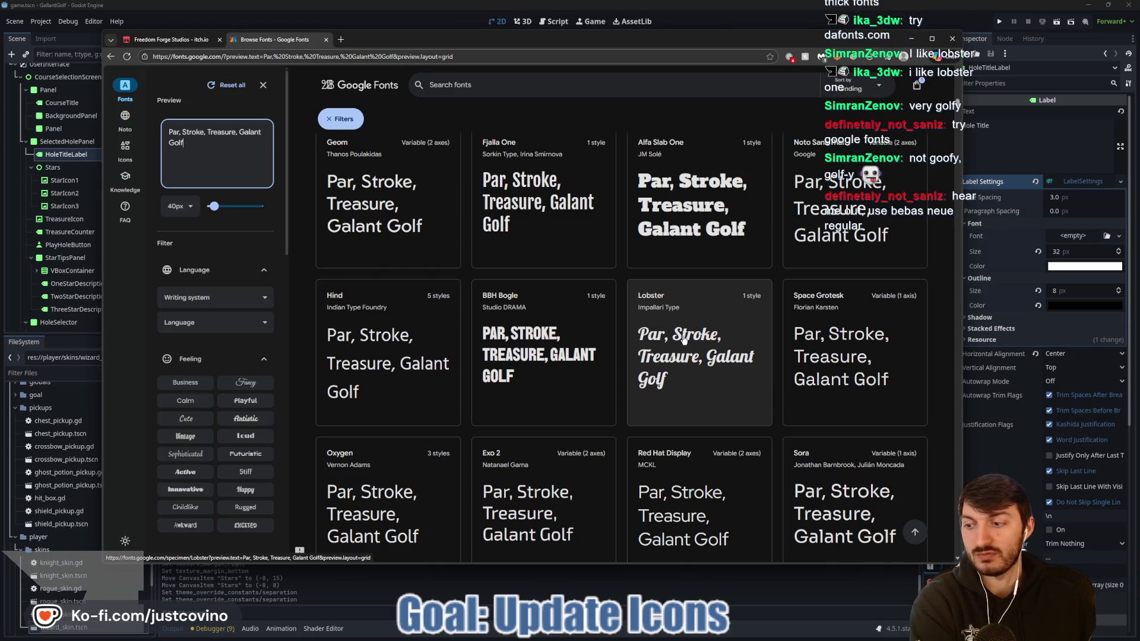
scroll(684, 344, "down", 1)
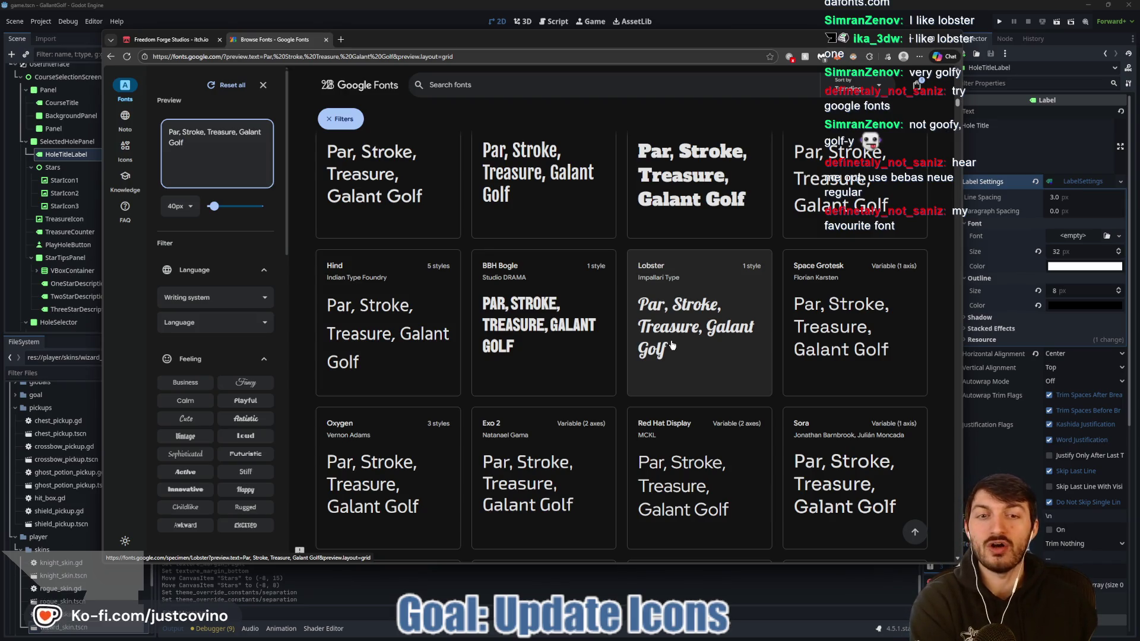
Add Lobster to the selection, remove Modak, and download the family.
left_click(673, 345)
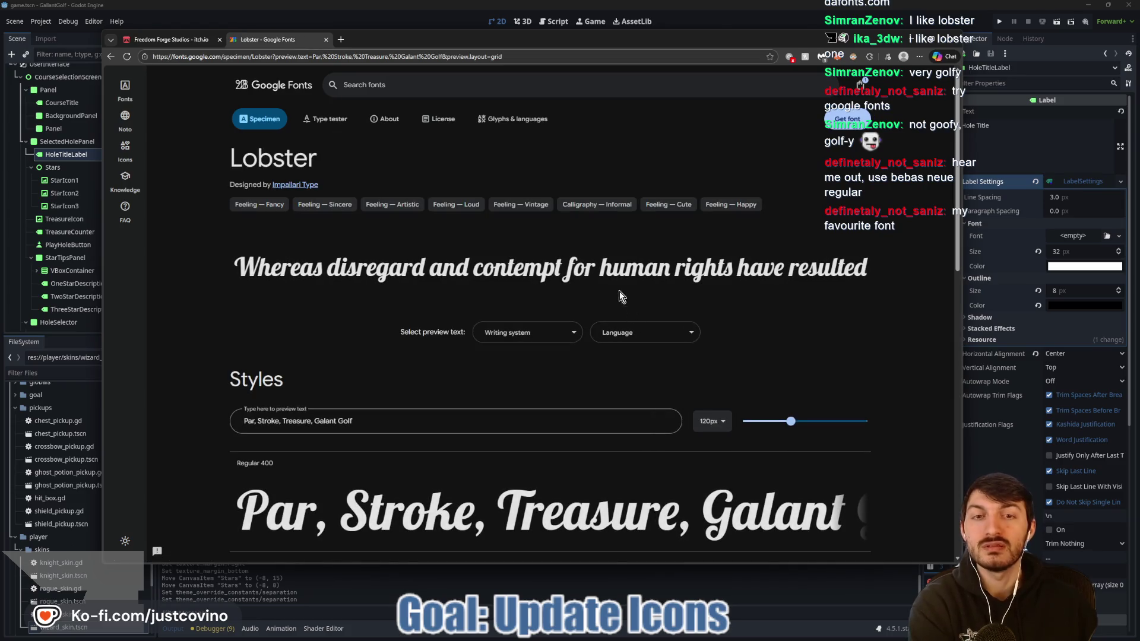
left_click(847, 119)
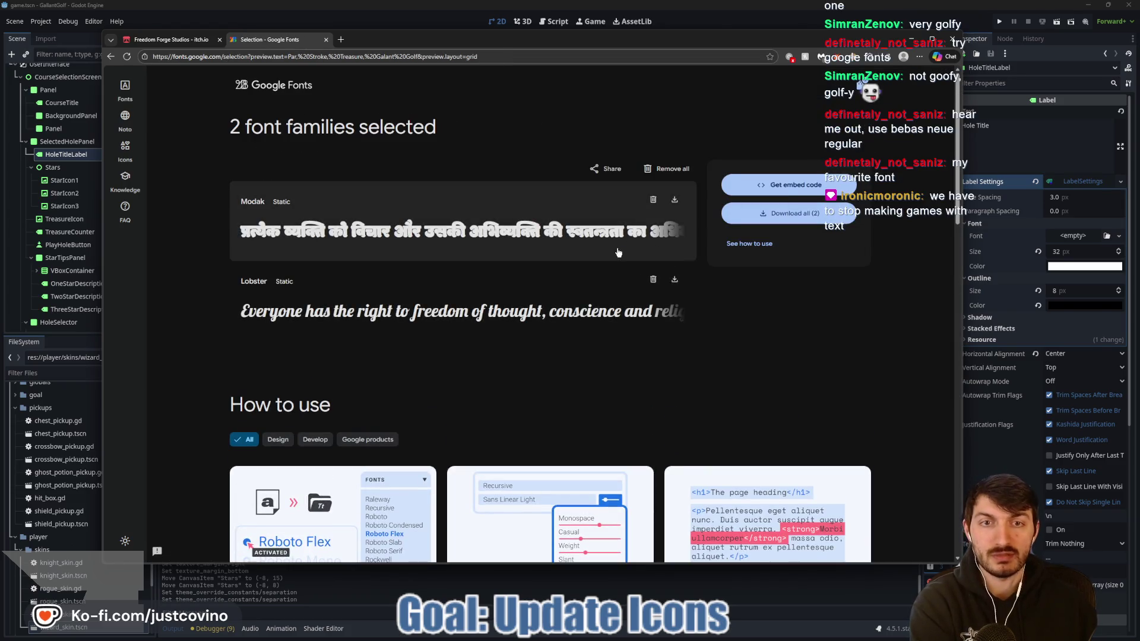
left_click(654, 200)
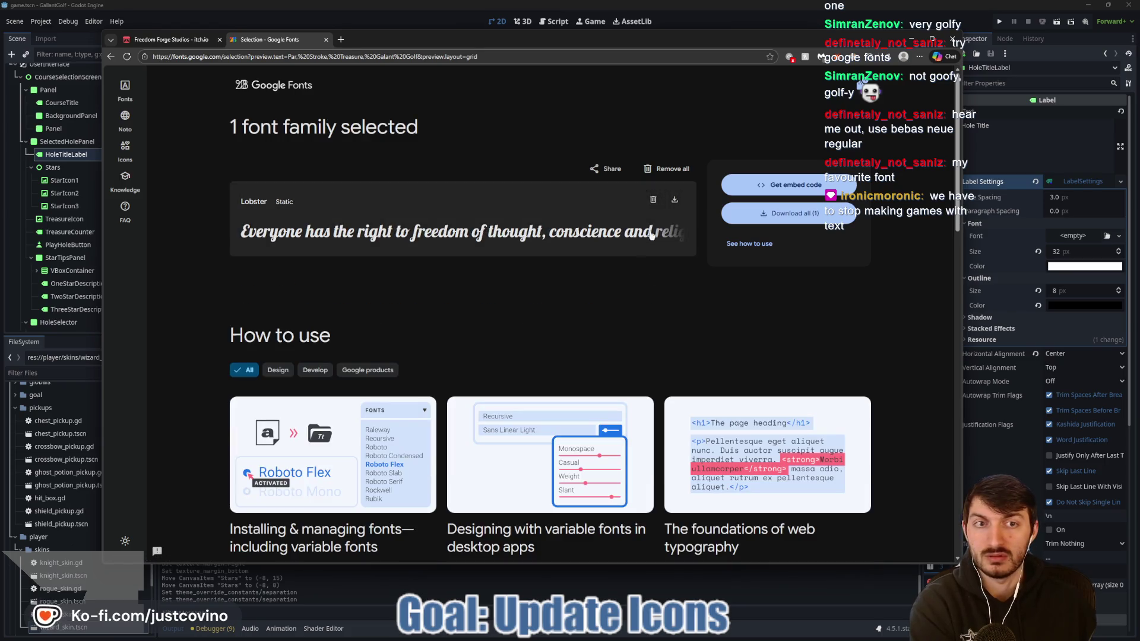
left_click(761, 221)
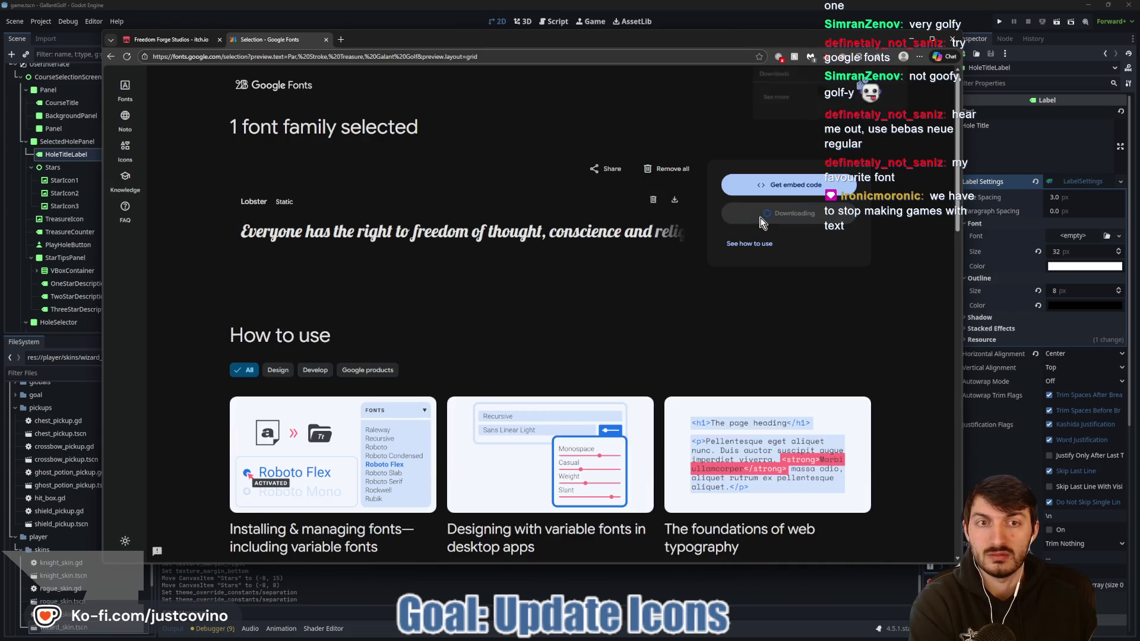
Save Lobster.zip into the TemporaryStuff folder on the Desktop.
left_click(808, 102)
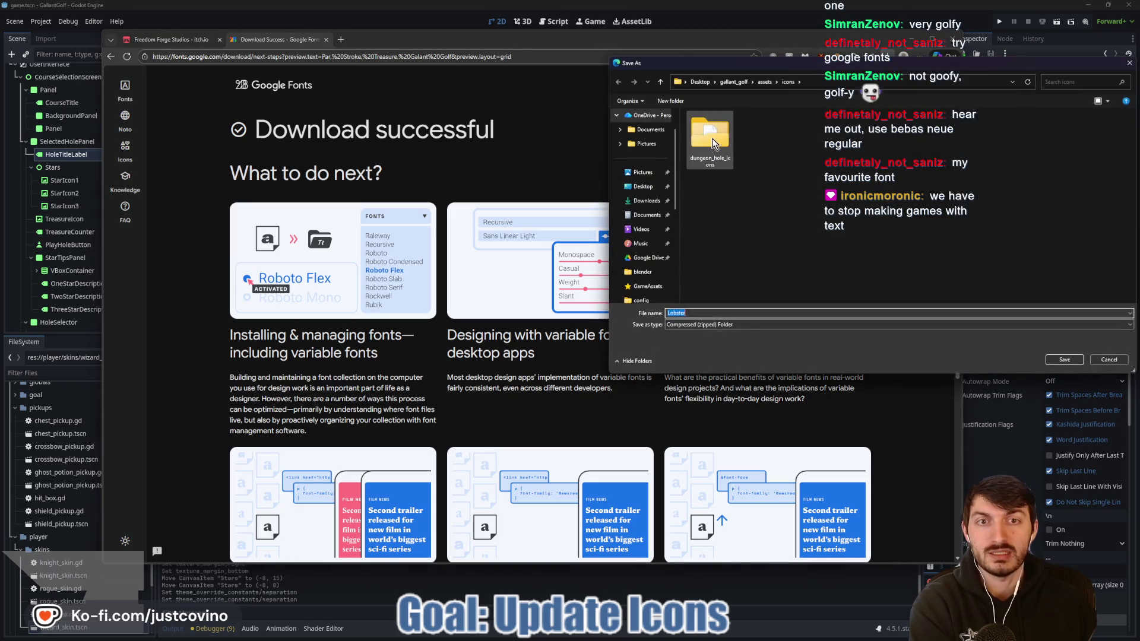
left_click(643, 186)
scroll(727, 239, "down", 10)
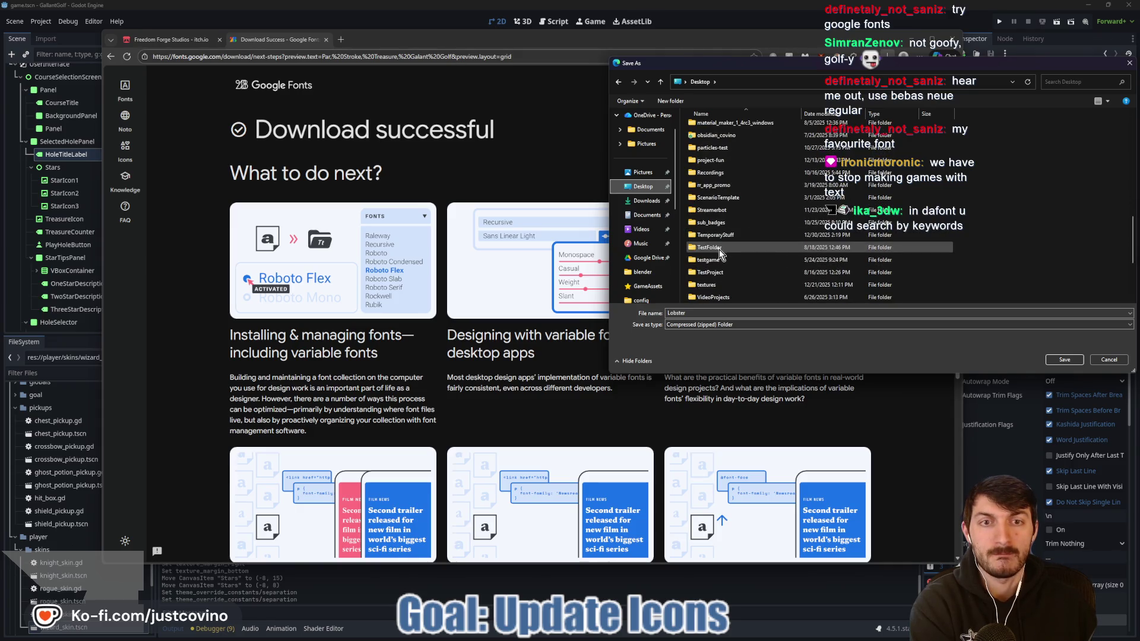
double_click(715, 235)
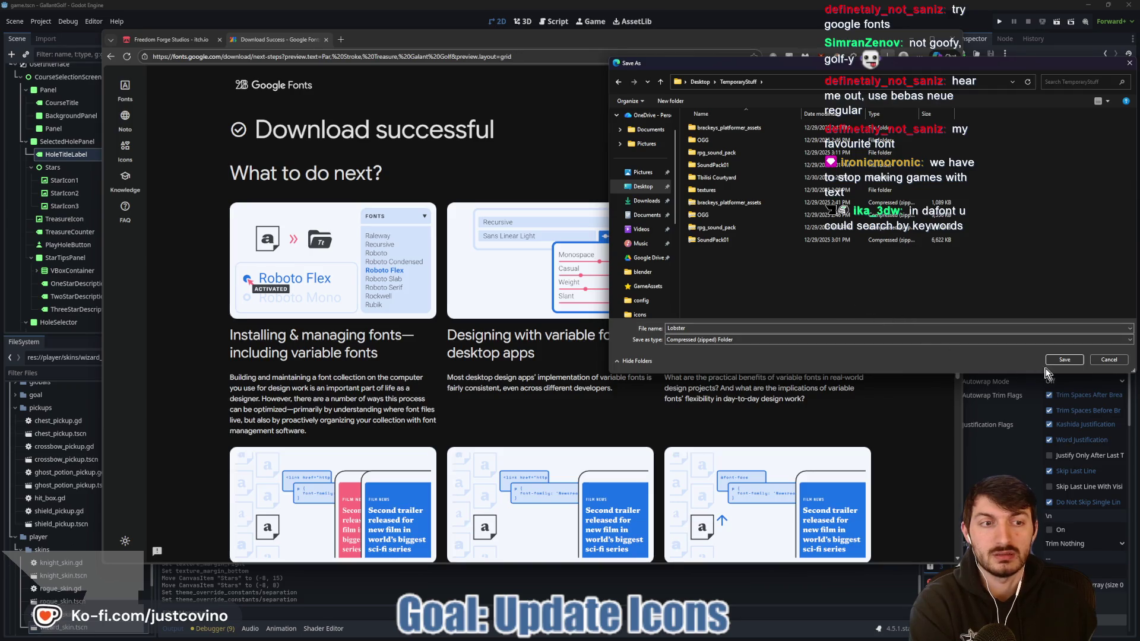
left_click(1065, 360)
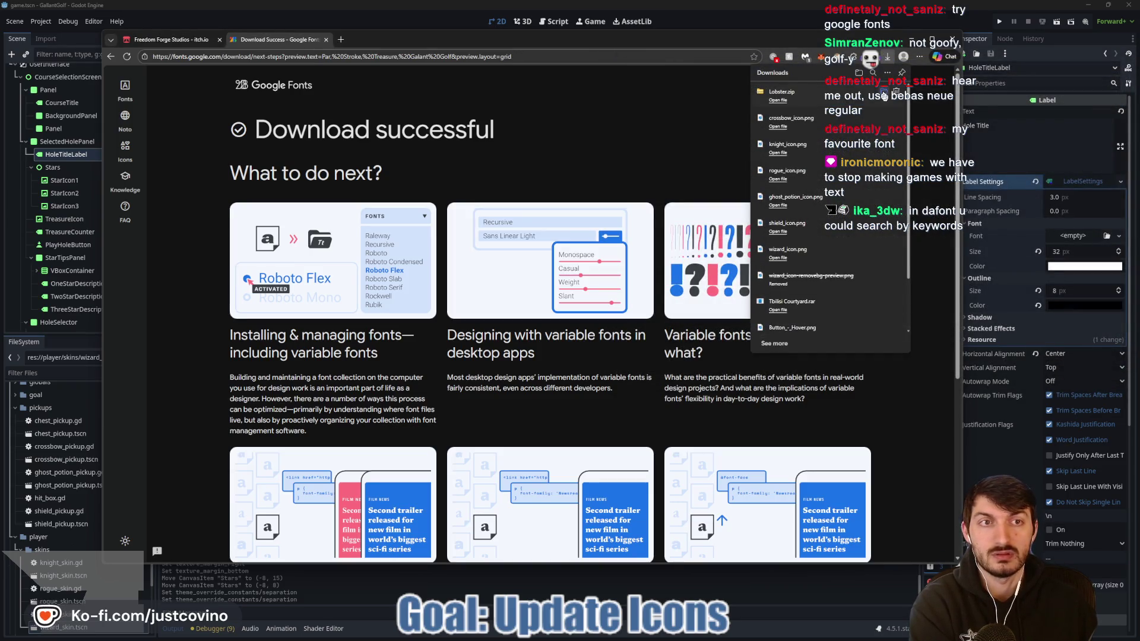
Extract Lobster.zip into Desktop > GameAssets > Game Assets and select Lobster-Regular.
left_click(885, 94)
left_click(762, 195)
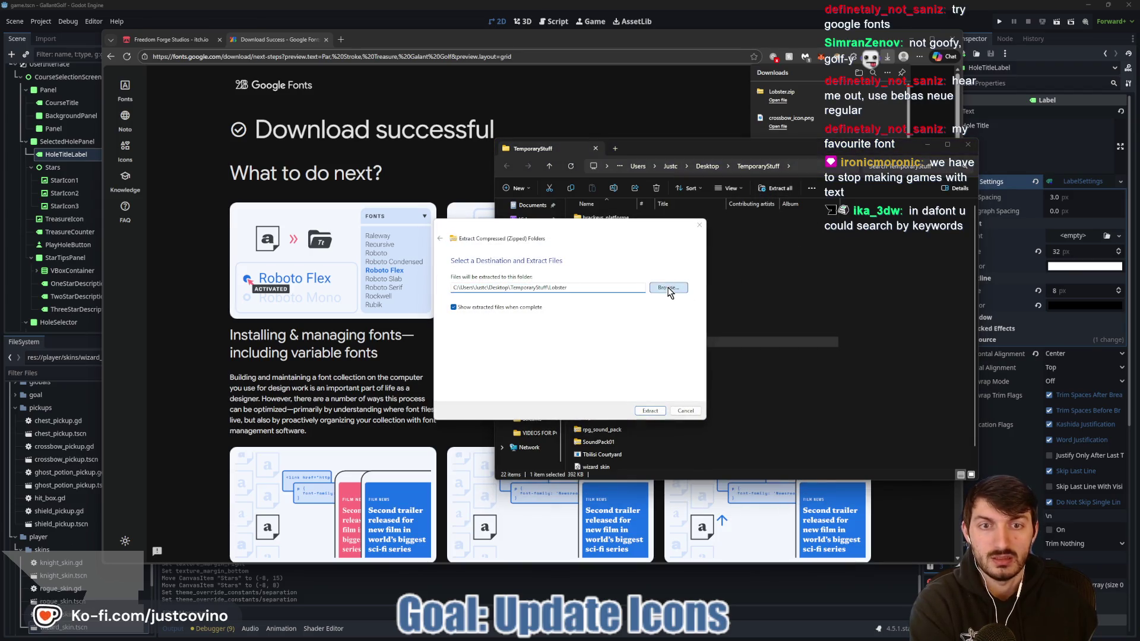
left_click(668, 287)
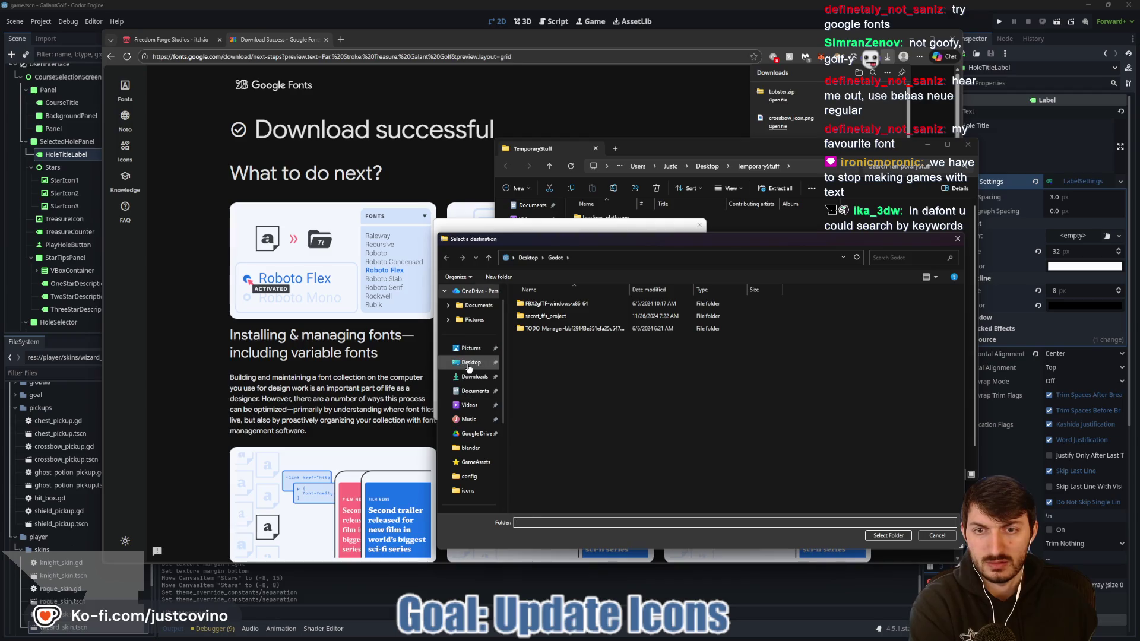
left_click(469, 365)
scroll(555, 418, "down", 5)
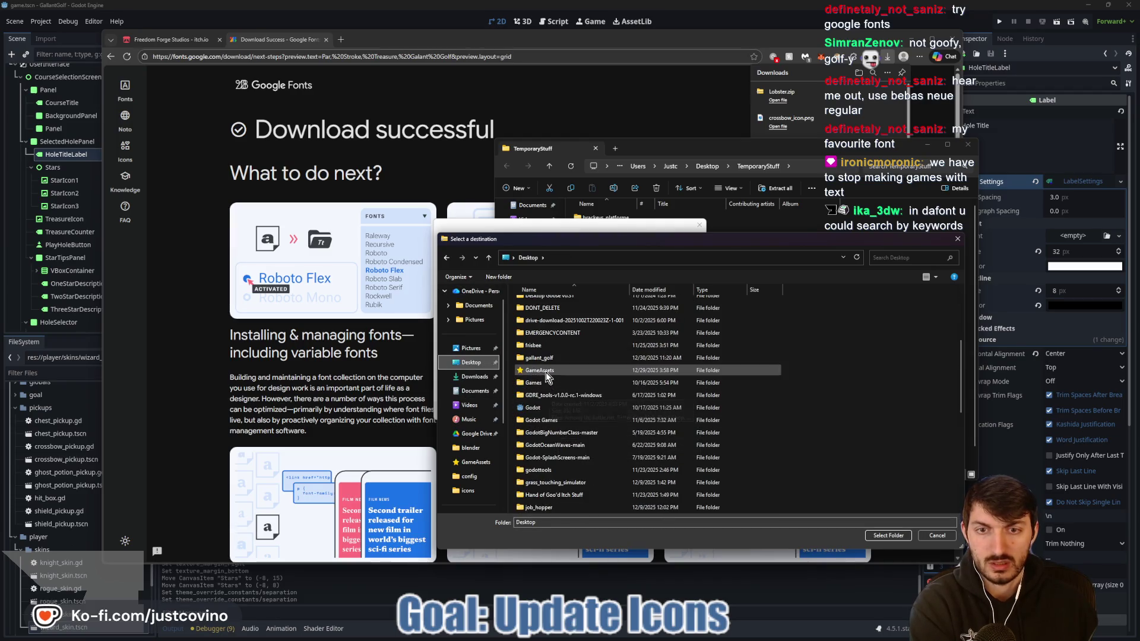
double_click(546, 372)
double_click(554, 369)
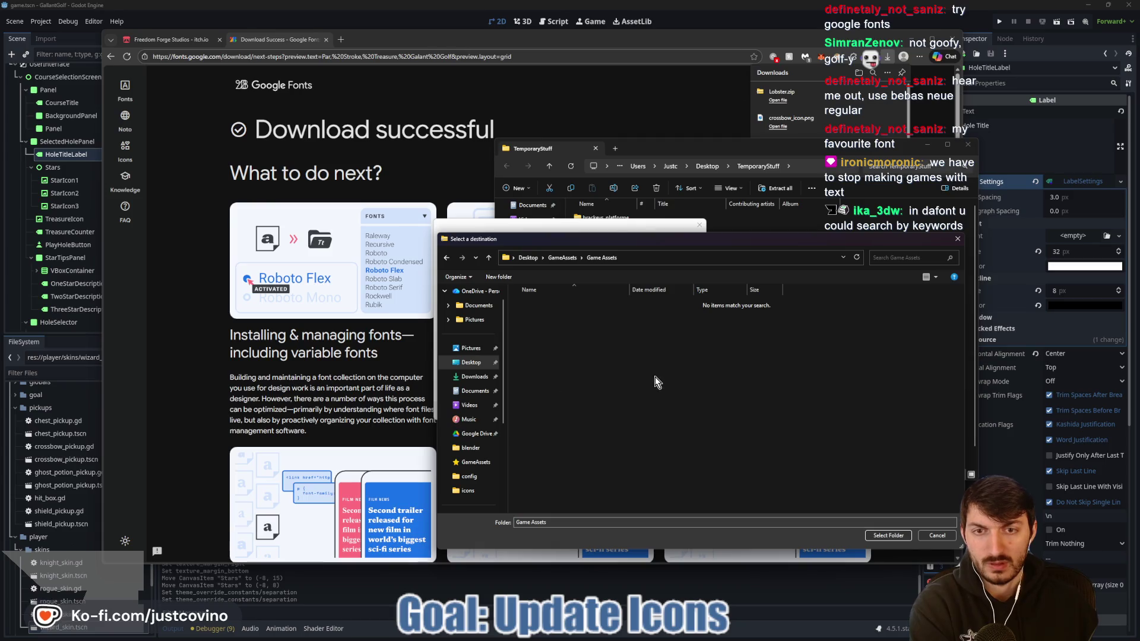
left_click(889, 536)
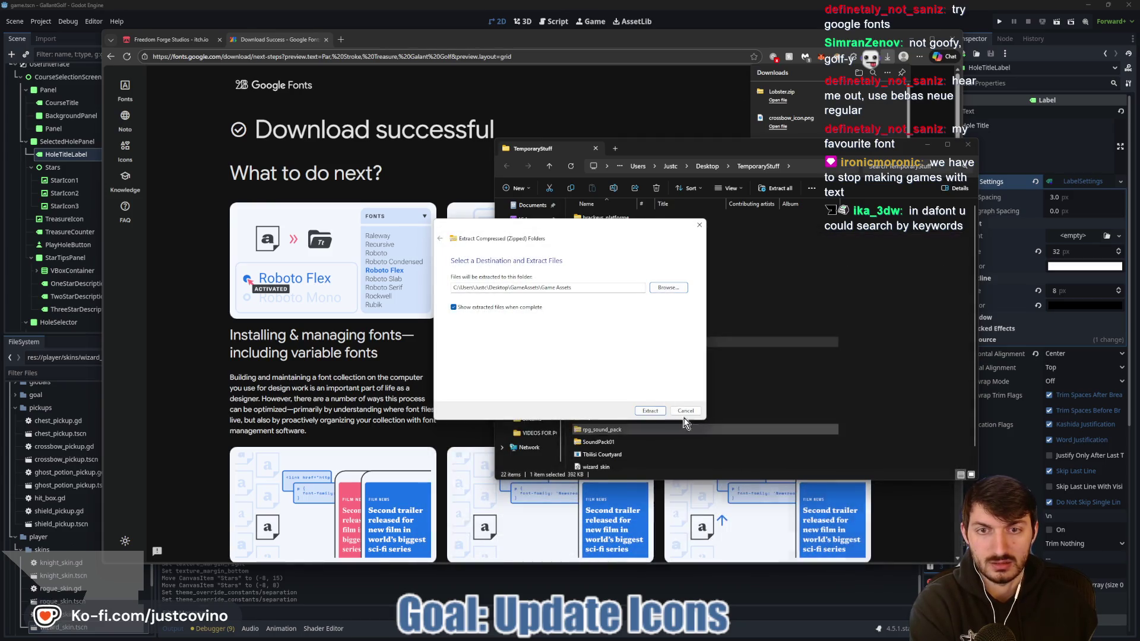
left_click(649, 410)
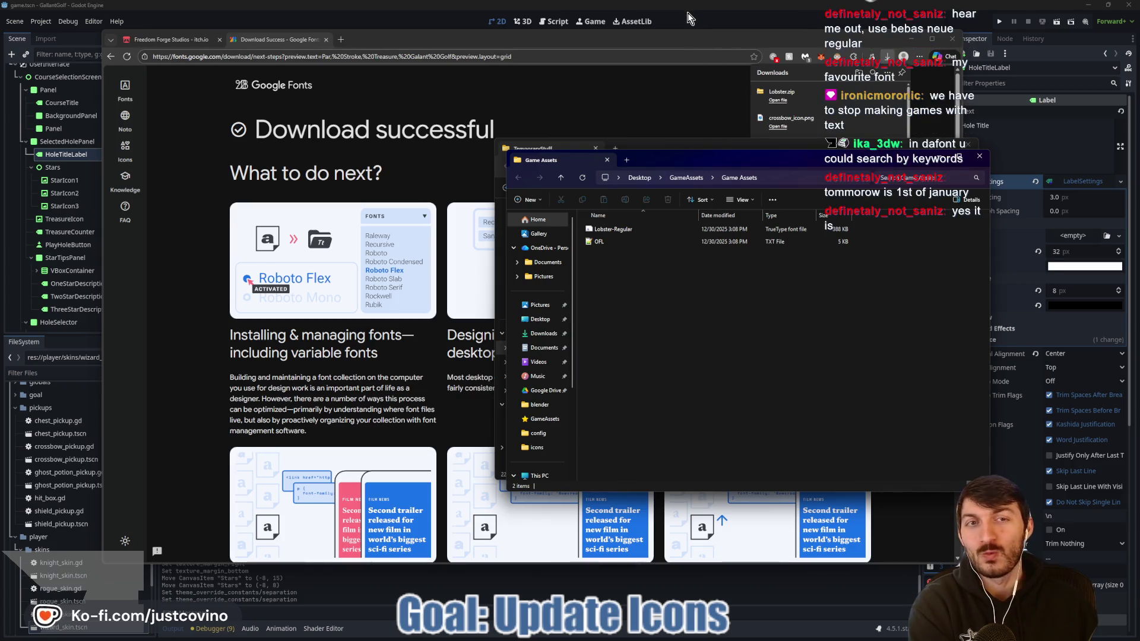
left_click(640, 232)
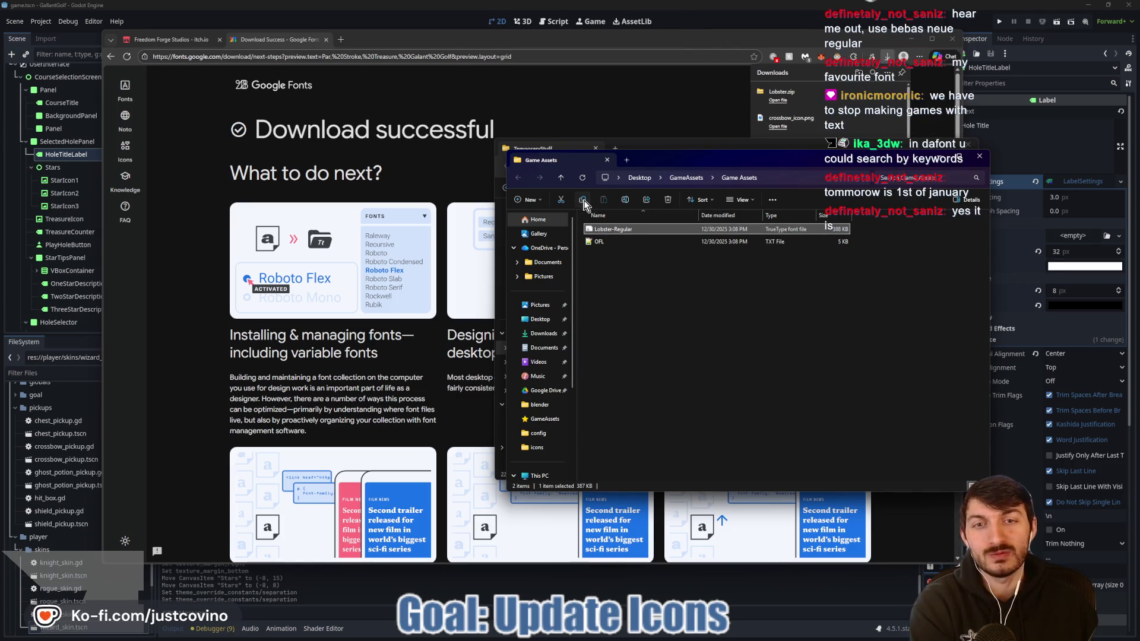
Go to the Desktop and close the extra TemporaryStuff window.
left_click(542, 320)
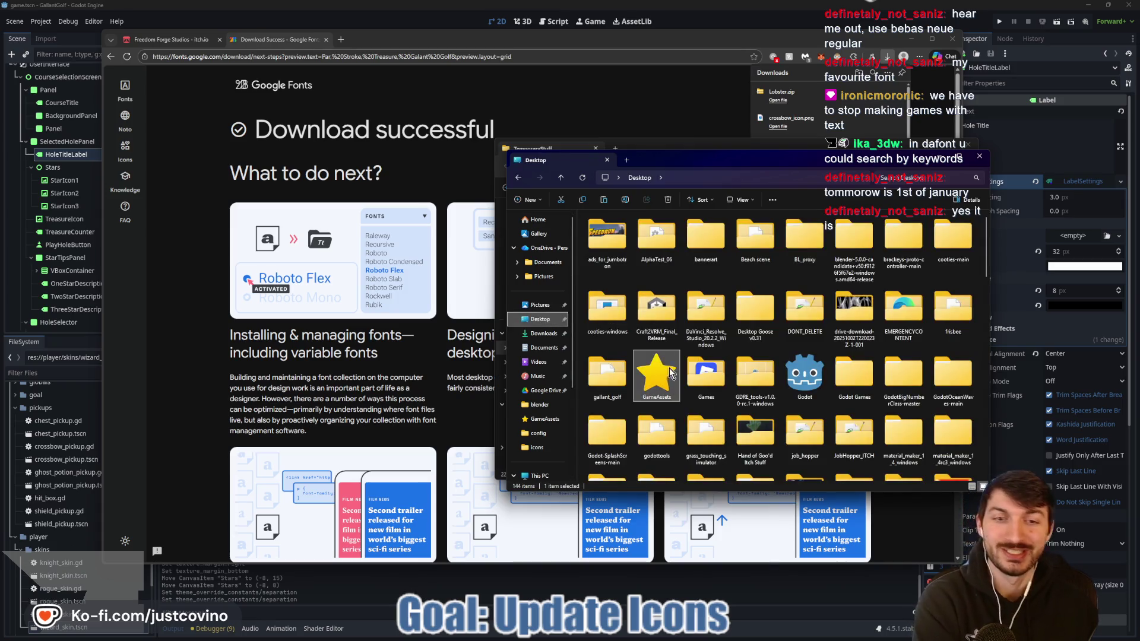
left_click(950, 147)
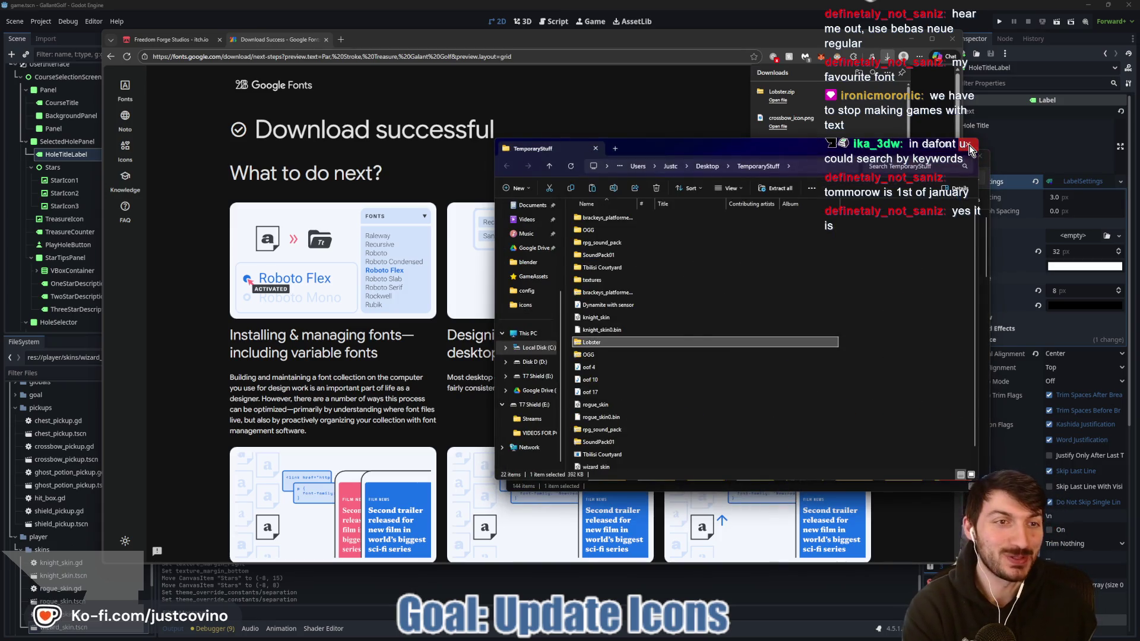
left_click(968, 145)
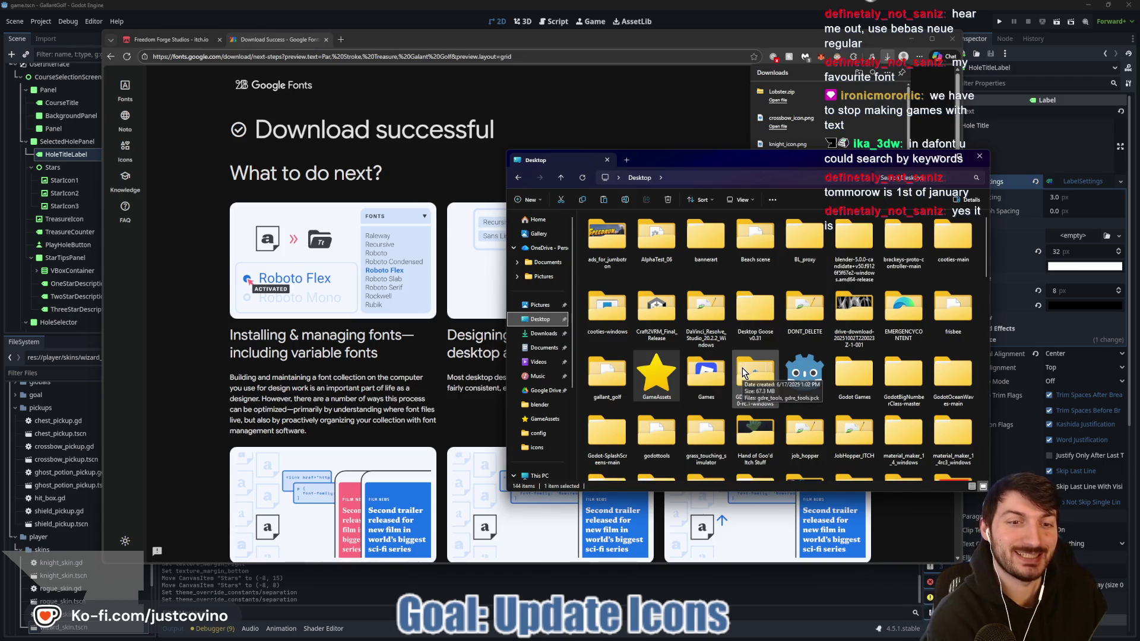
scroll(797, 336, "down", 2)
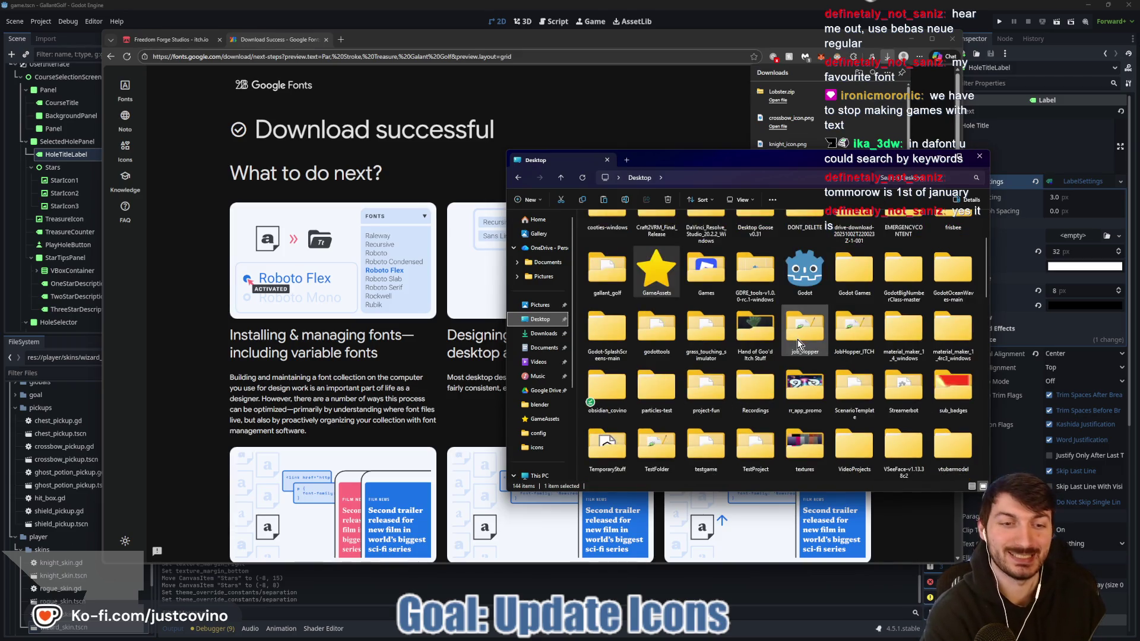
scroll(797, 340, "down", 3)
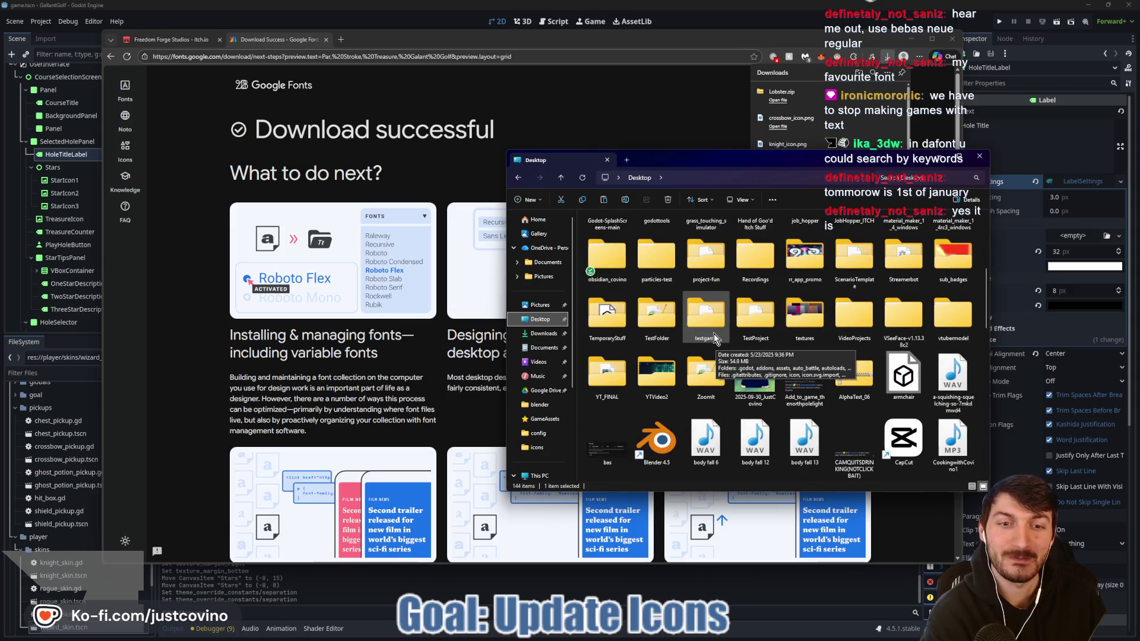
scroll(717, 343, "up", 5)
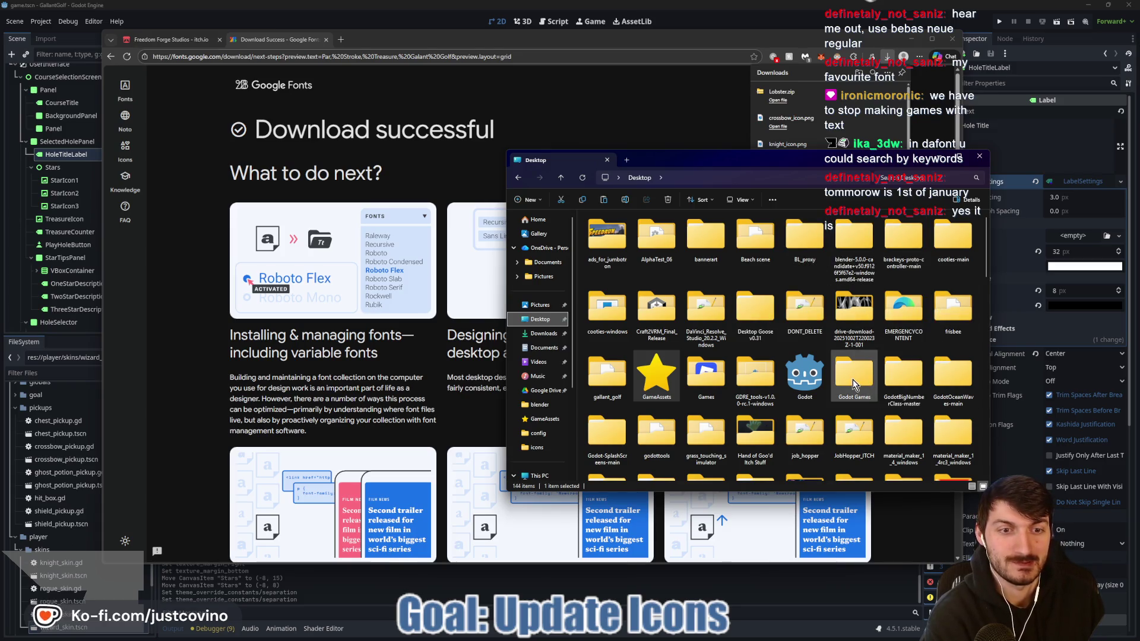
Paste Lobster-Regular into gallant_golf > assets > font.
double_click(608, 375)
double_click(618, 268)
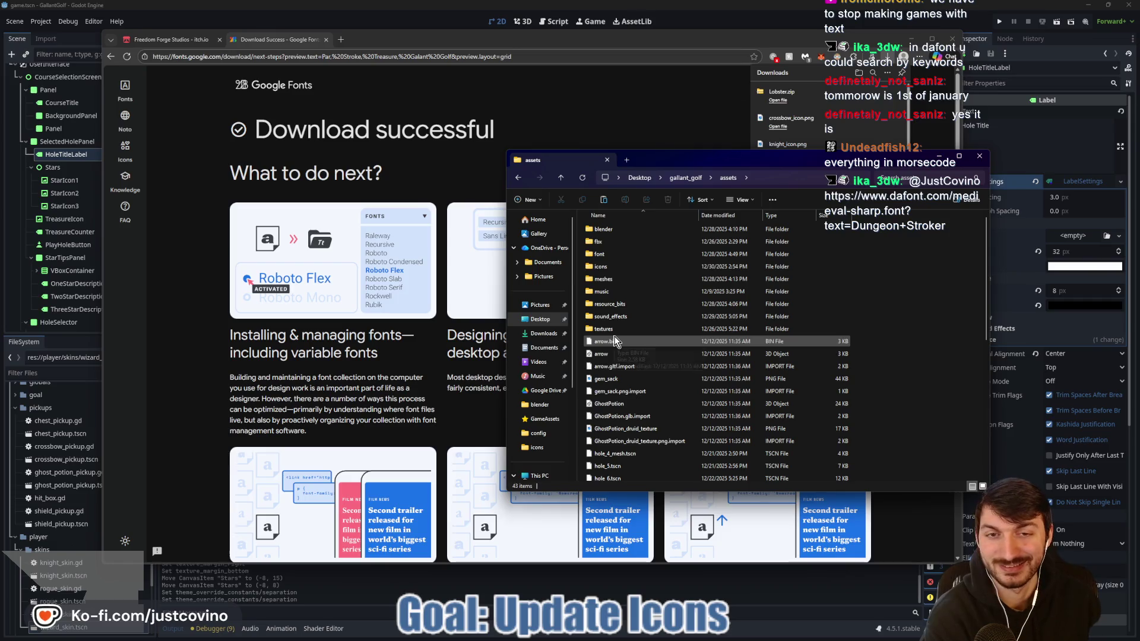
double_click(623, 255)
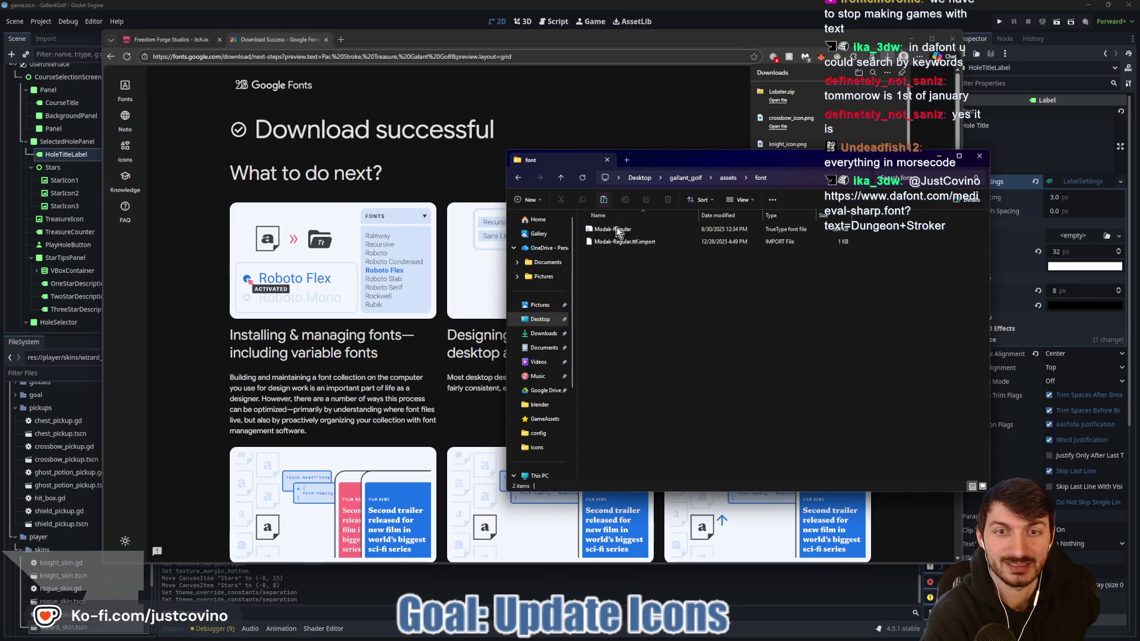
key("ctrl+v")
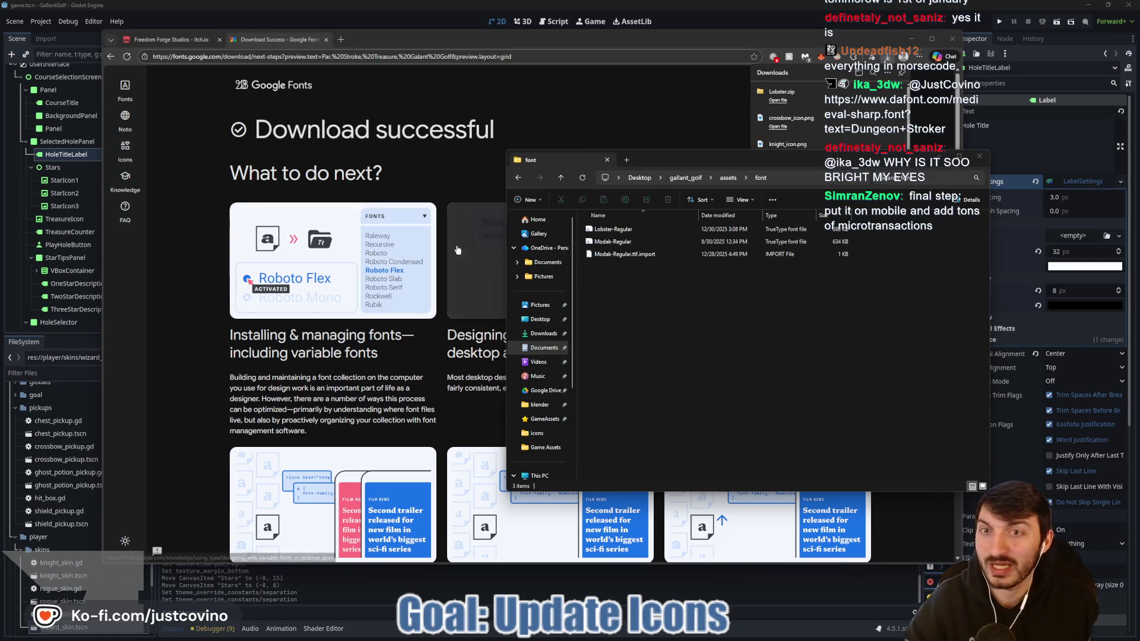
Load the shared dafont Medieval Sharp font page in the browser.
left_click(436, 57)
key("ctrl+v")
key("Return")
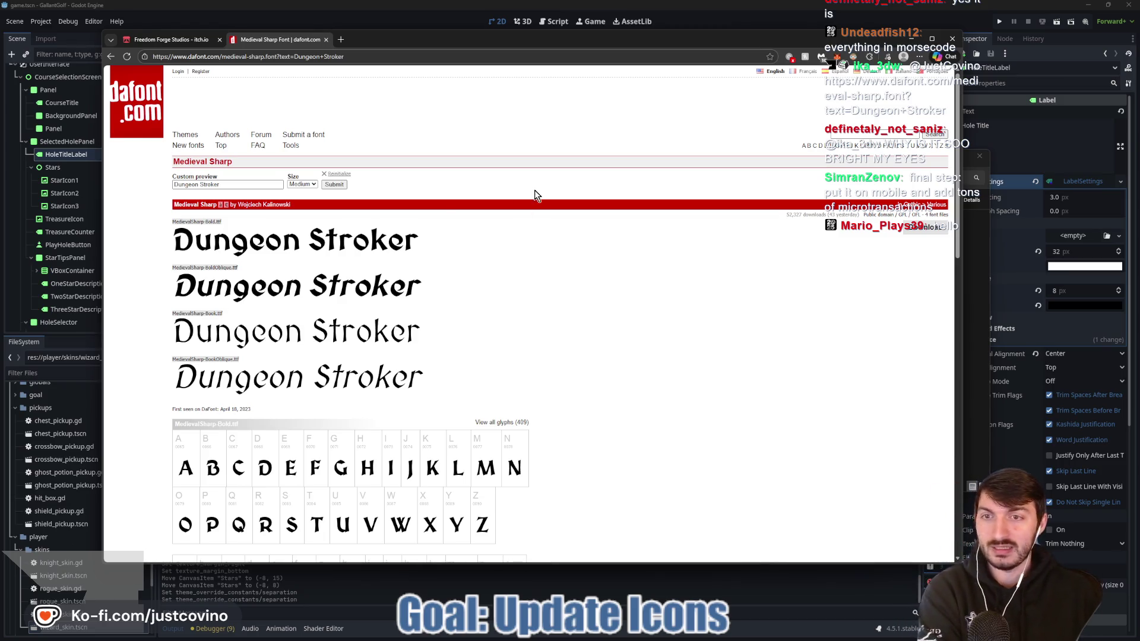
Return to the Godot editor after previewing 'Dungeon Stroker' on dafont.
left_click(597, 582)
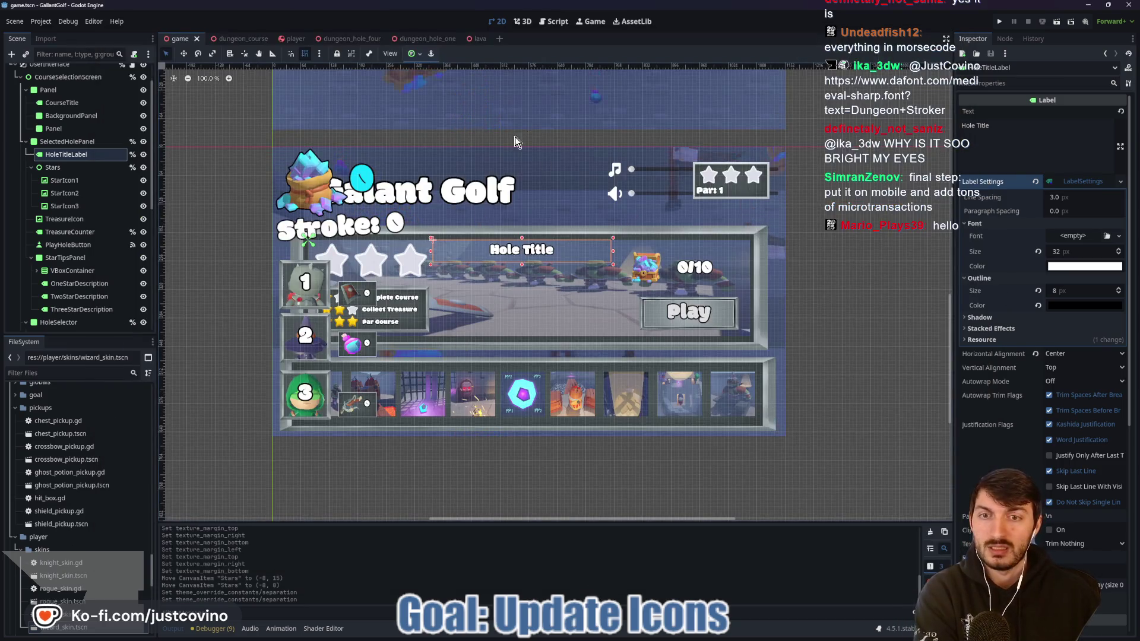
Set GUI Theme Custom Font to res://assets/font/Lobster-Regular.ttf, then save and restart.
left_click(41, 21)
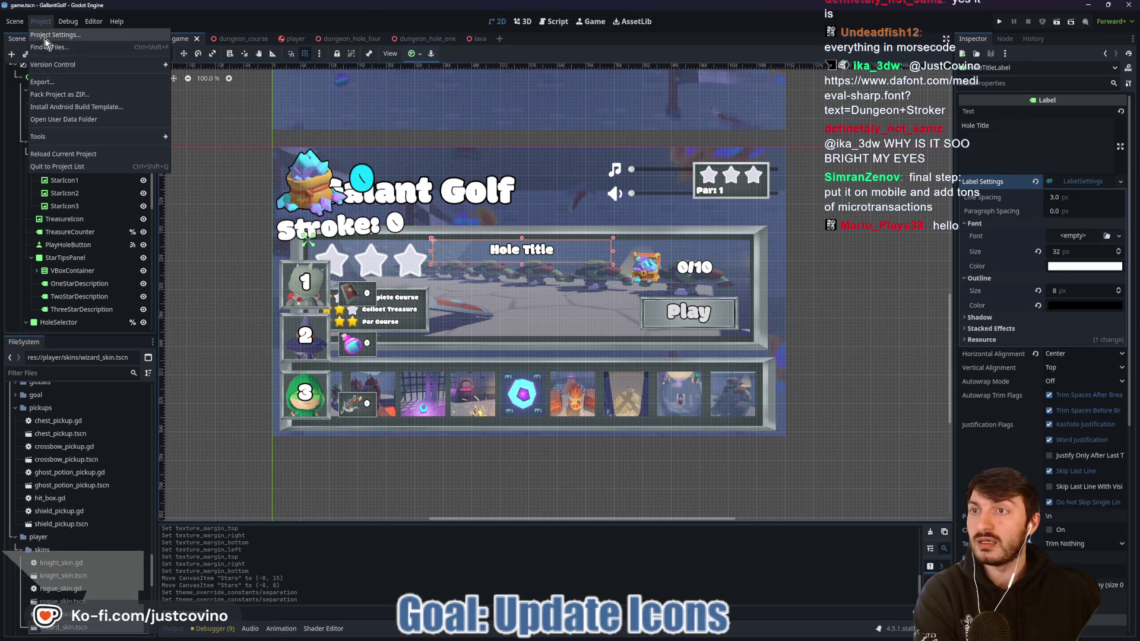
left_click(65, 34)
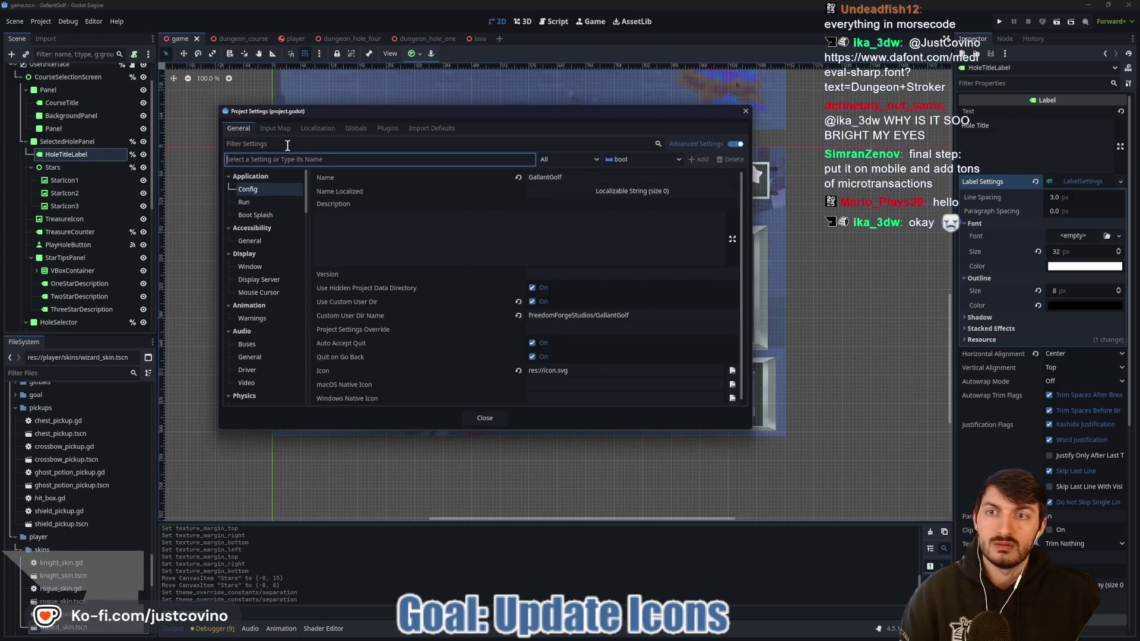
type("font")
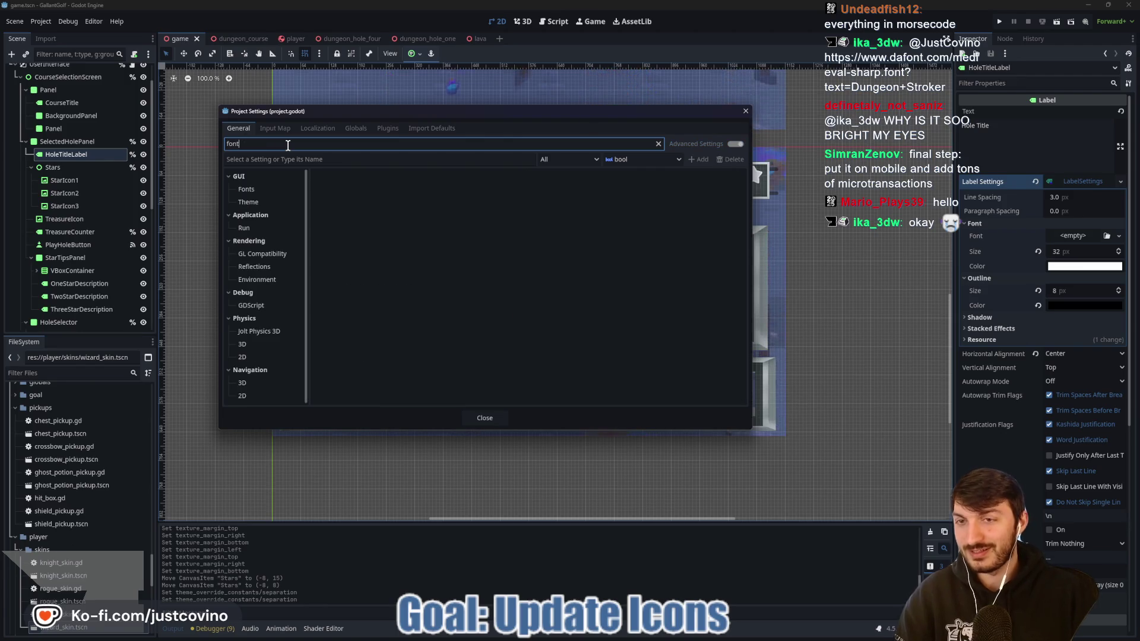
left_click(267, 205)
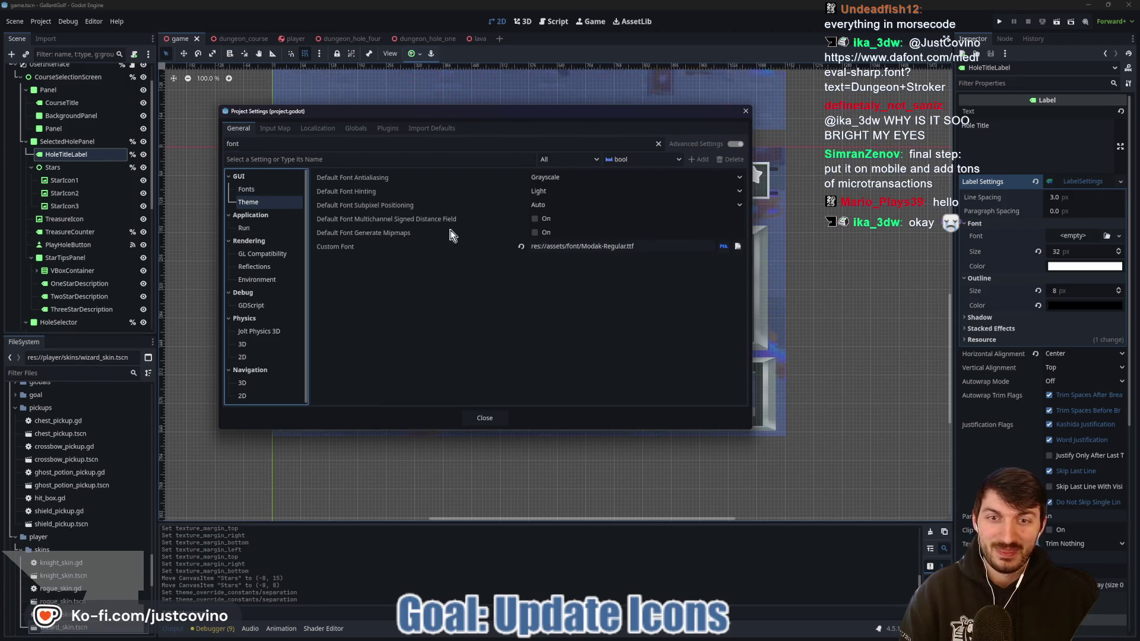
left_click(521, 247)
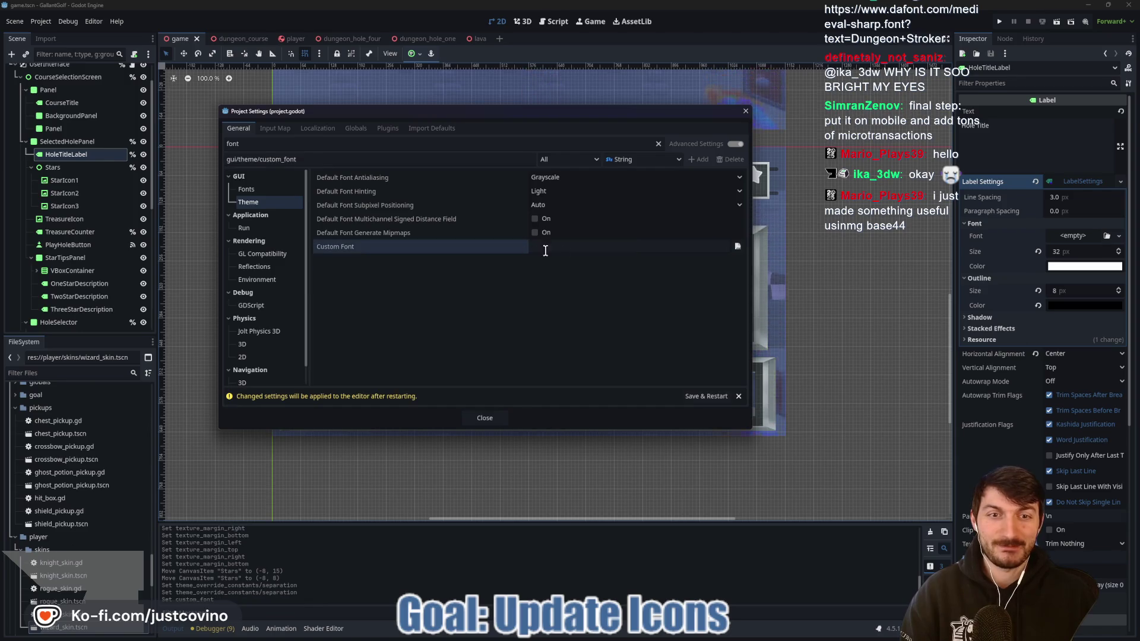
left_click(738, 246)
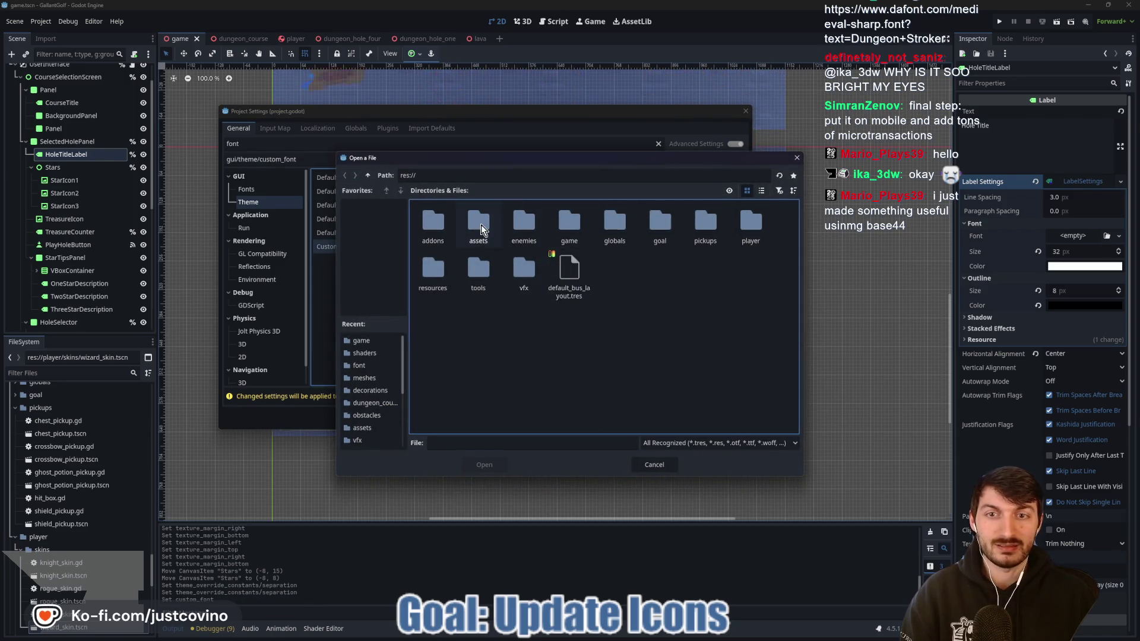
double_click(481, 226)
double_click(524, 225)
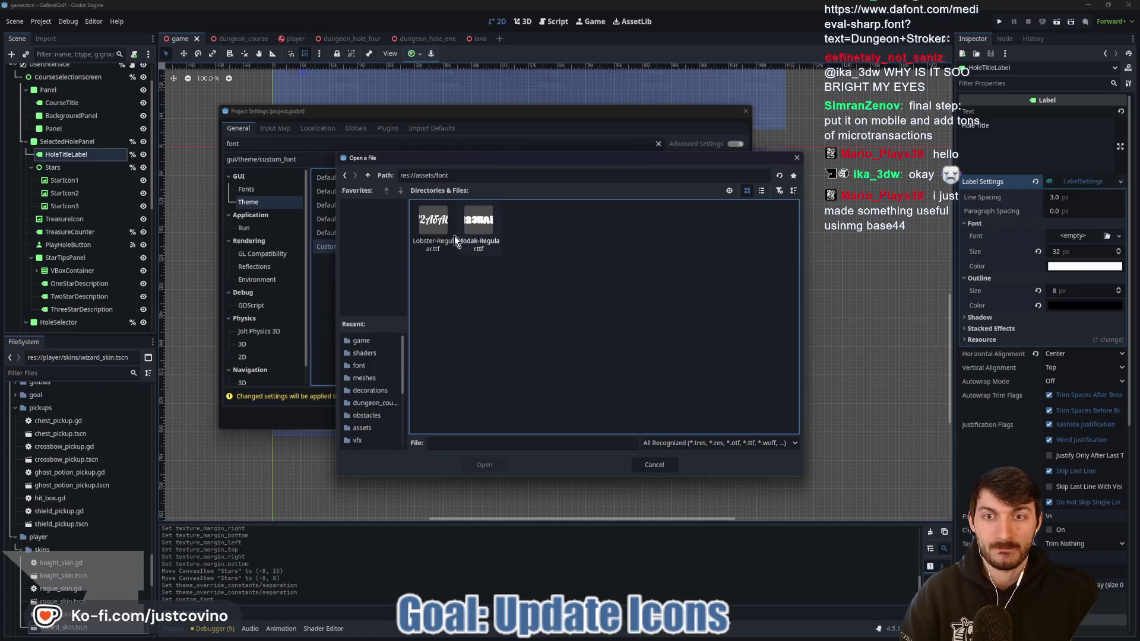
left_click(486, 465)
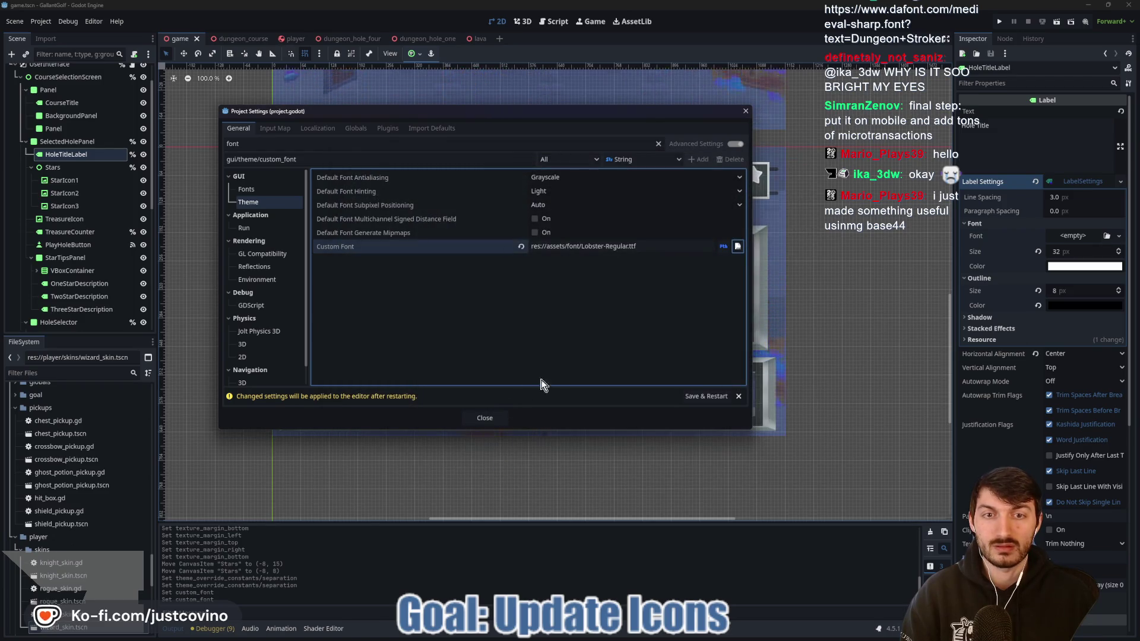
left_click(706, 397)
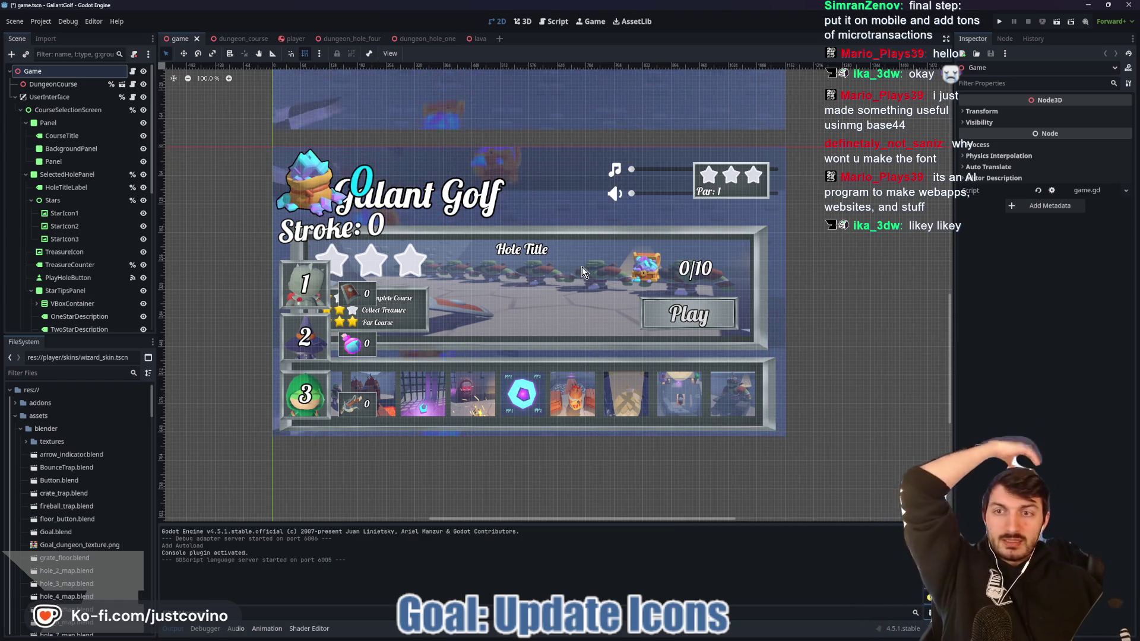
left_click(999, 21)
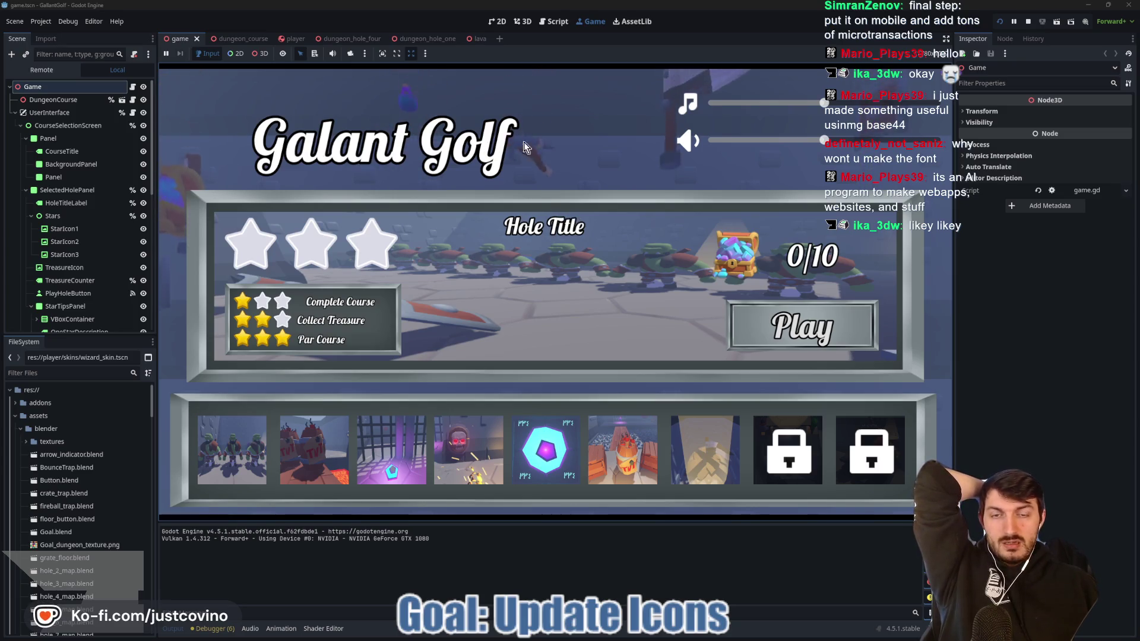
left_click(248, 458)
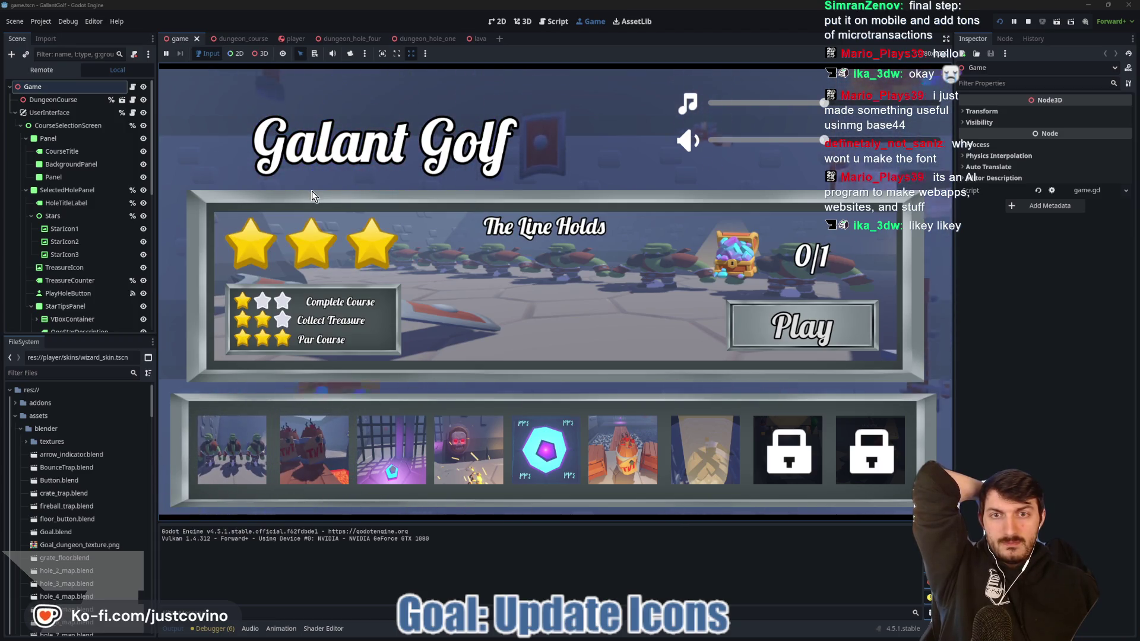
key("Right")
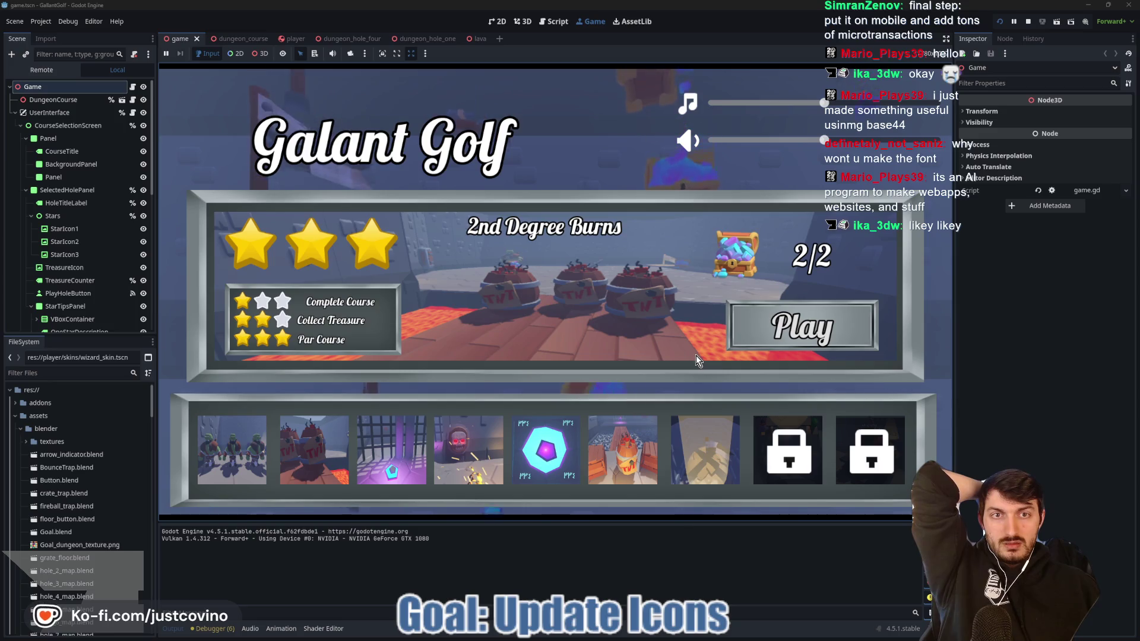
left_click(1029, 23)
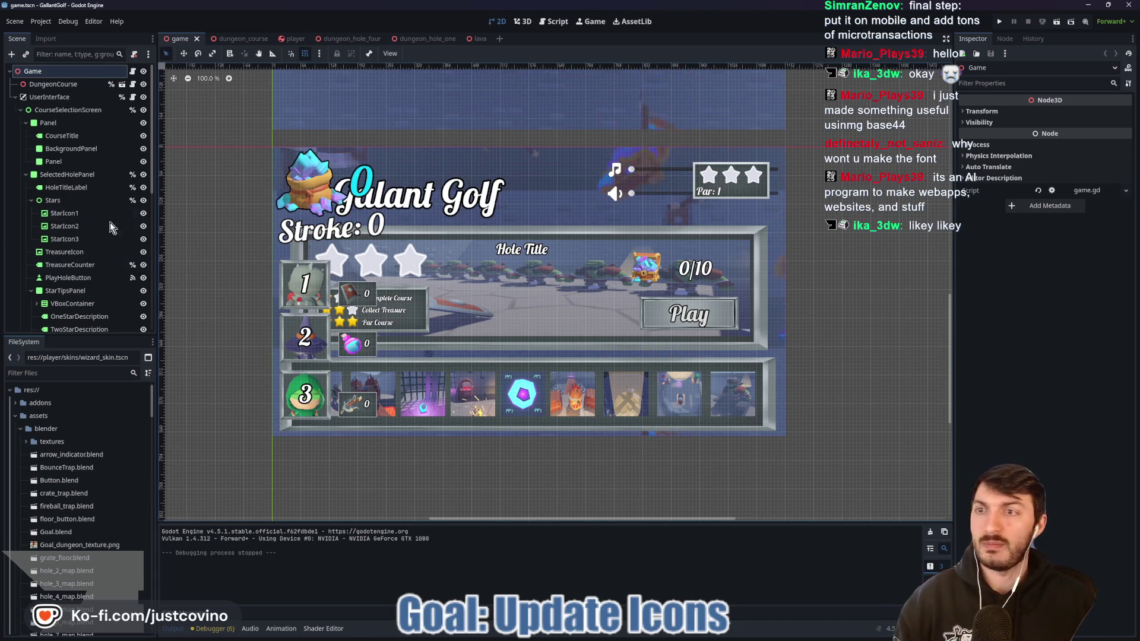
Set the Hole Title label's font size to 42, nudge it down to (280, 8), and save.
left_click(524, 248)
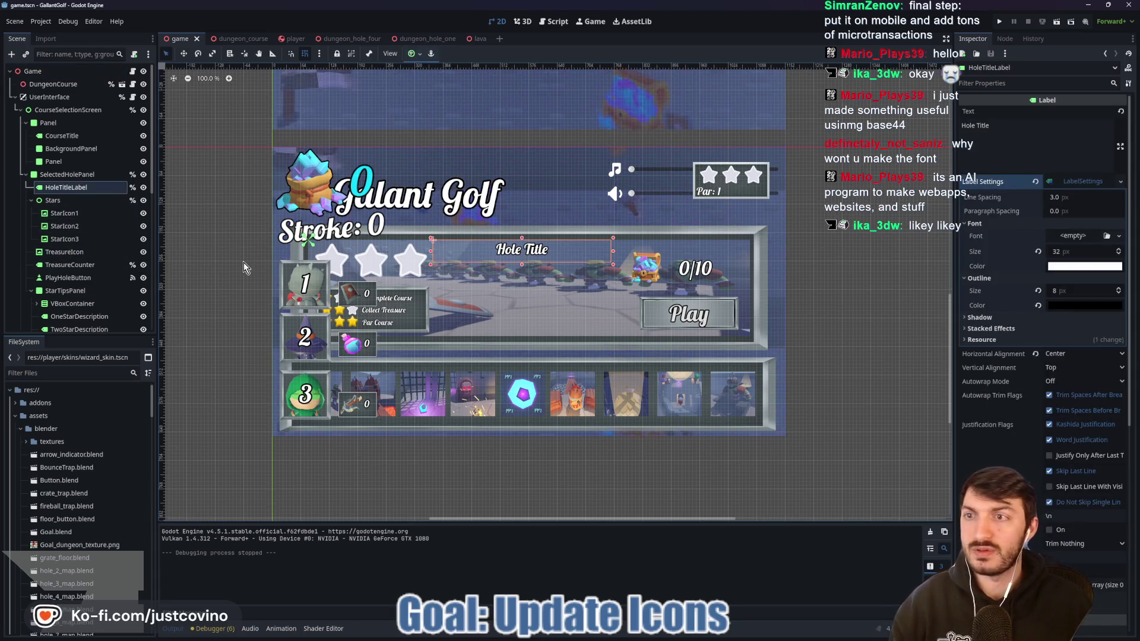
left_click(1067, 251)
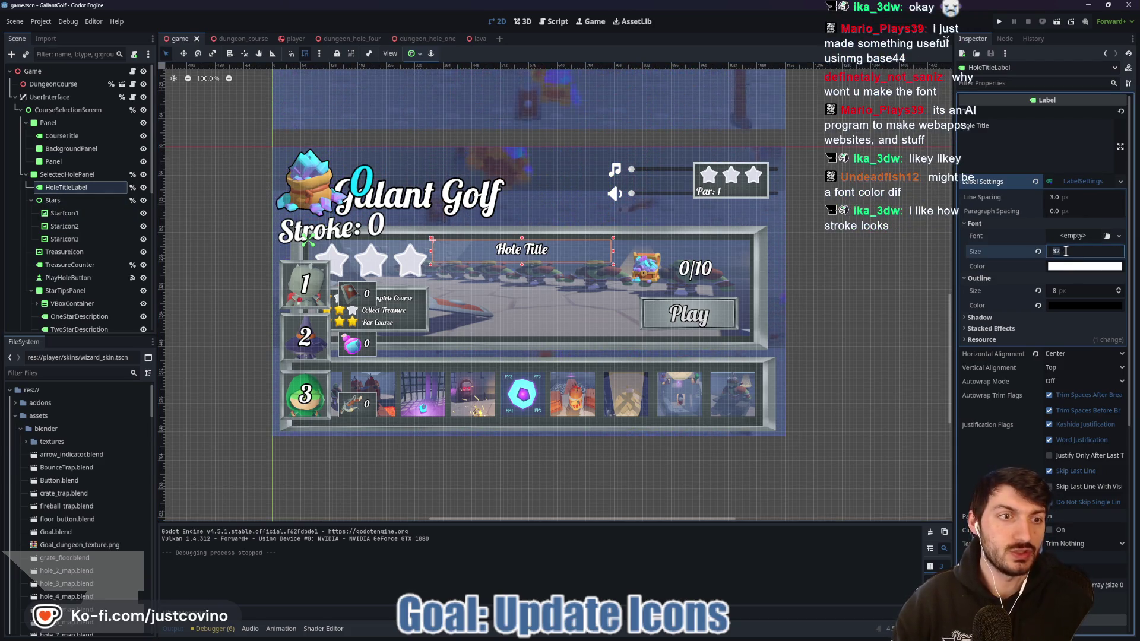
type("42")
key("Return")
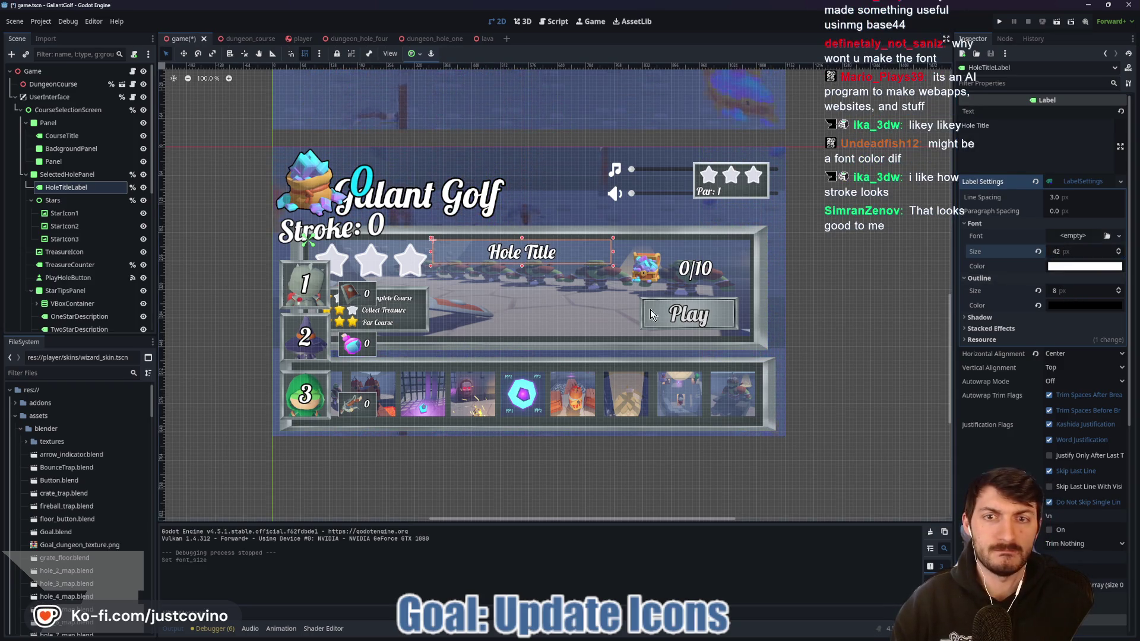
key("w")
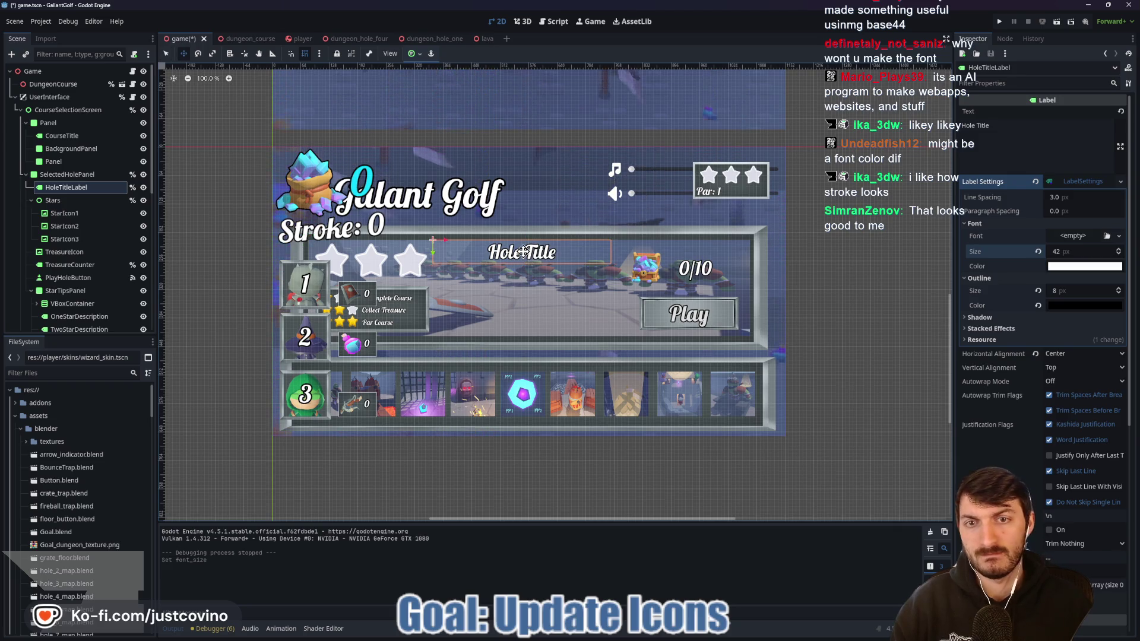
left_click_drag(523, 252, 523, 255)
key("ctrl+s")
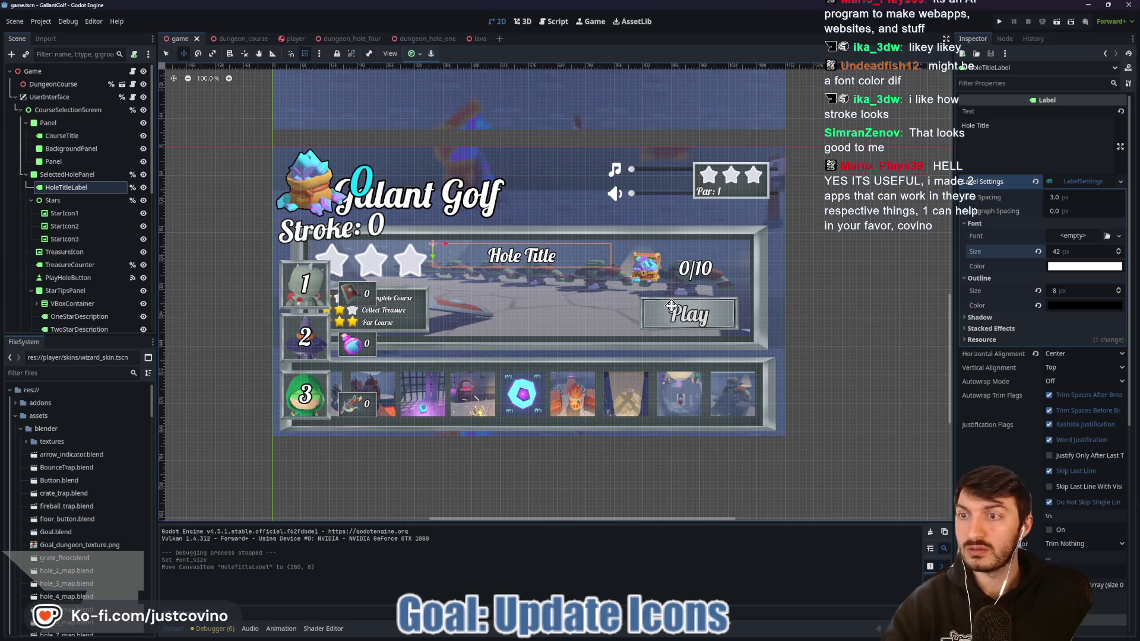
Select the Play button and enable Clip Text under Text Behavior, keeping centred alignment.
left_click(686, 318)
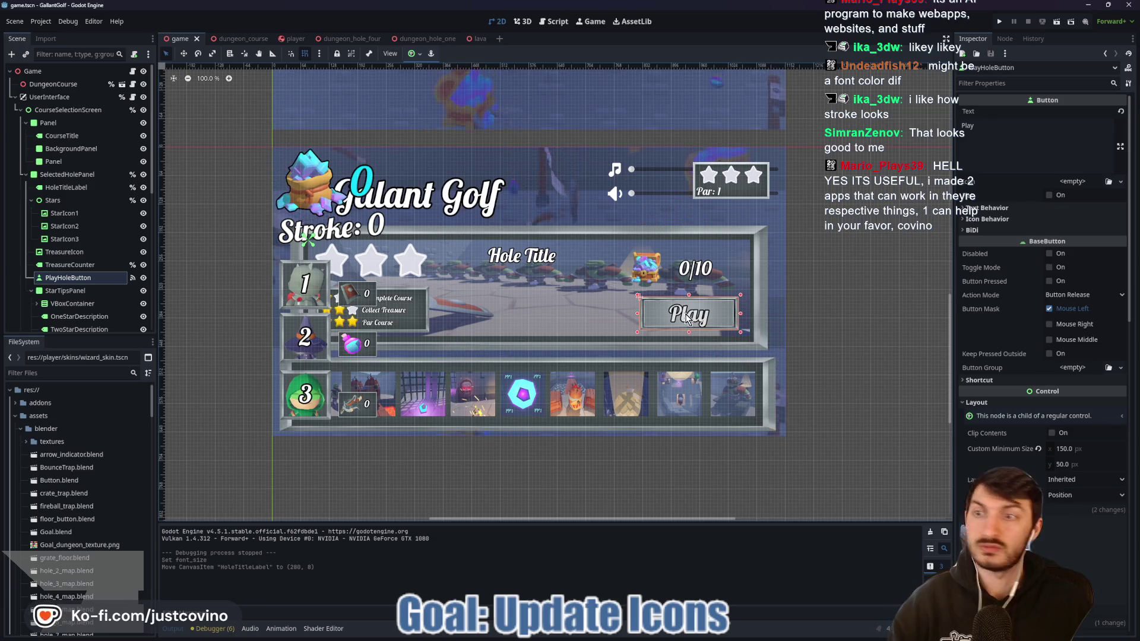
scroll(687, 317, "up", 5)
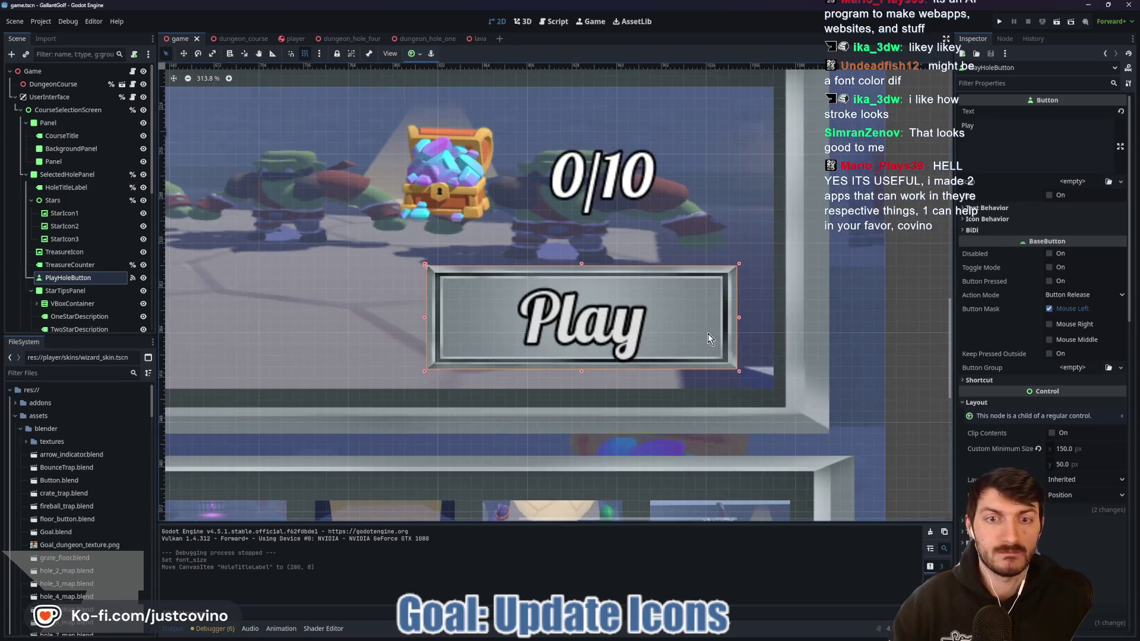
left_click(1020, 209)
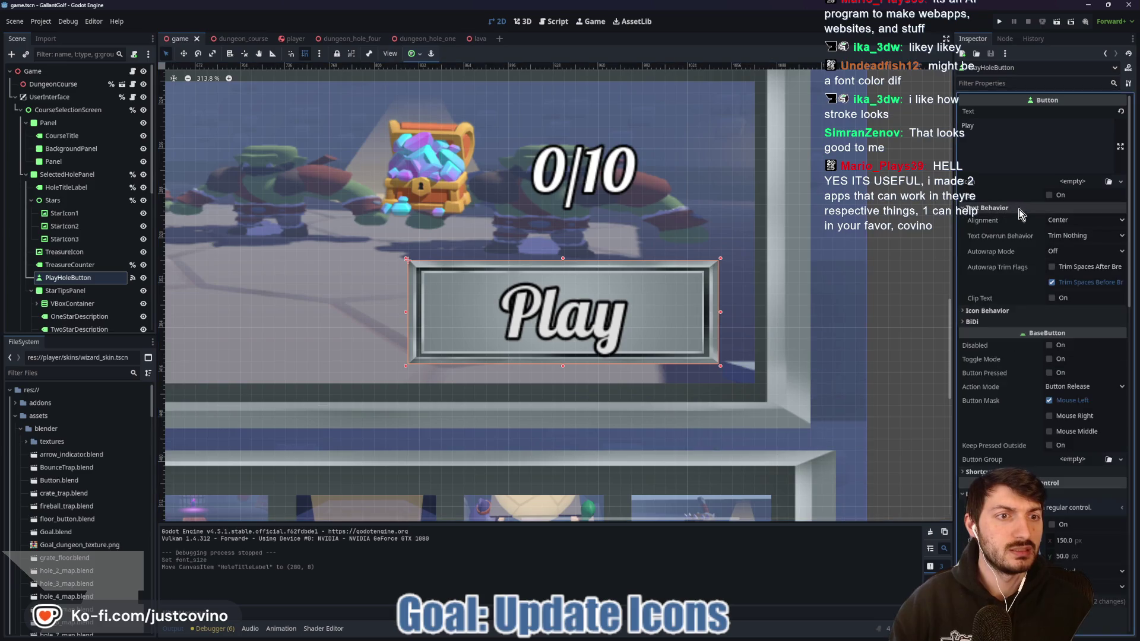
left_click(1078, 223)
key("Escape")
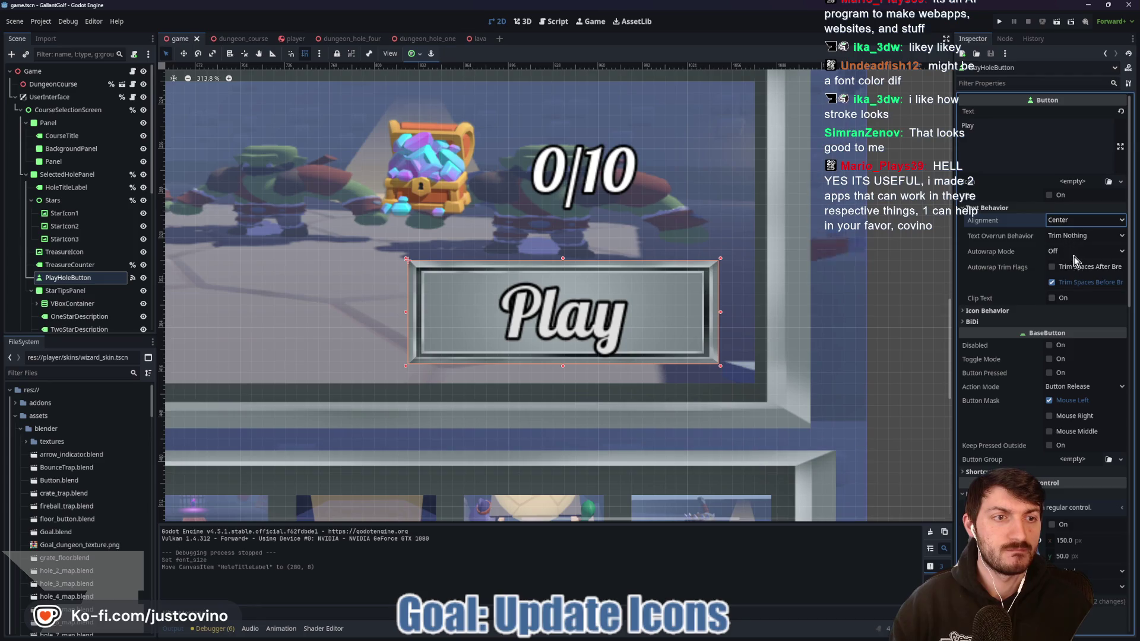
left_click(1052, 299)
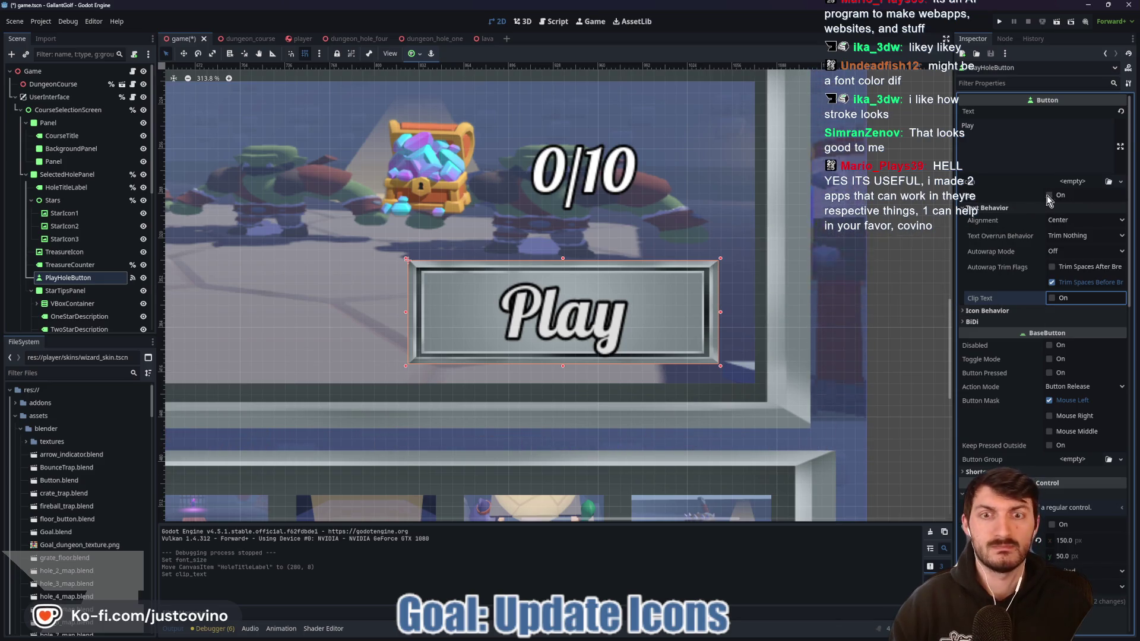
Collapse the pressed and hover styles, test a Line Spacing override, and toggle H Separation.
left_click(647, 343)
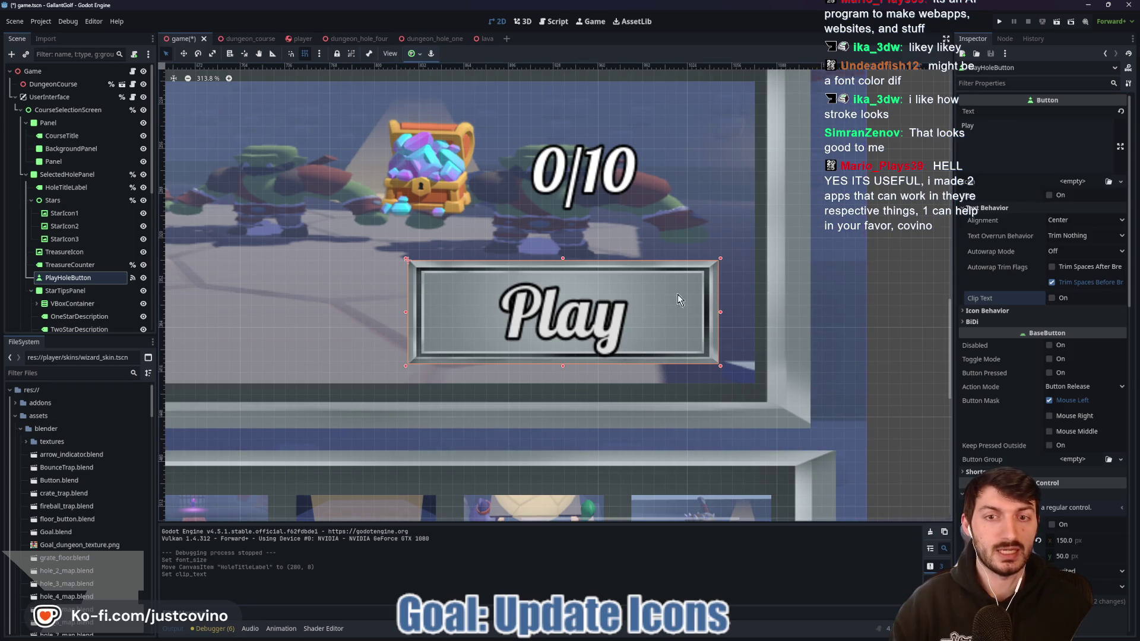
scroll(1020, 376, "down", 5)
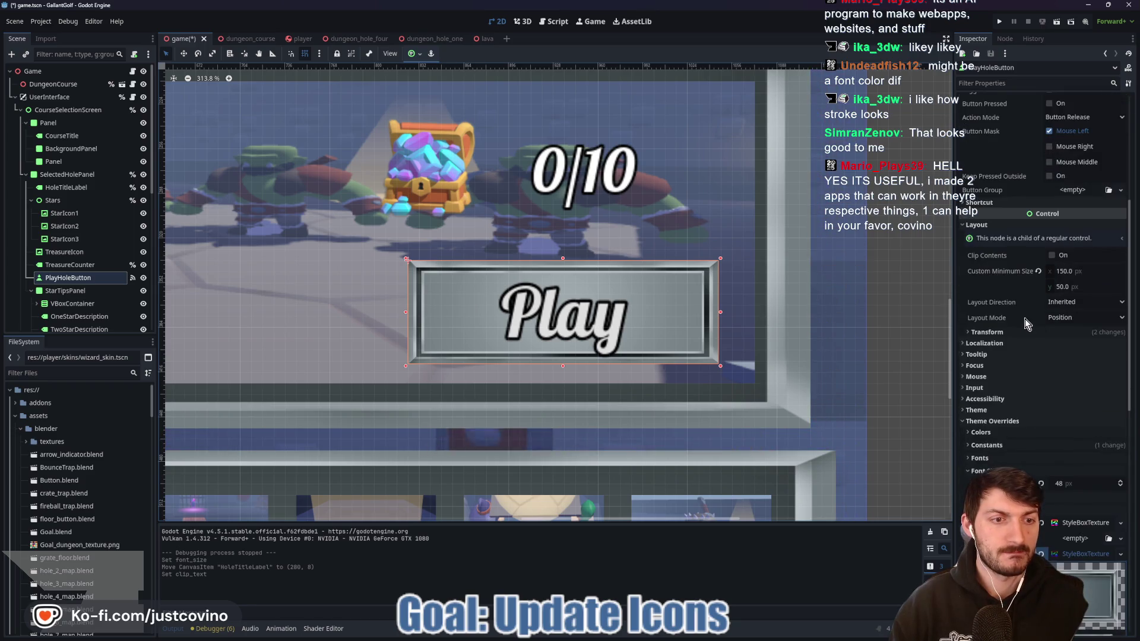
scroll(1021, 376, "down", 6)
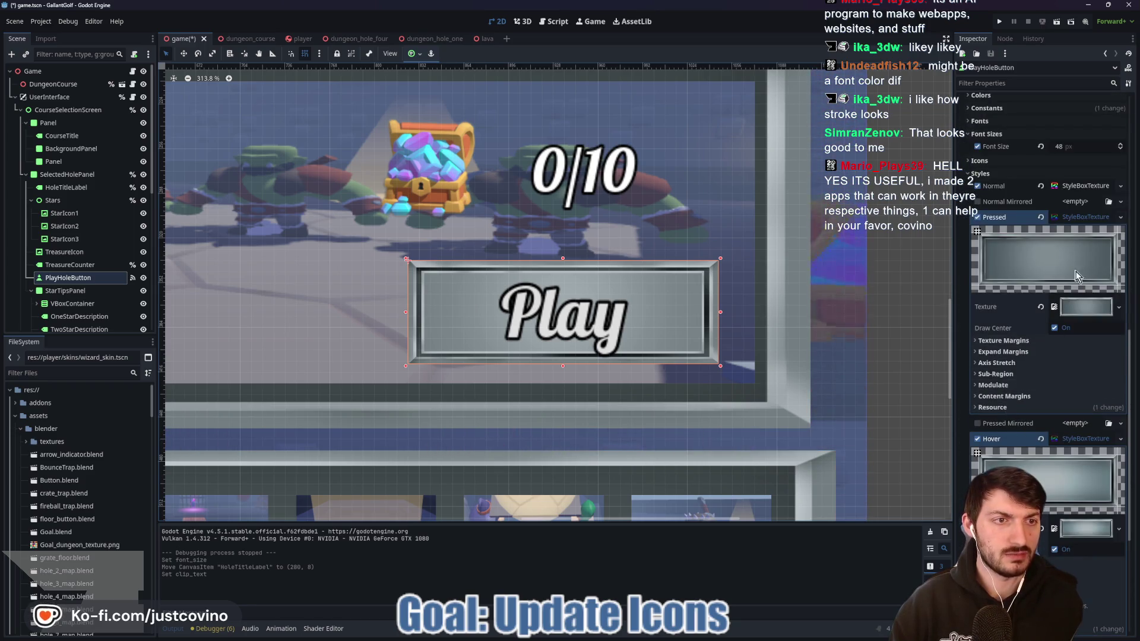
left_click(1080, 219)
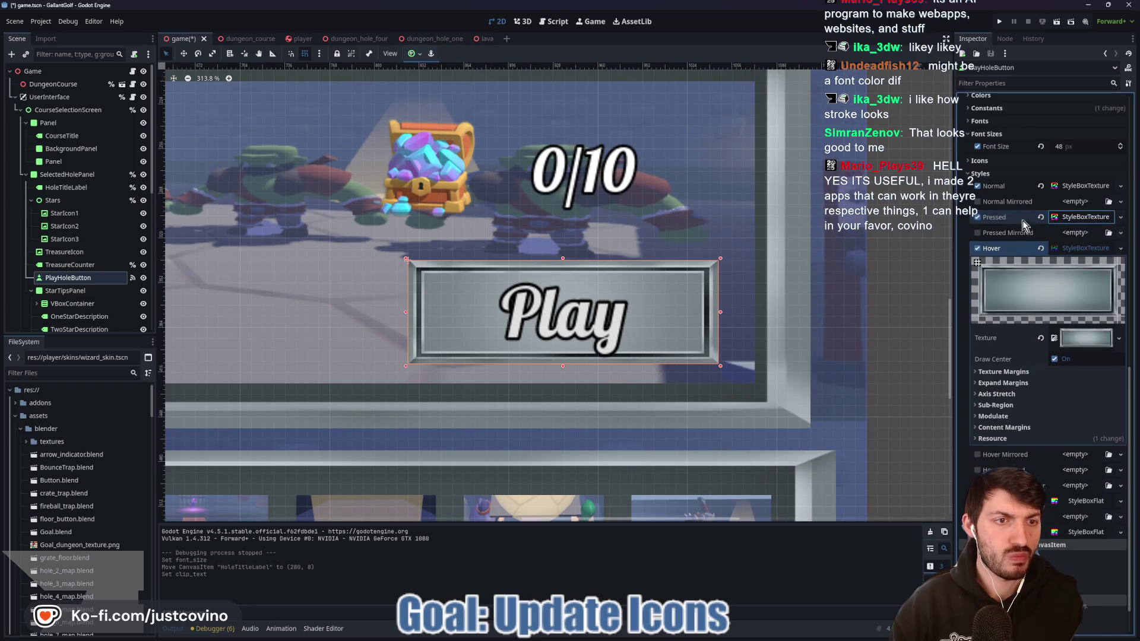
left_click(1085, 248)
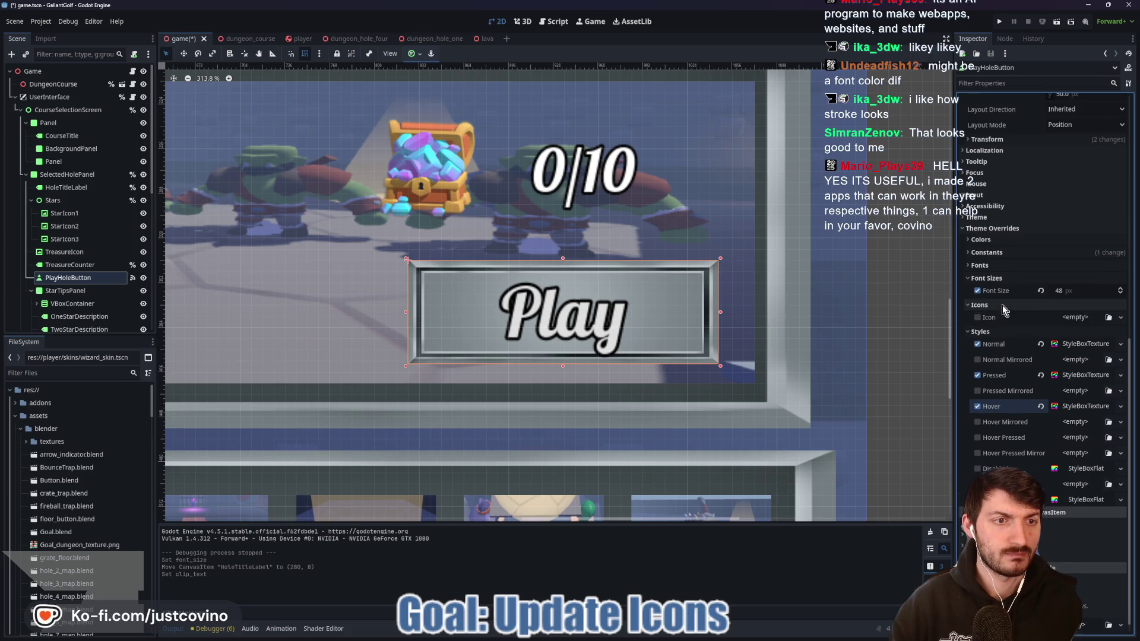
left_click(989, 265)
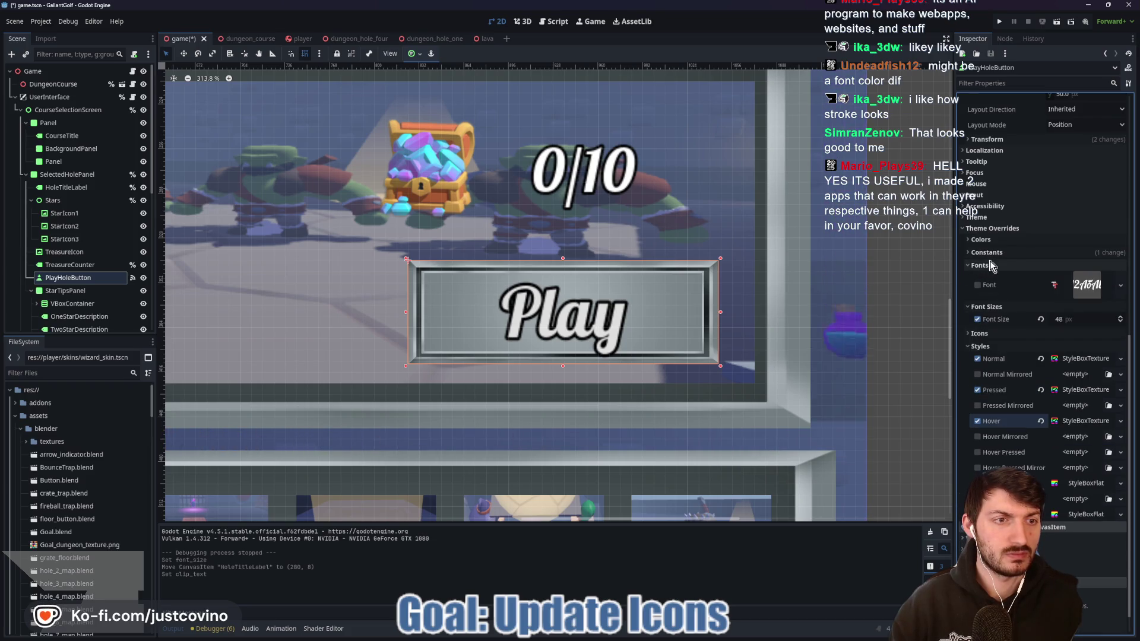
left_click(990, 266)
left_click(992, 253)
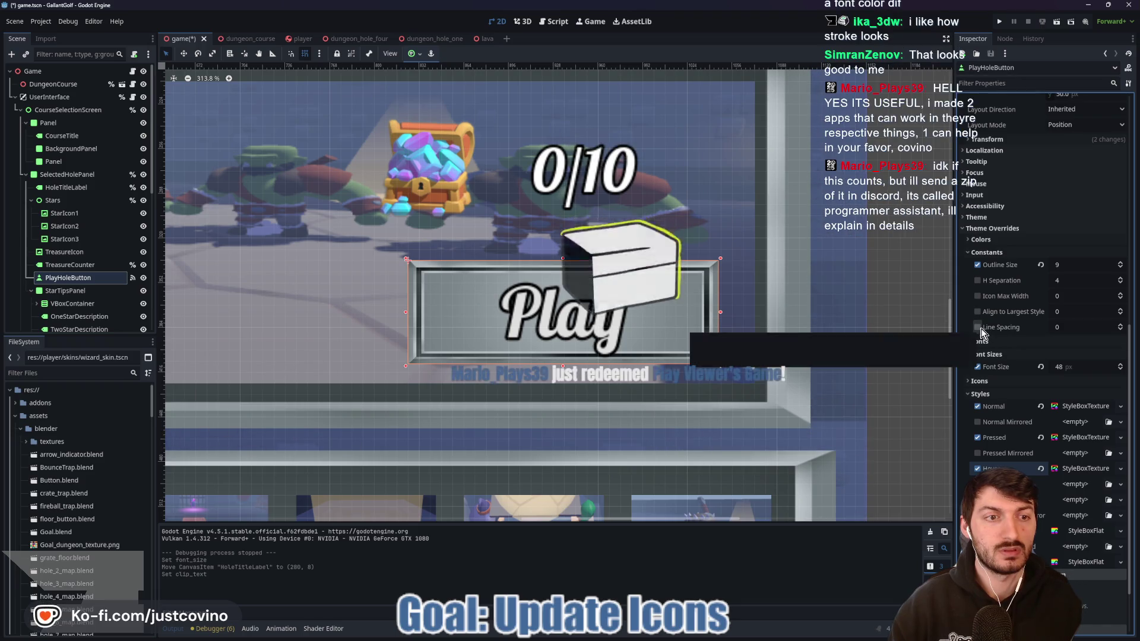
left_click(980, 330)
left_click(981, 330)
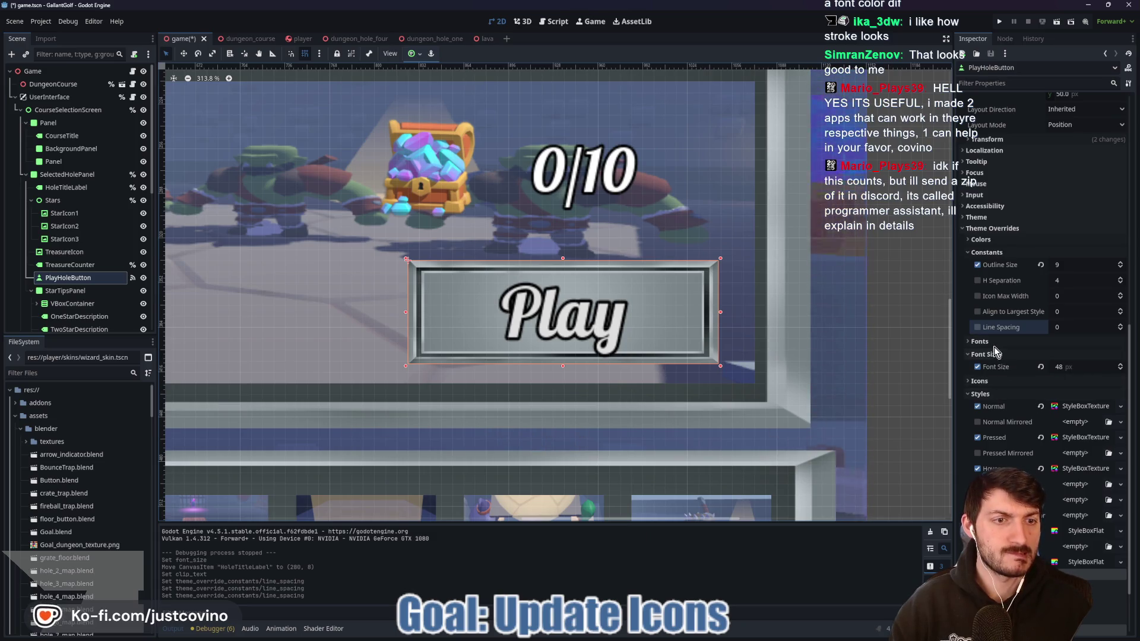
left_click(980, 341)
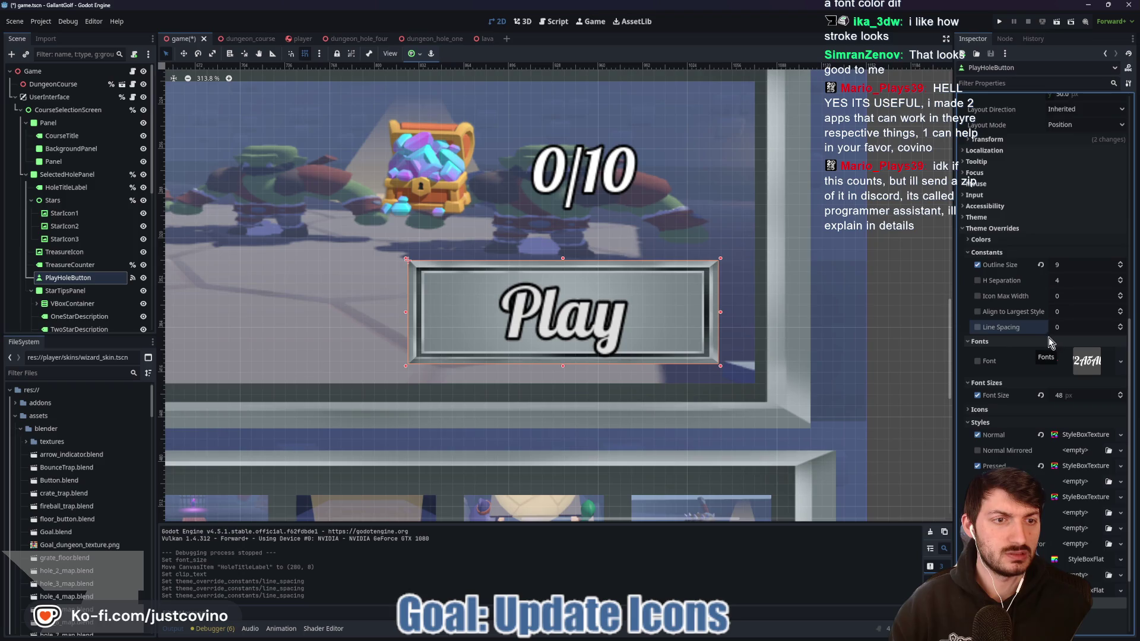
left_click(1067, 281)
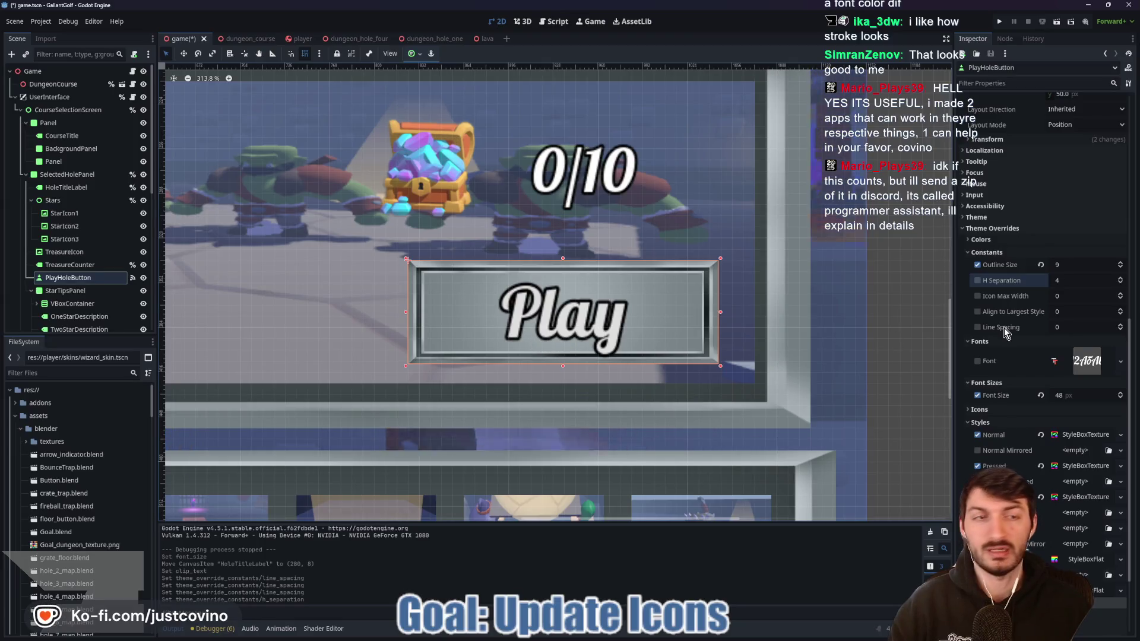
Delete the button's Play caption from the Text property.
scroll(1041, 314, "up", 5)
scroll(1041, 314, "up", 1)
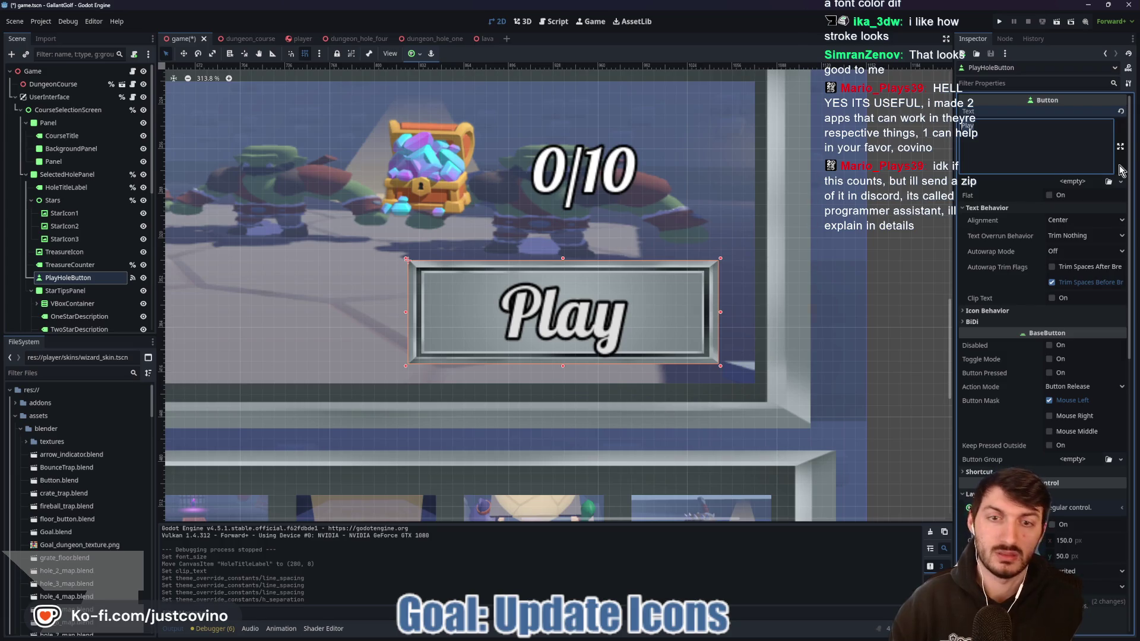
key("BackSpace")
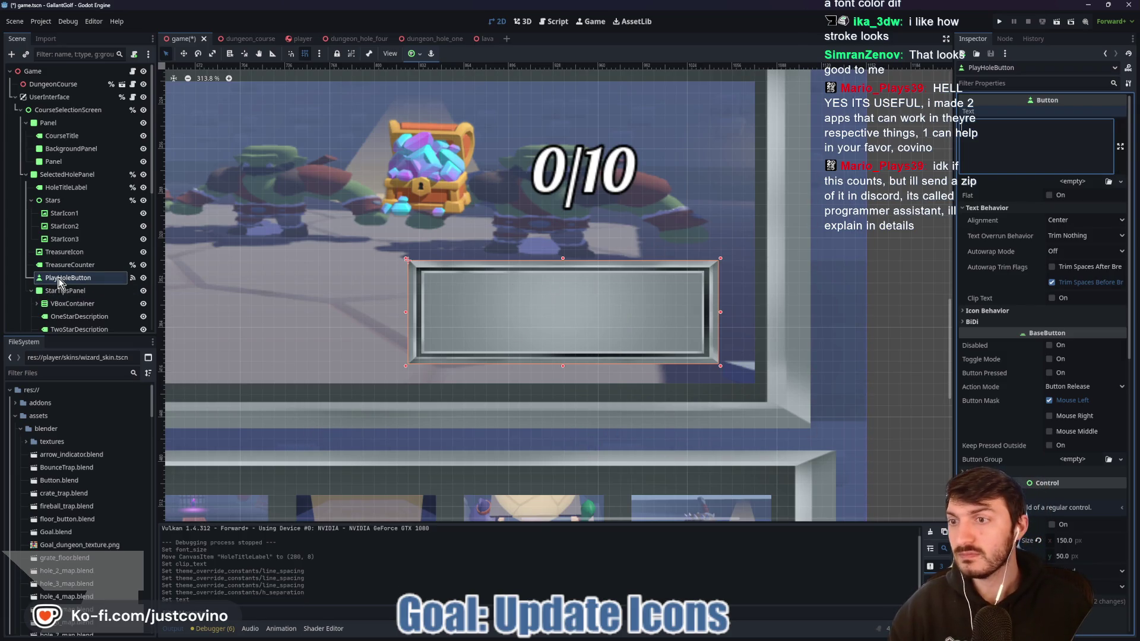
Add a Label child under the Play button and stretch it to full rect.
key("ctrl+a")
type("label")
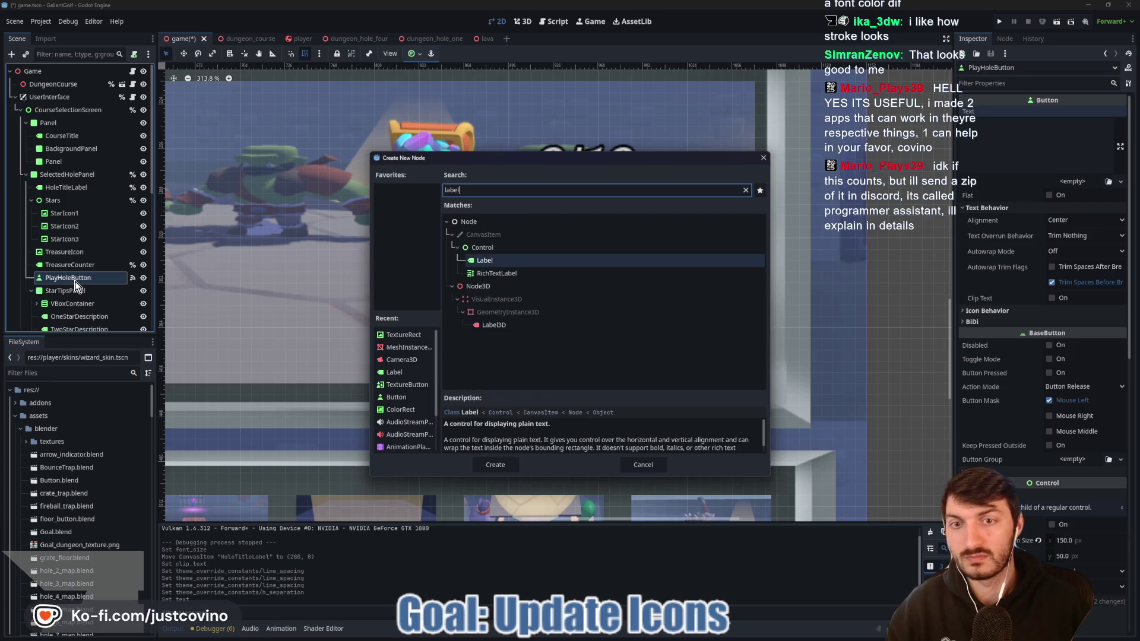
key("Return")
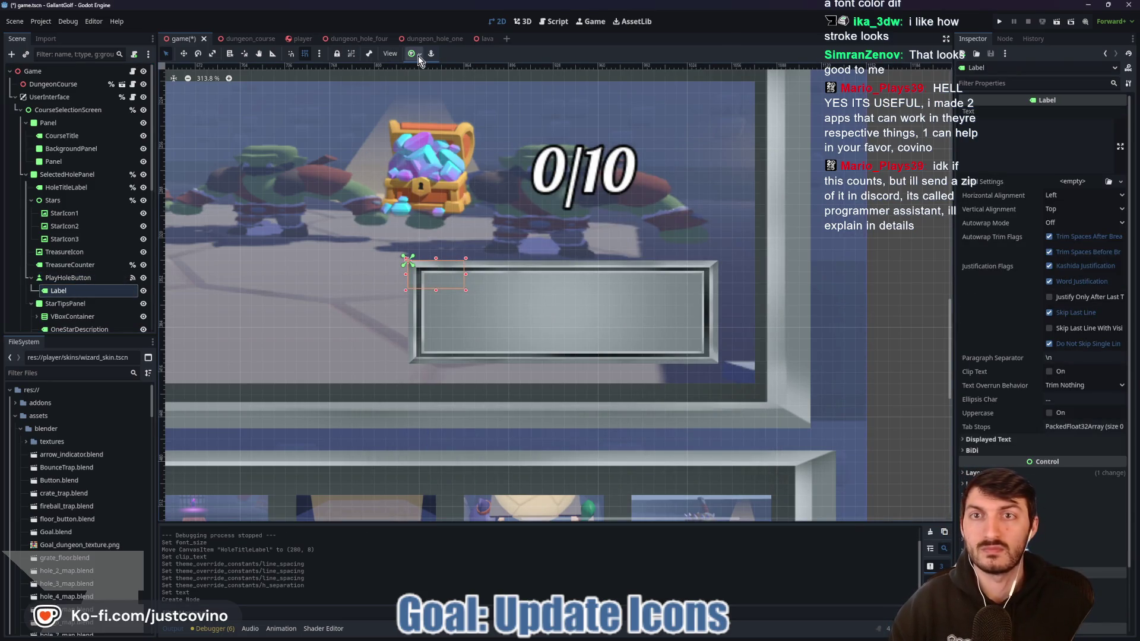
left_click(415, 54)
left_click(418, 54)
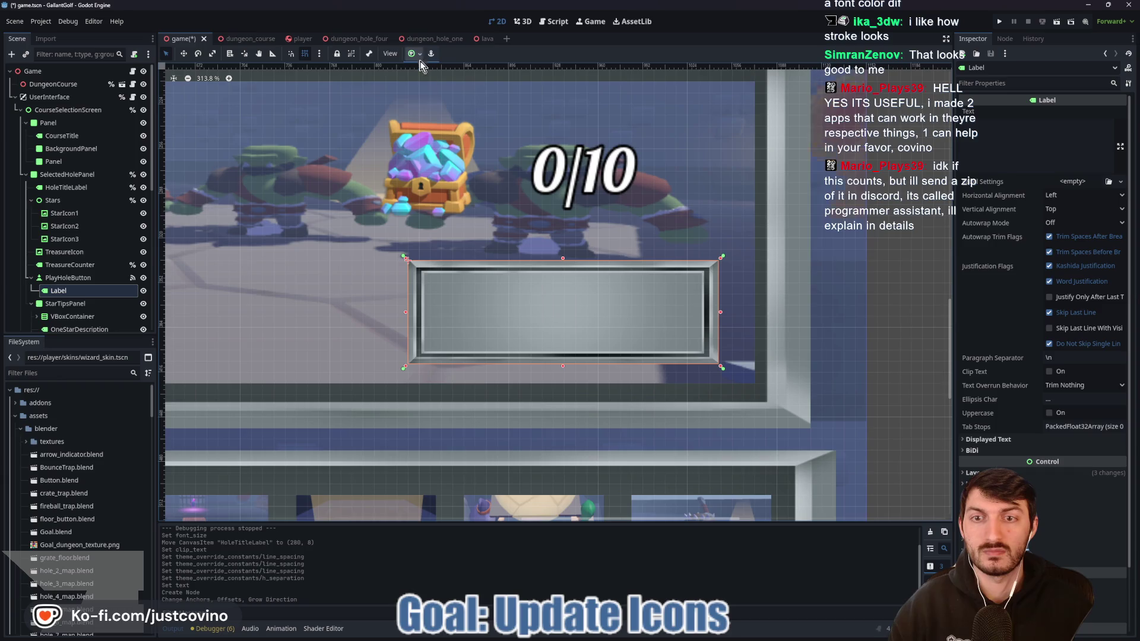
Drag the label's edges to fit inside the button frame, about 198×56.
left_click_drag(407, 259, 420, 272)
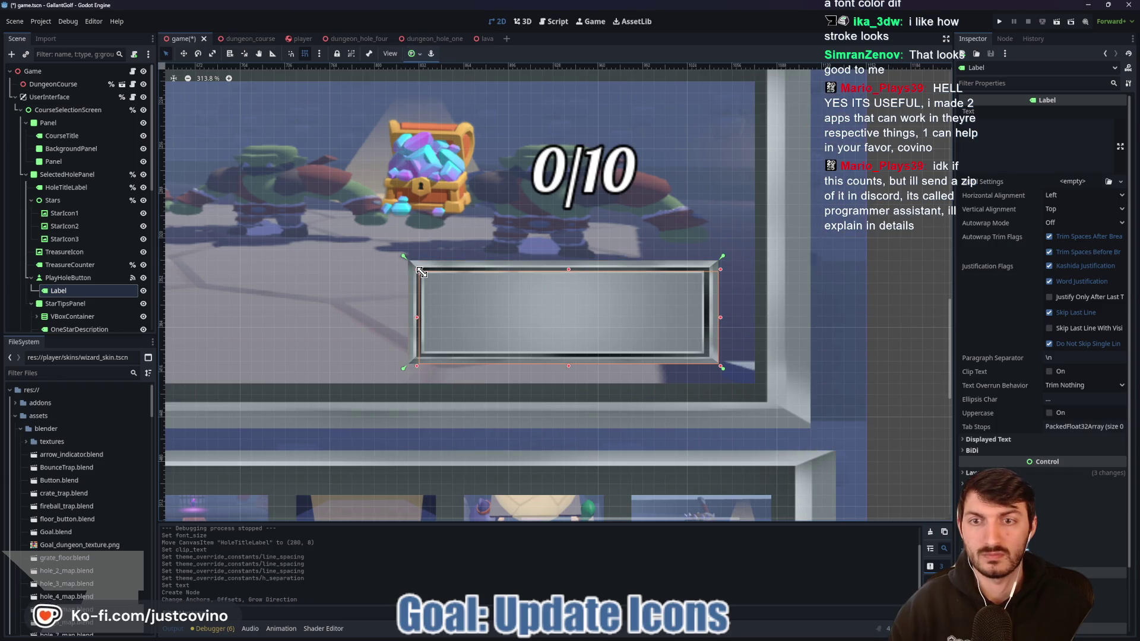
left_click_drag(704, 316, 693, 317)
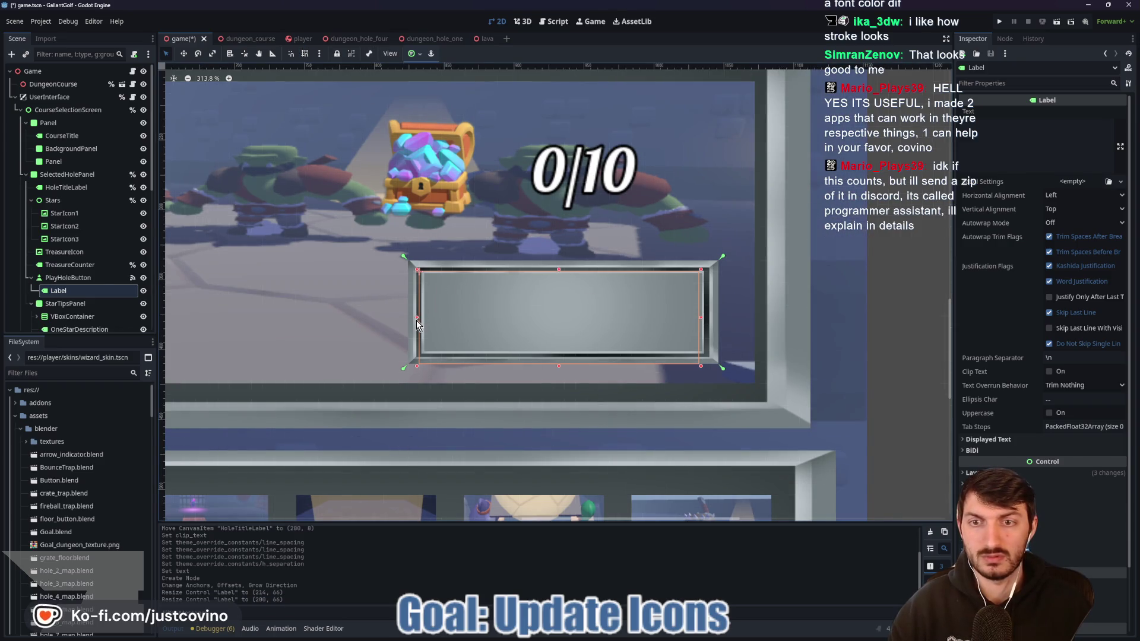
left_click_drag(417, 320, 421, 316)
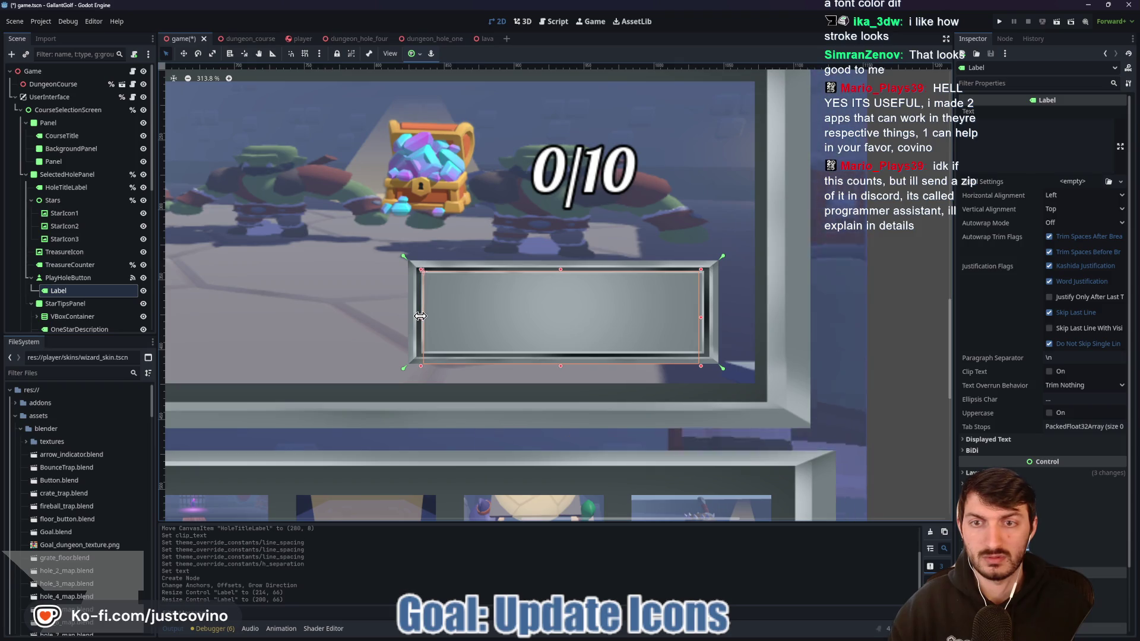
left_click_drag(560, 366, 559, 351)
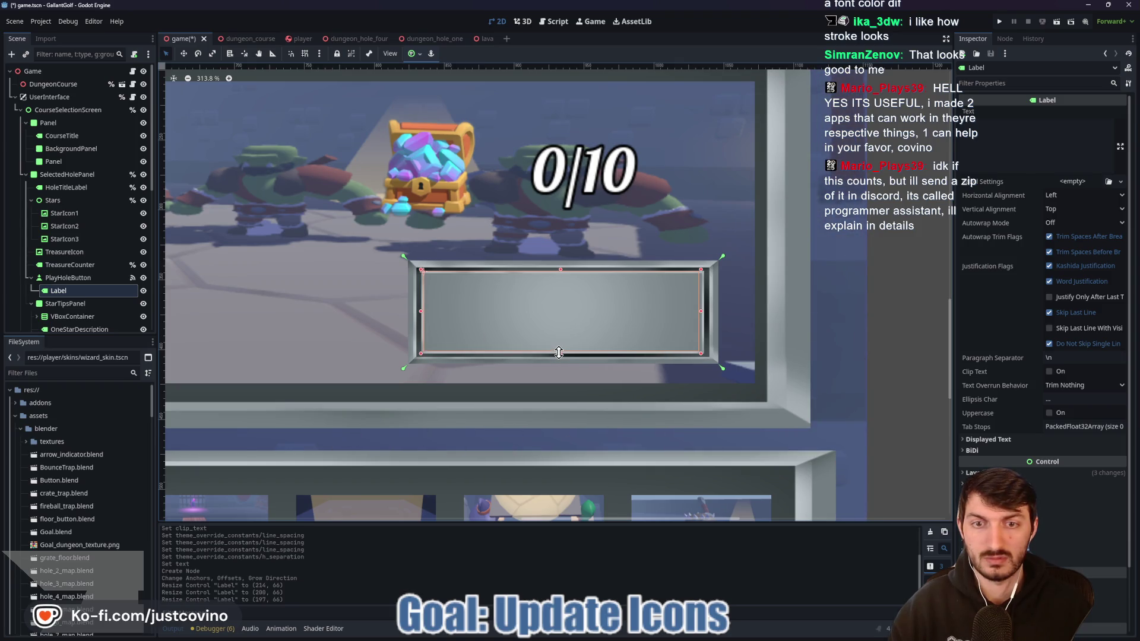
left_click_drag(701, 311, 703, 311)
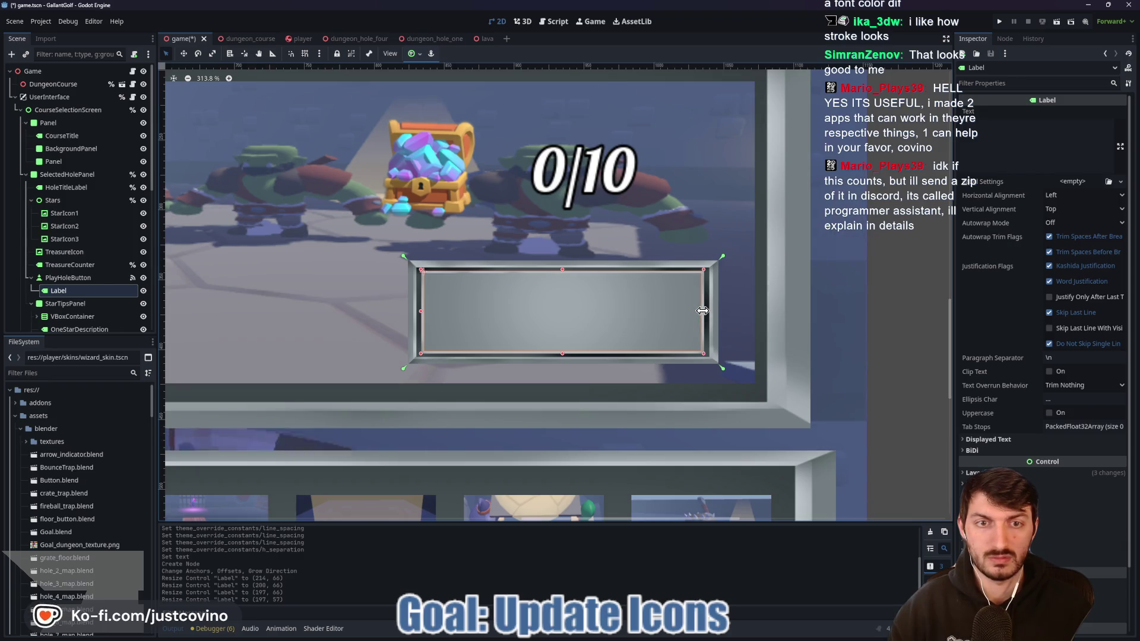
scroll(592, 298, "up", 3)
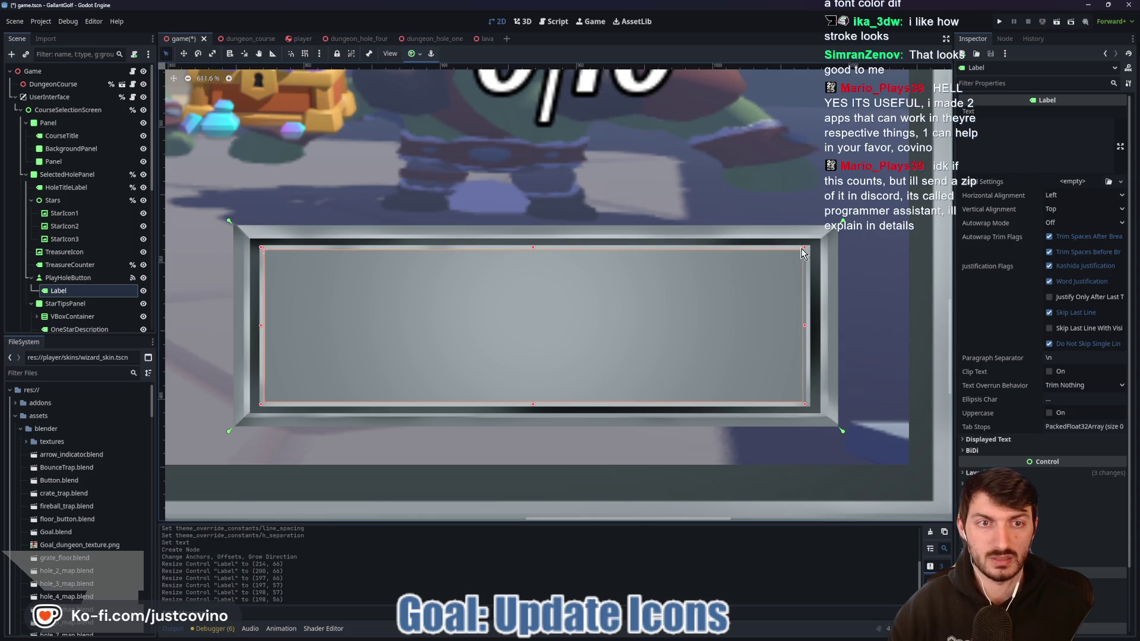
left_click_drag(805, 326, 807, 326)
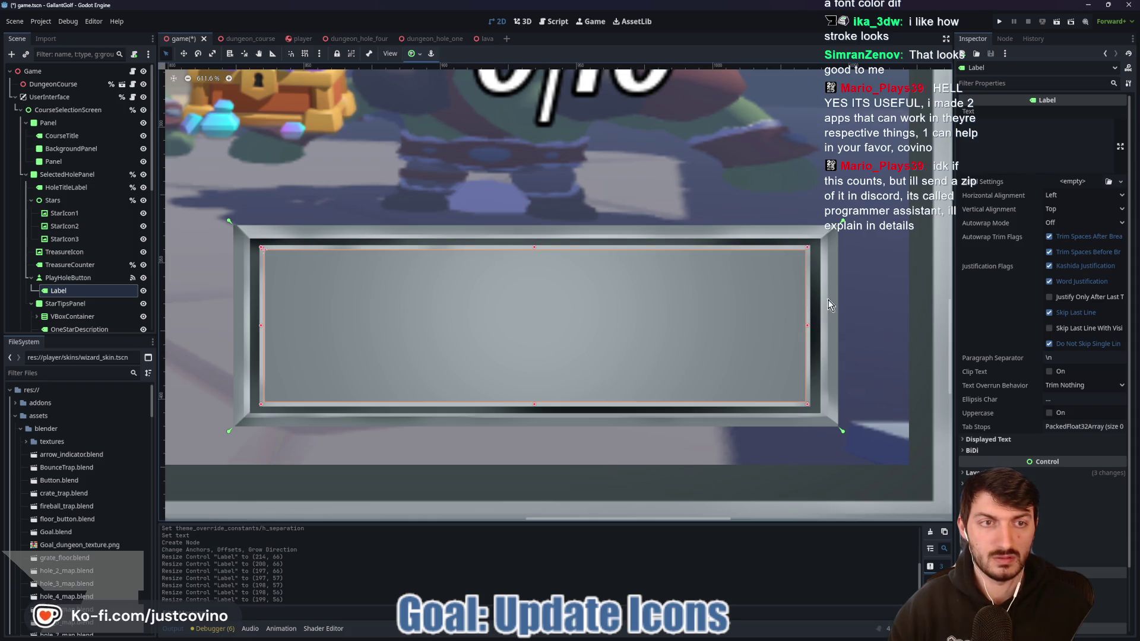
left_click(1056, 136)
type("Play")
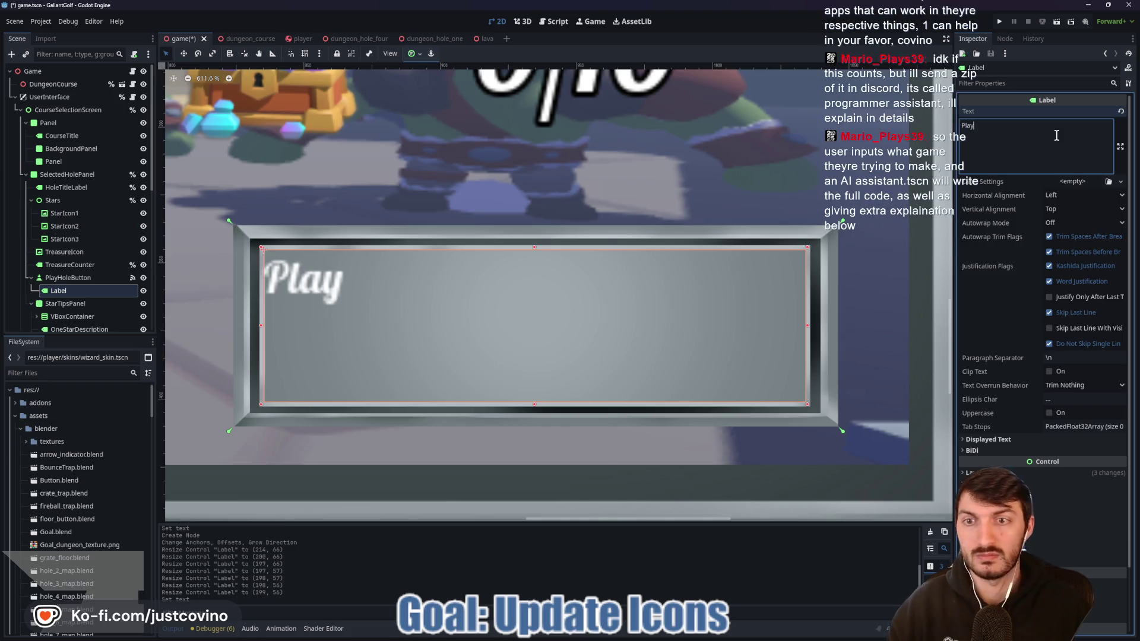
Centre the label text horizontally and vertically.
left_click(1072, 195)
left_click(1075, 208)
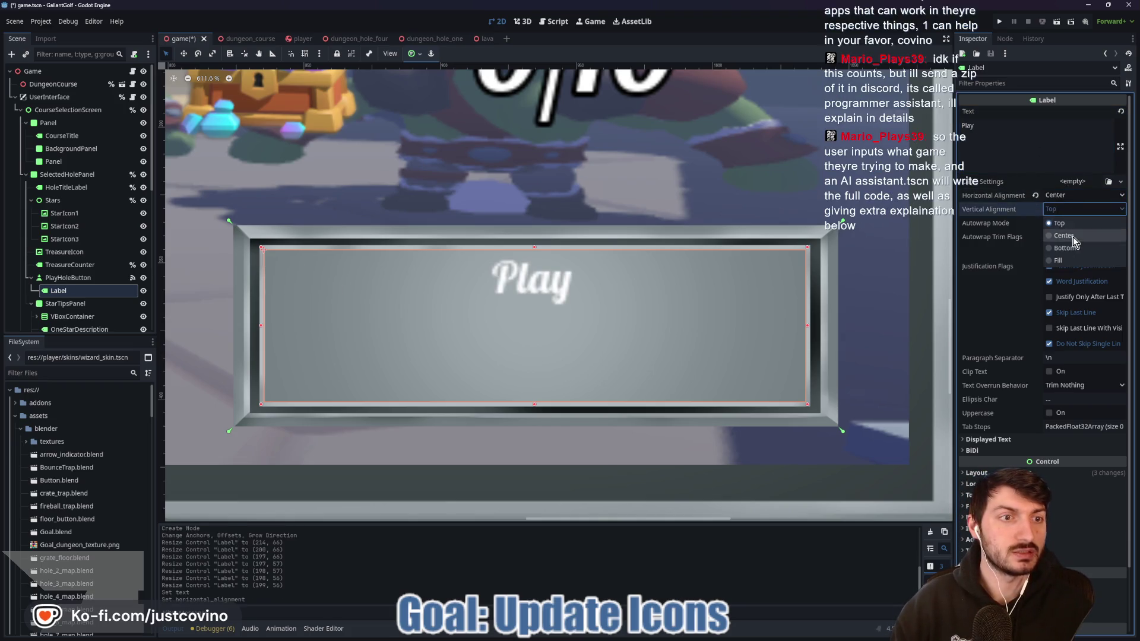
left_click(1073, 236)
Add LabelSettings to the label and set its outline colour to black.
left_click(1073, 183)
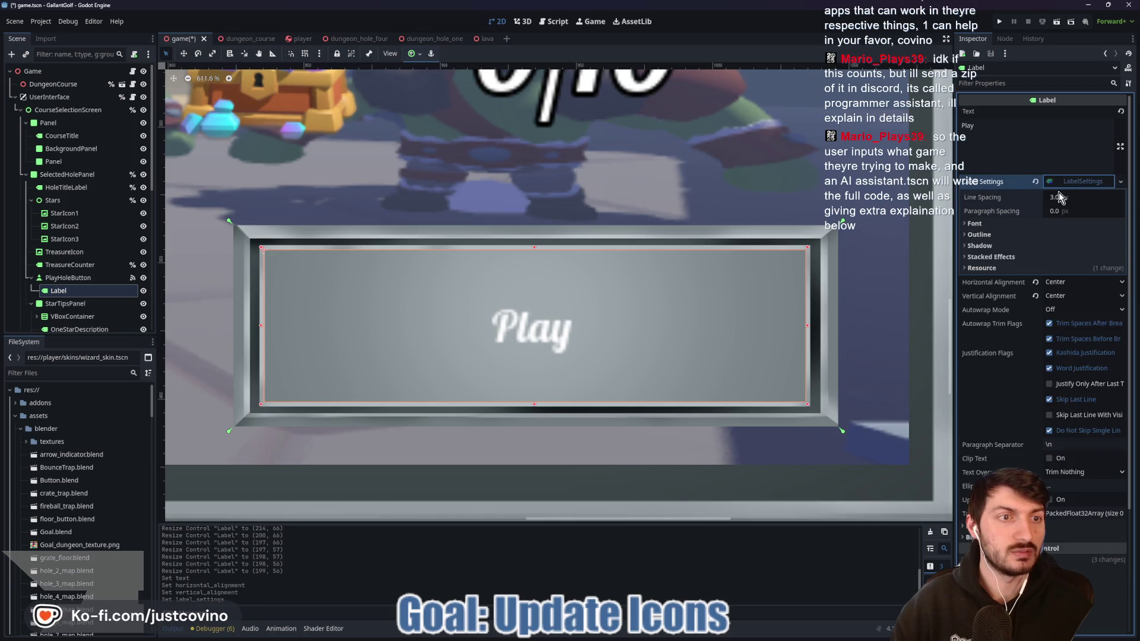
left_click(989, 234)
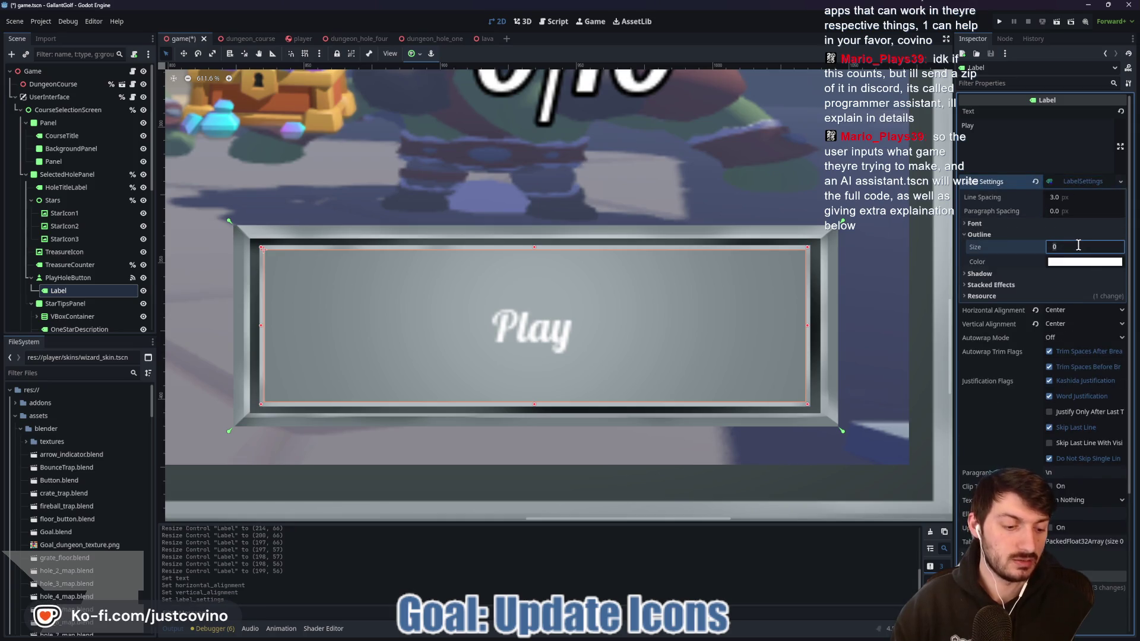
left_click(1076, 261)
left_click(1039, 330)
left_click_drag(1038, 331, 1006, 387)
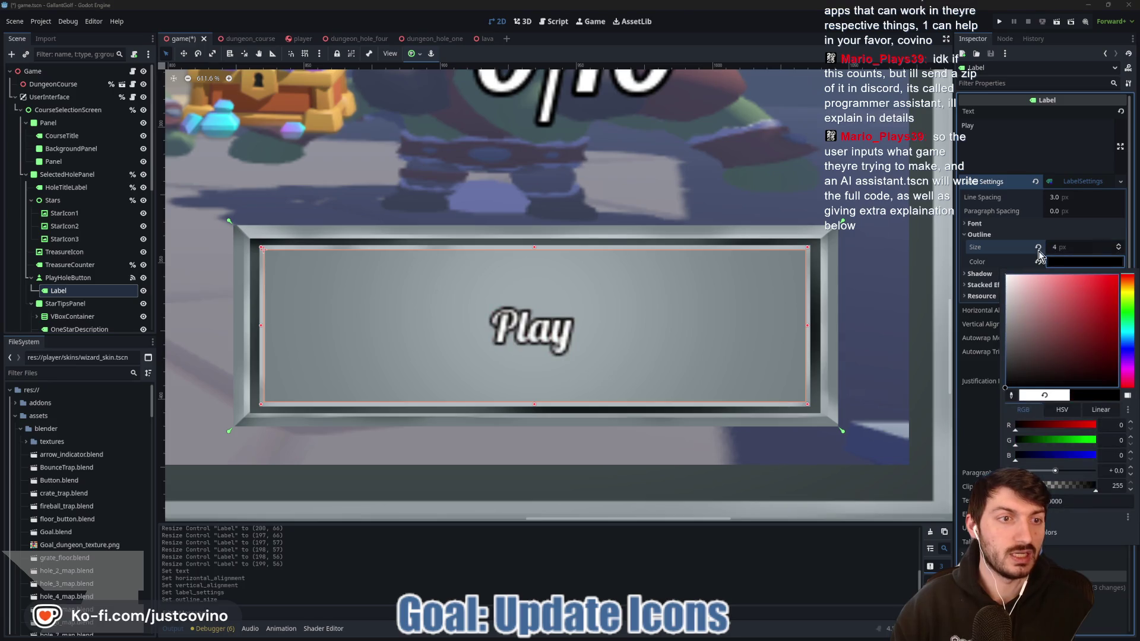
Set the label font size, trying 24 and 48 before settling on 36.
left_click(989, 223)
left_click(989, 223)
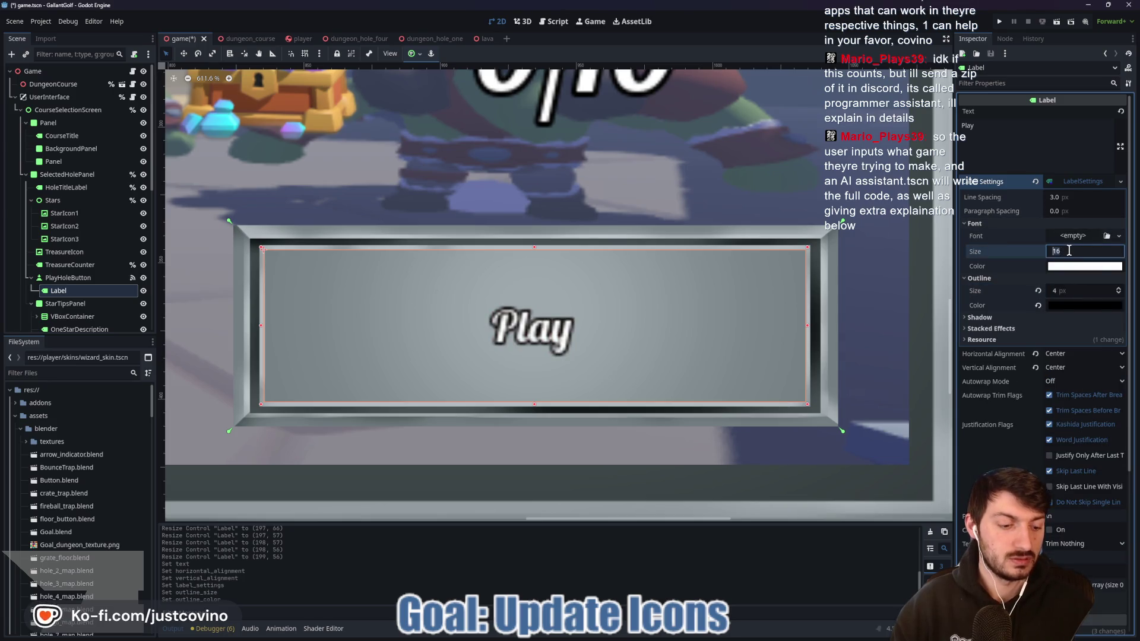
key("Return")
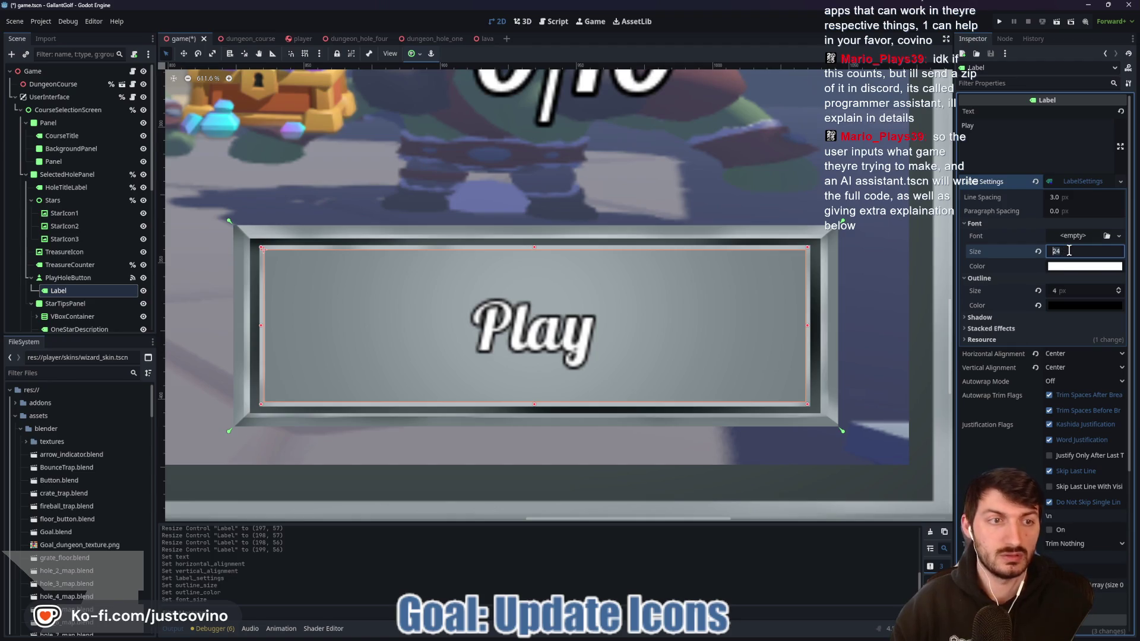
type("8")
key("Return")
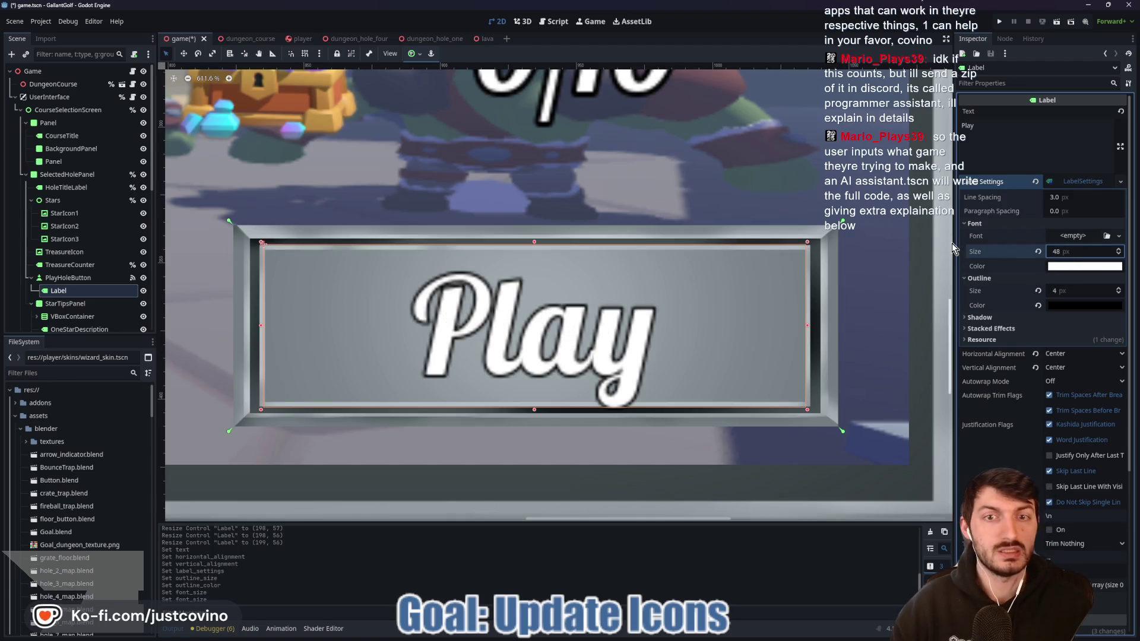
left_click(1072, 252)
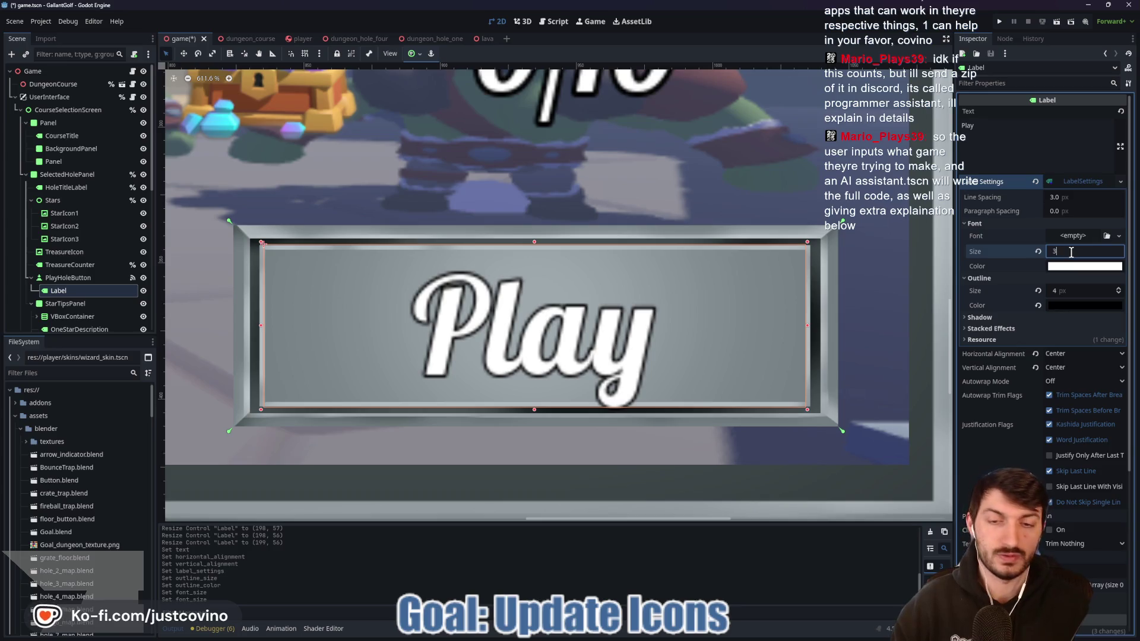
type("6")
key("Return")
Set the text outline size to 6 and save the scene.
scroll(653, 321, "down", 6)
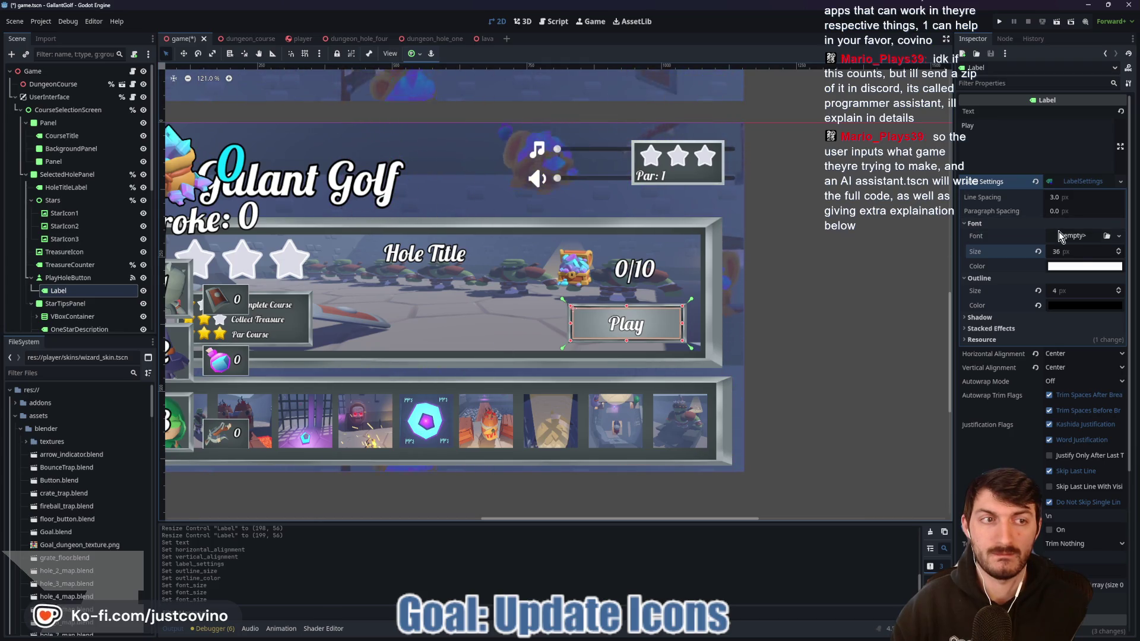
left_click(1066, 290)
type("6")
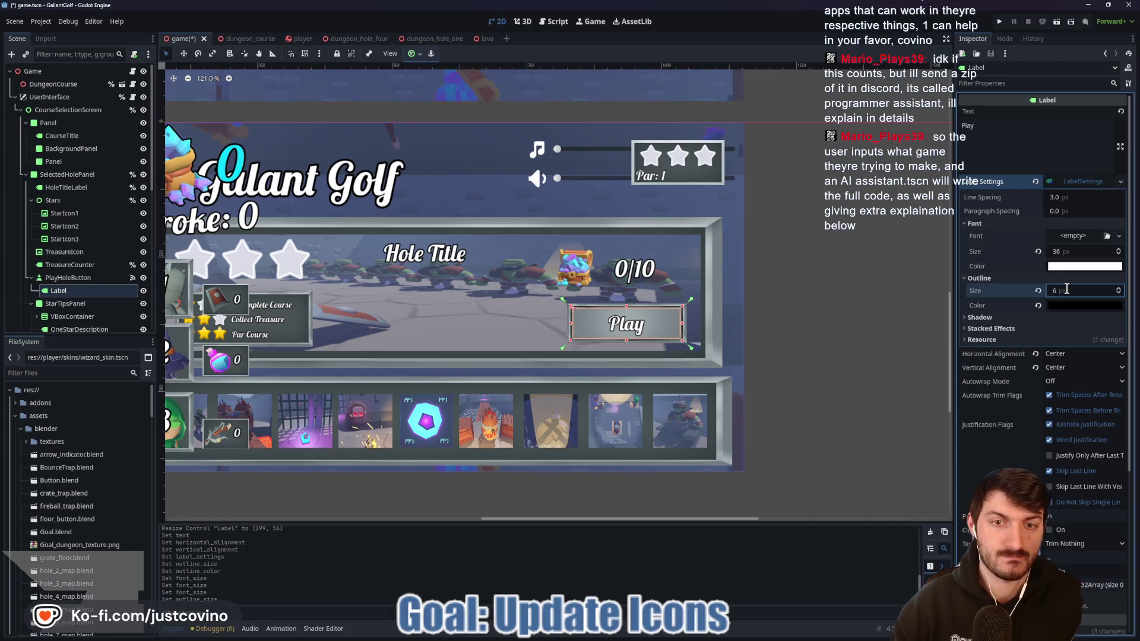
key("Return")
key("ctrl+s")
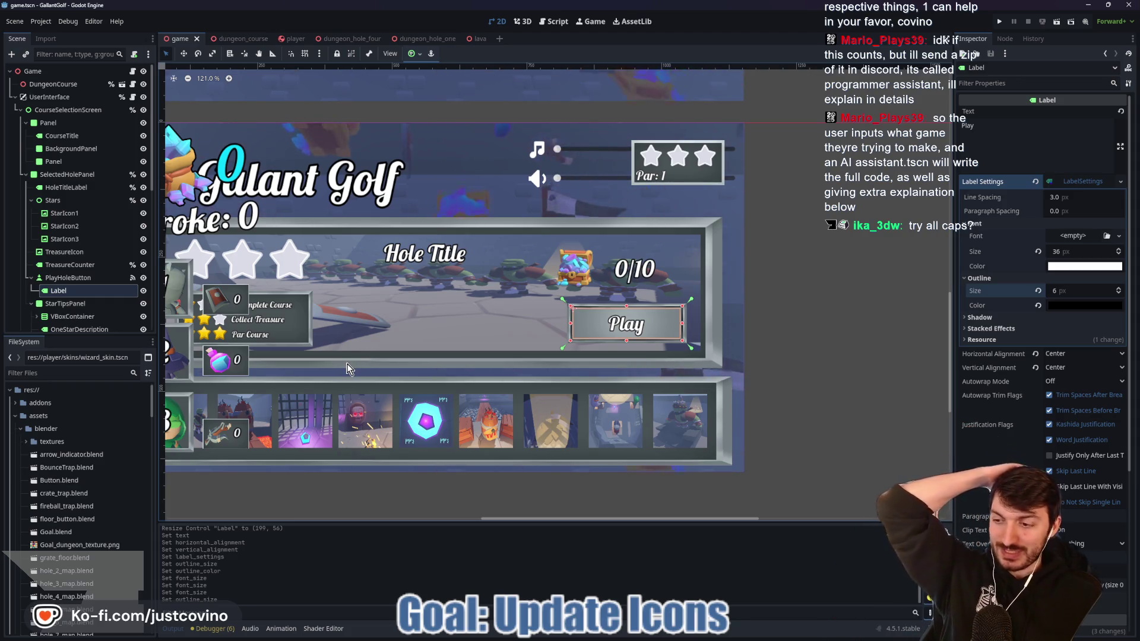
Try 'PLAY' in capitals as the label text, keep 'Play', and pan to the hole icons.
double_click(999, 128)
type("PLAY")
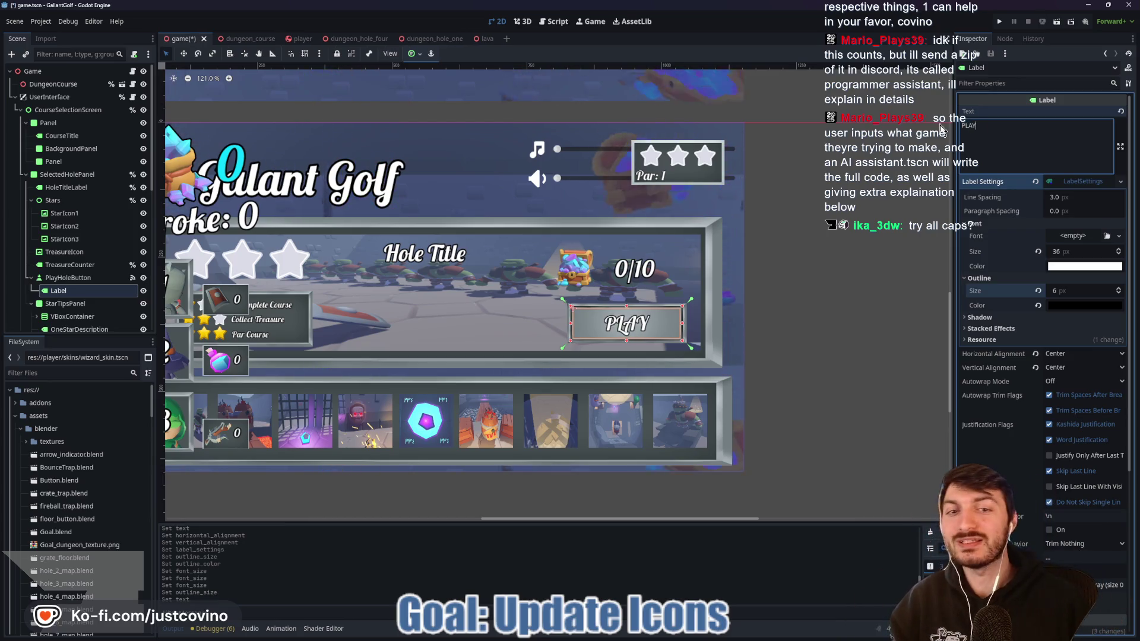
type("lay")
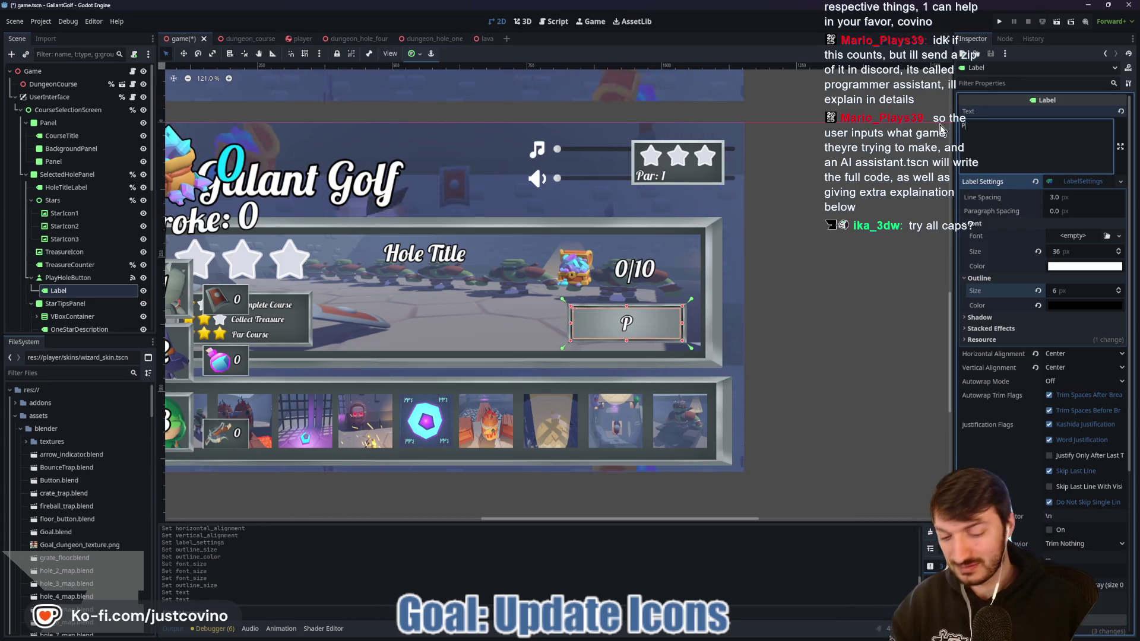
key("ctrl+s")
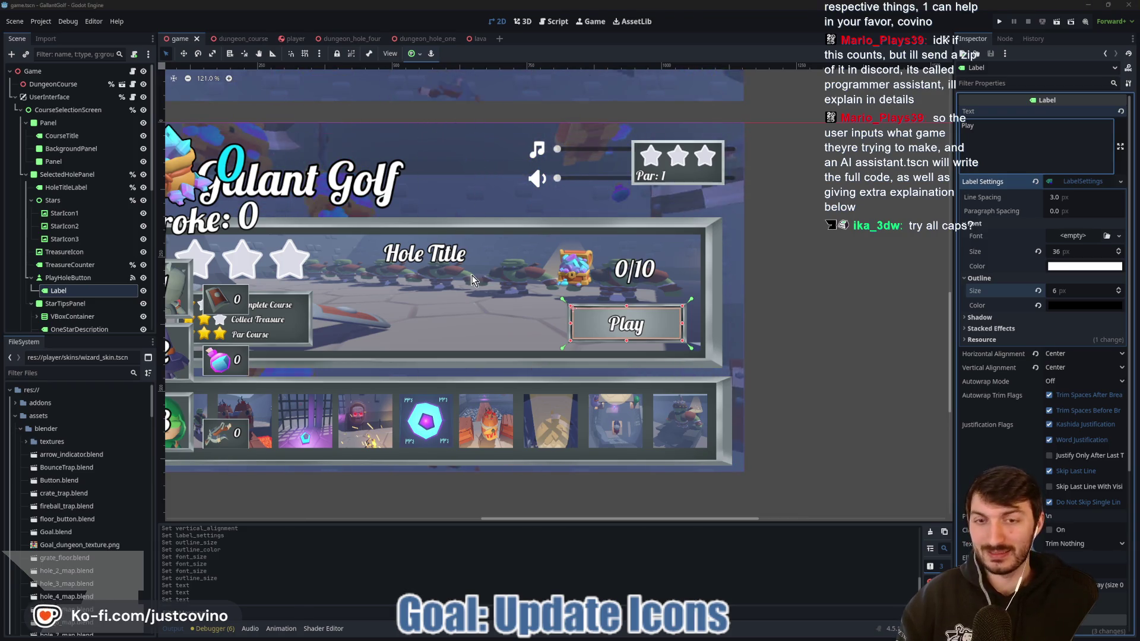
middle_click(508, 411)
left_click_drag(507, 411, 541, 412)
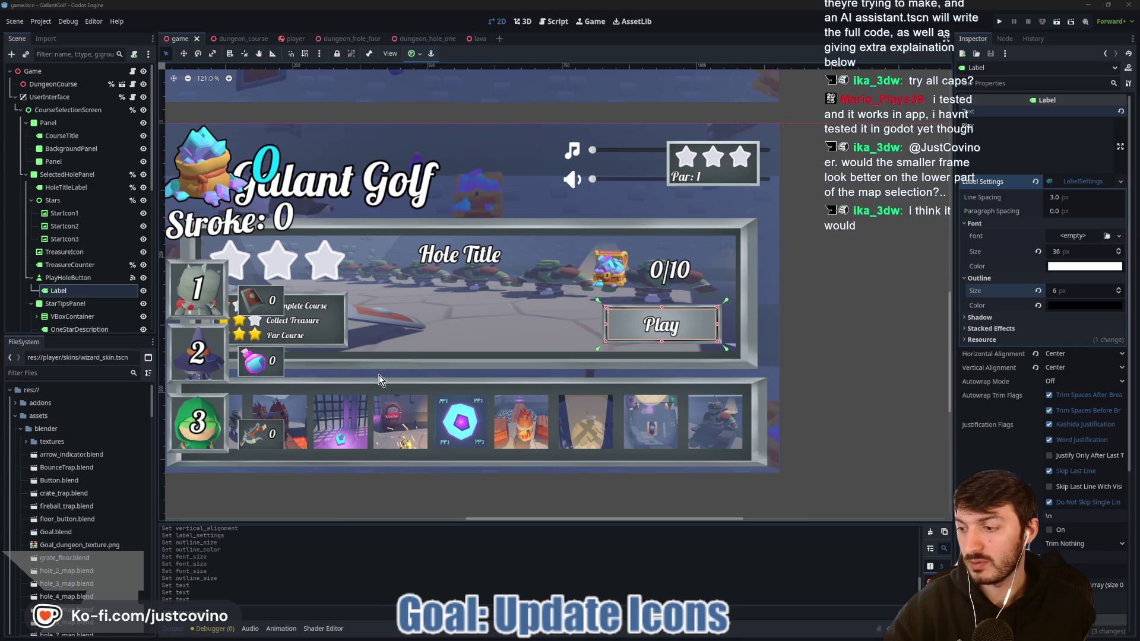
mouse_move(497, 421)
left_mouse_down()
mouse_move(572, 421)
mouse_move(570, 405)
left_mouse_up()
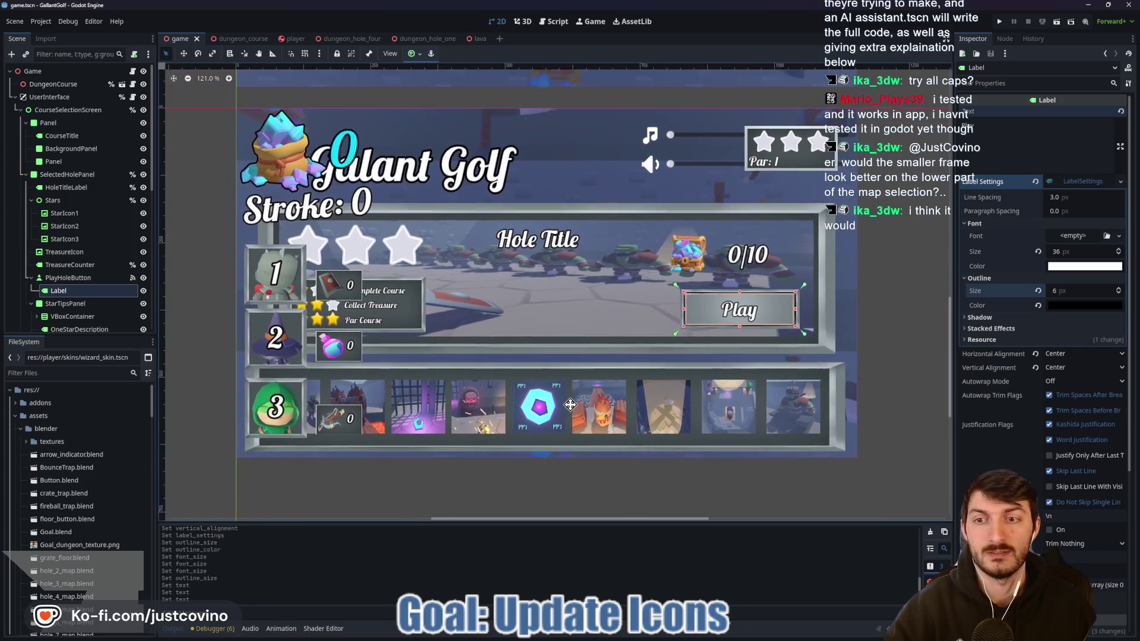
scroll(570, 405, "down", 1)
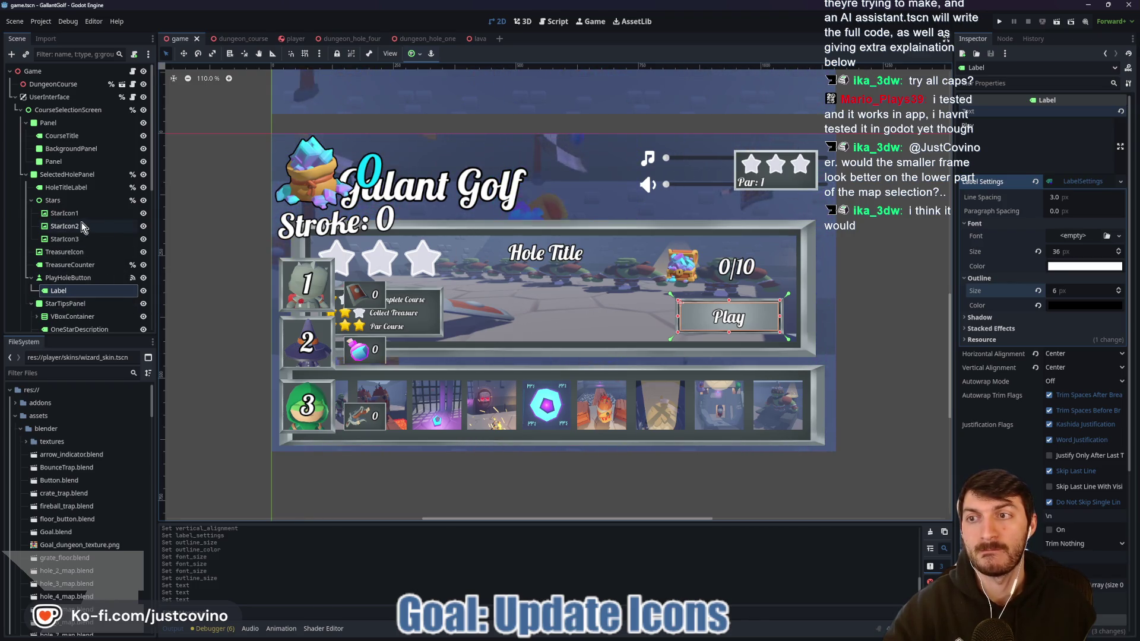
Apply Modak-Regular.ttf as the CourseTitle LabelSettings font, then run the game with F5.
left_click(56, 149)
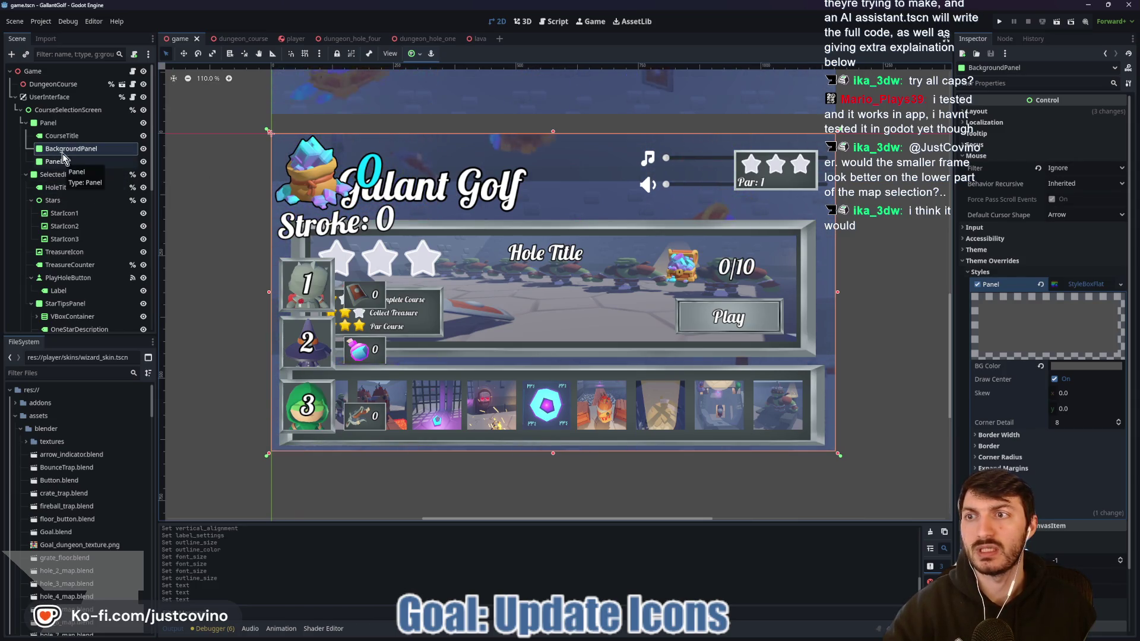
left_click(61, 136)
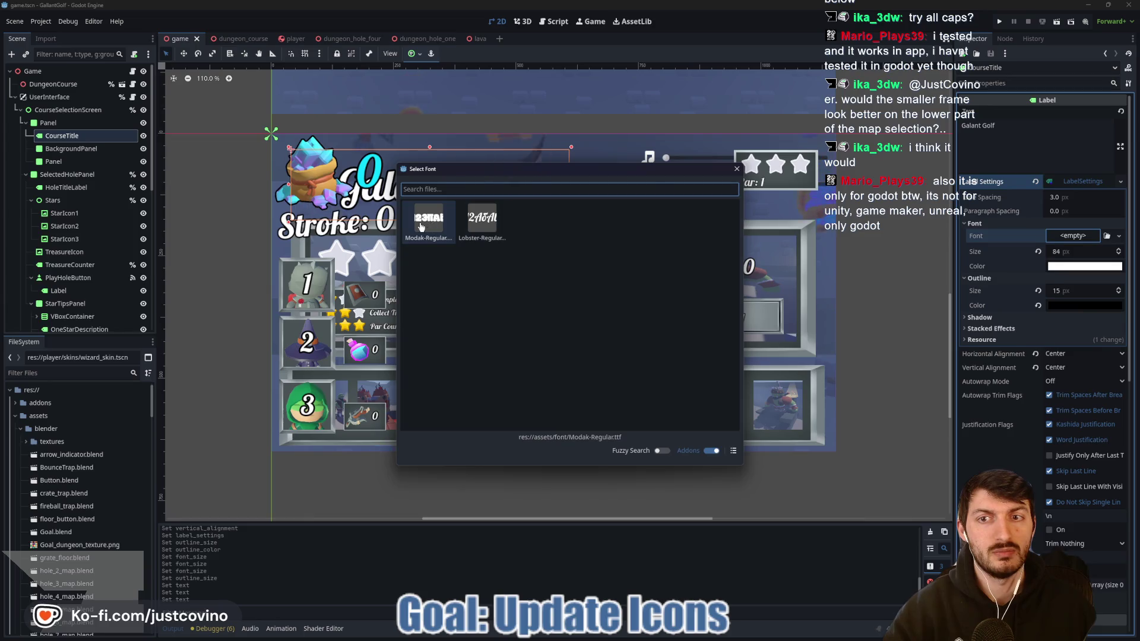
double_click(421, 227)
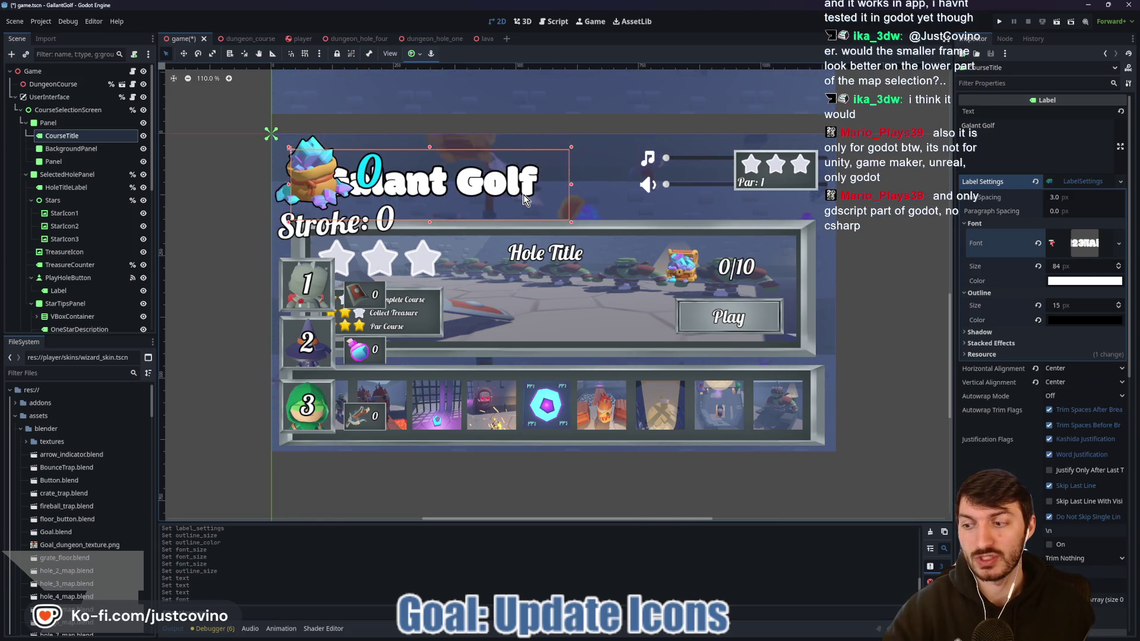
key("F5")
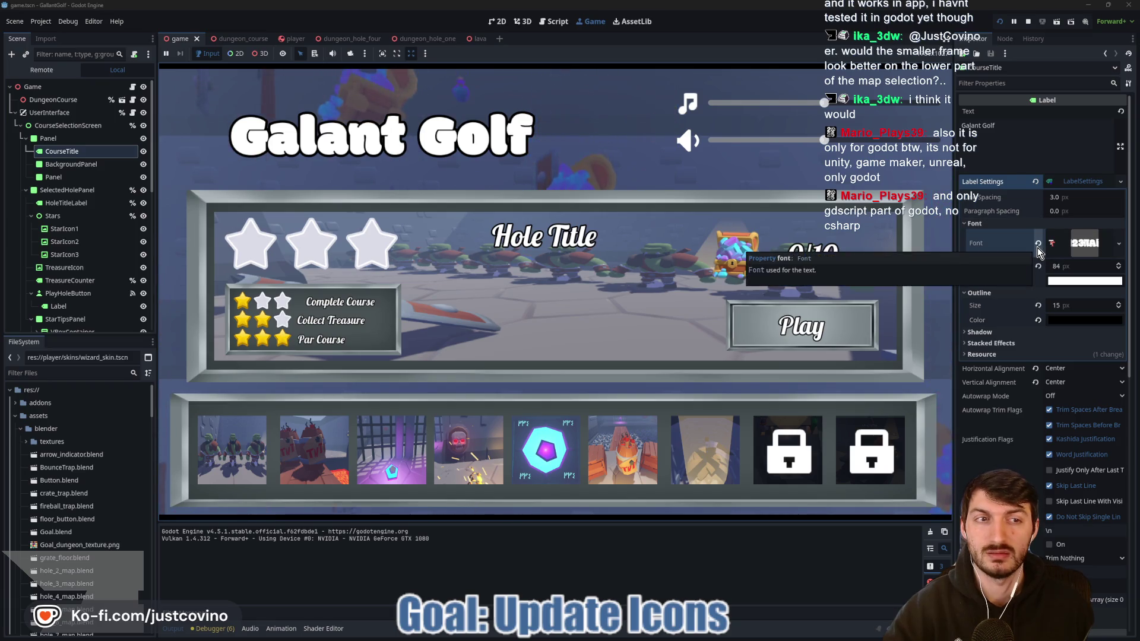
Undo the font change and retype the title as 'Galant Golf', correcting the 'Gold' typo.
key("ctrl+z")
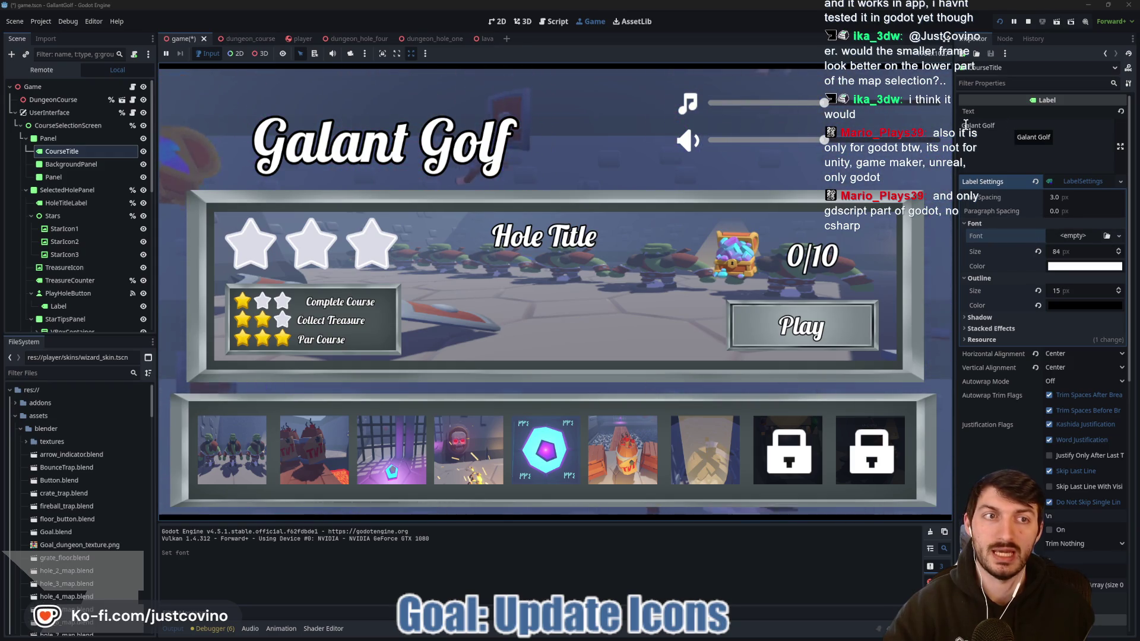
left_click(1085, 169)
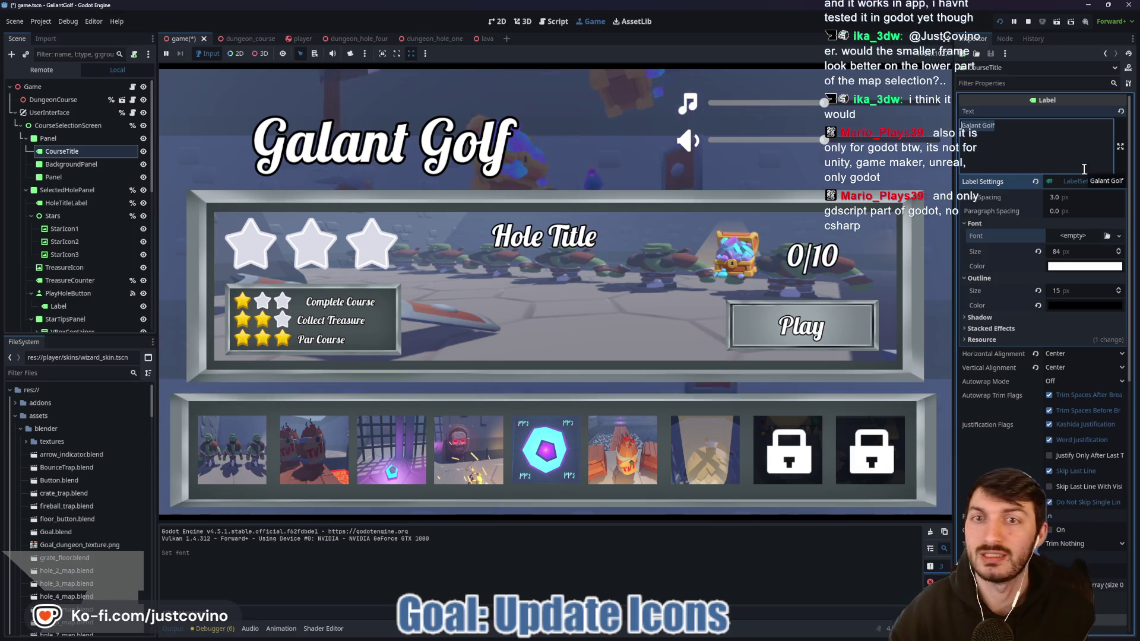
key("ctrl+a")
type("G")
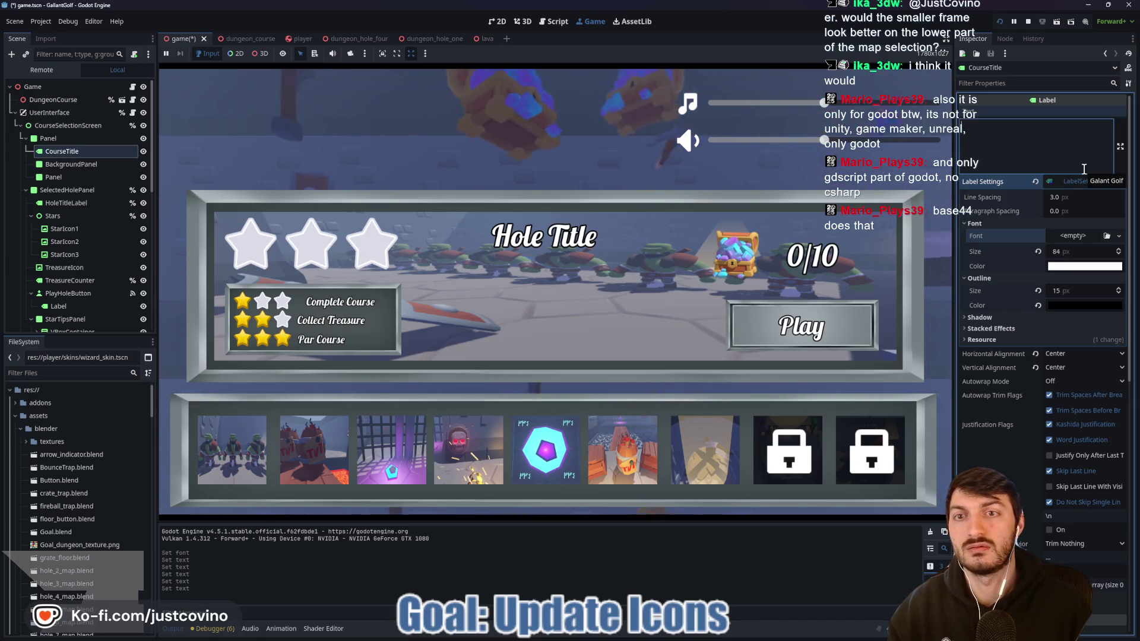
key("BackSpace")
type("ALANT")
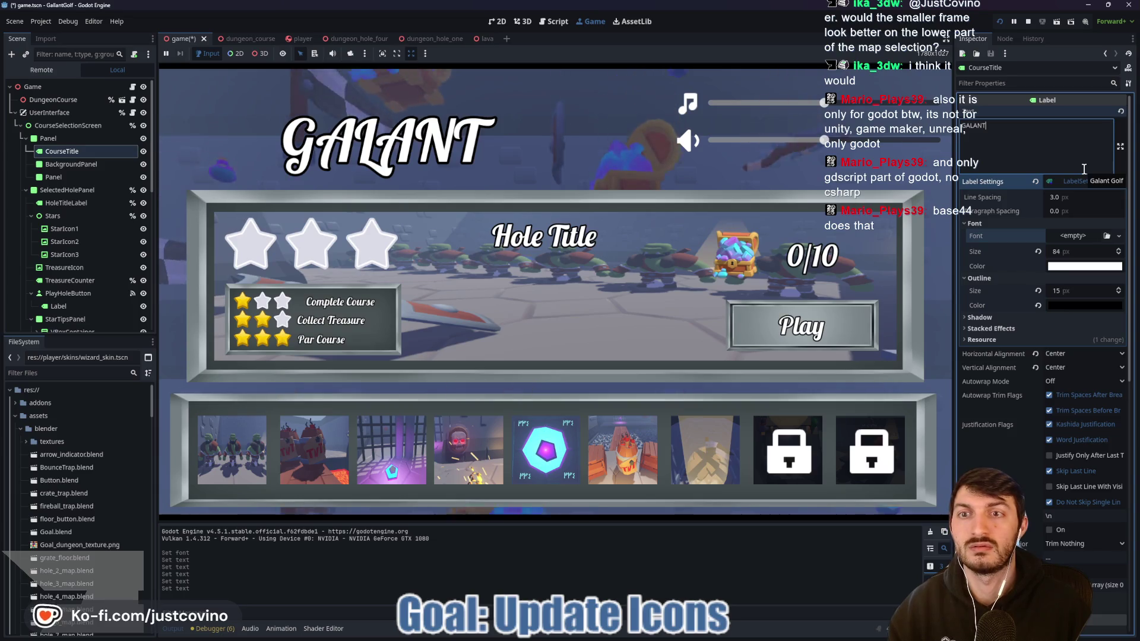
type(" GOLF")
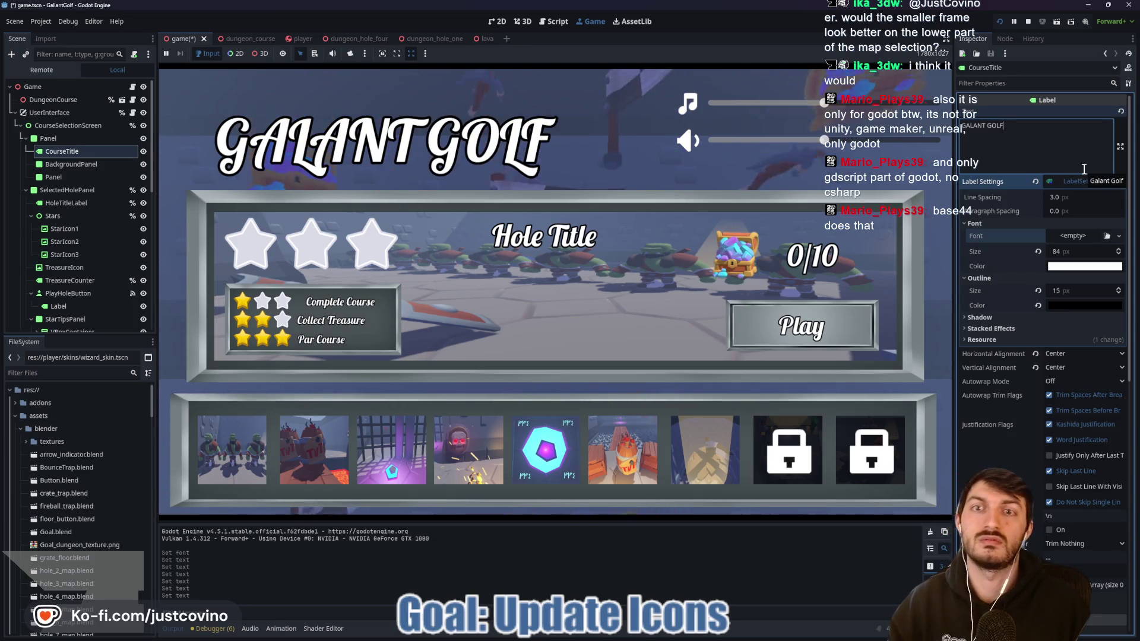
key("BackSpace")
key("BackSpace")
key("BackSpace")
key("BackSpace")
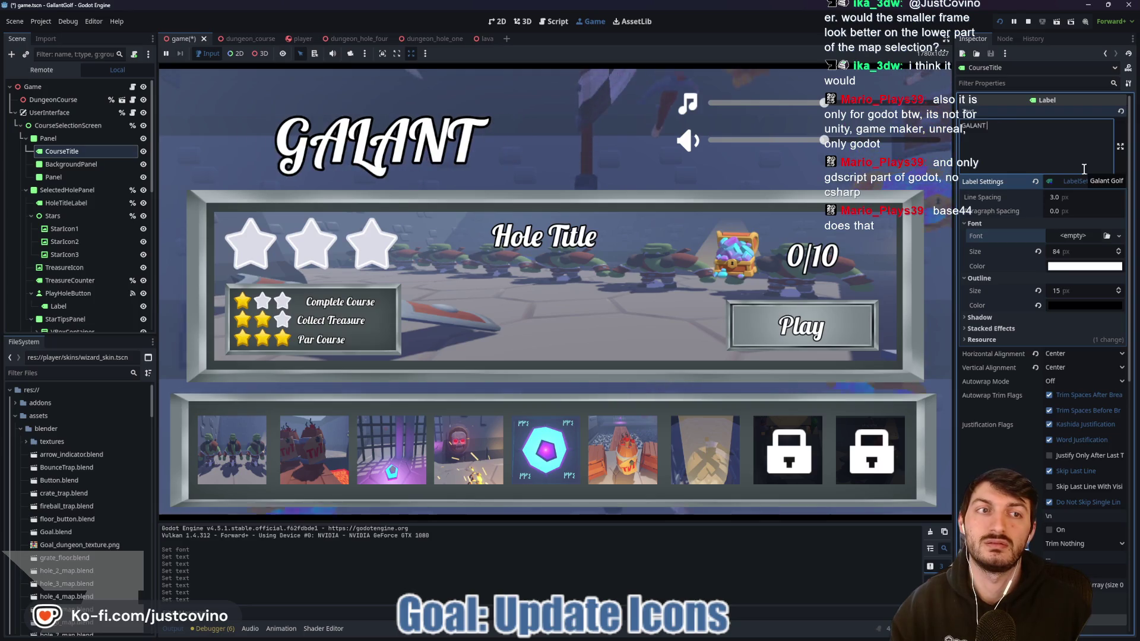
type("alant Gold")
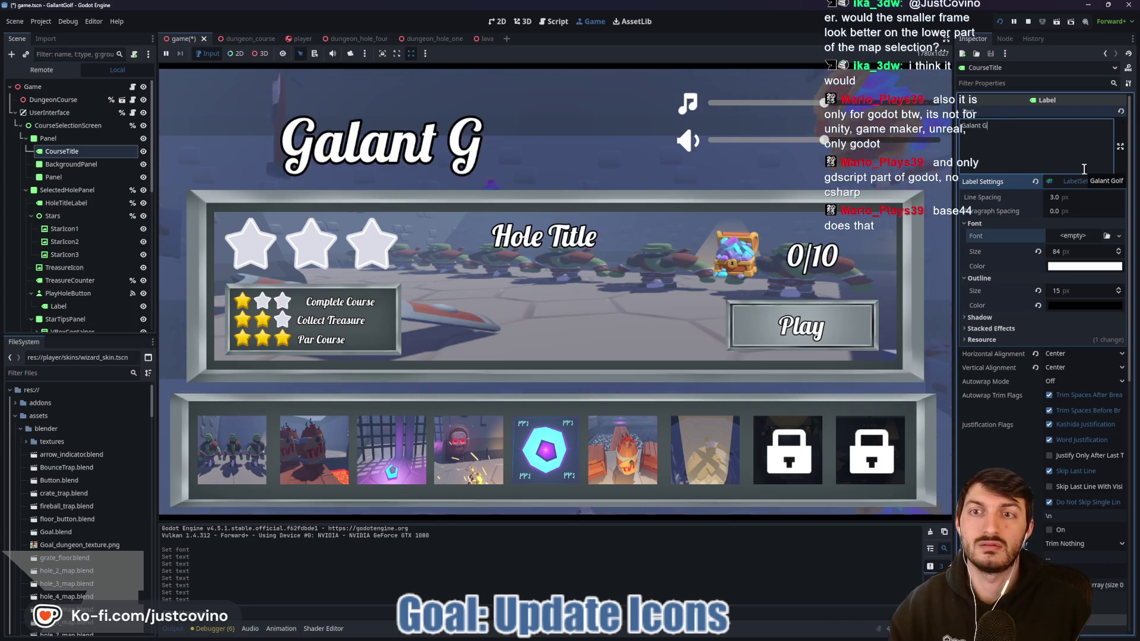
key("BackSpace")
type("f")
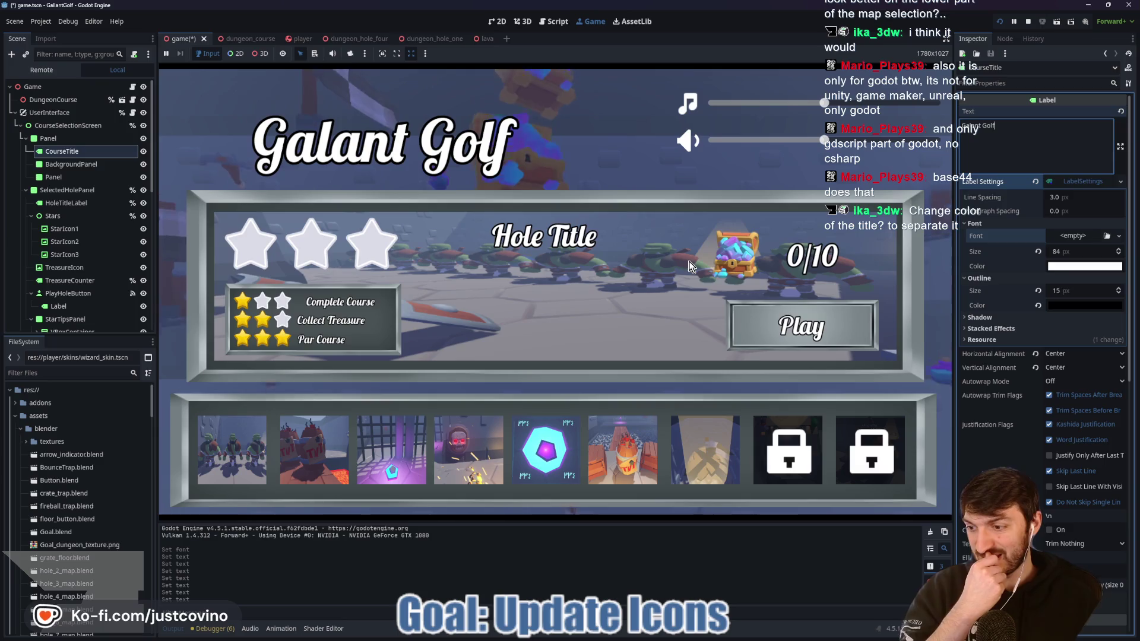
Try dark grey and dull red tones for the title's font colour.
left_click(1057, 269)
left_click(1014, 329)
left_click(1013, 358)
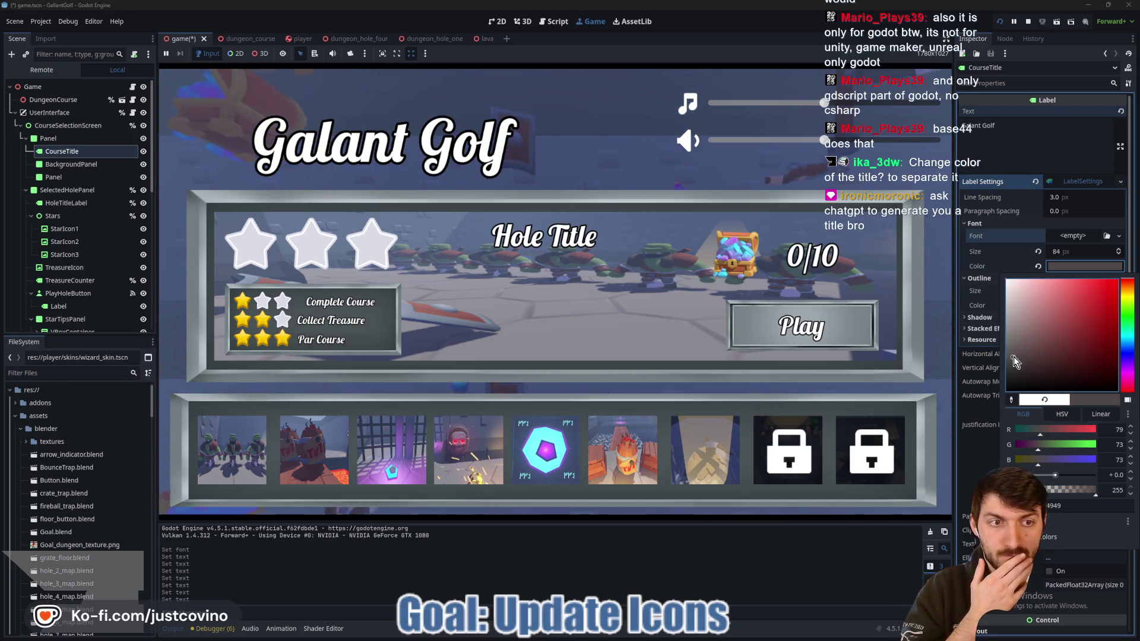
left_click(1053, 342)
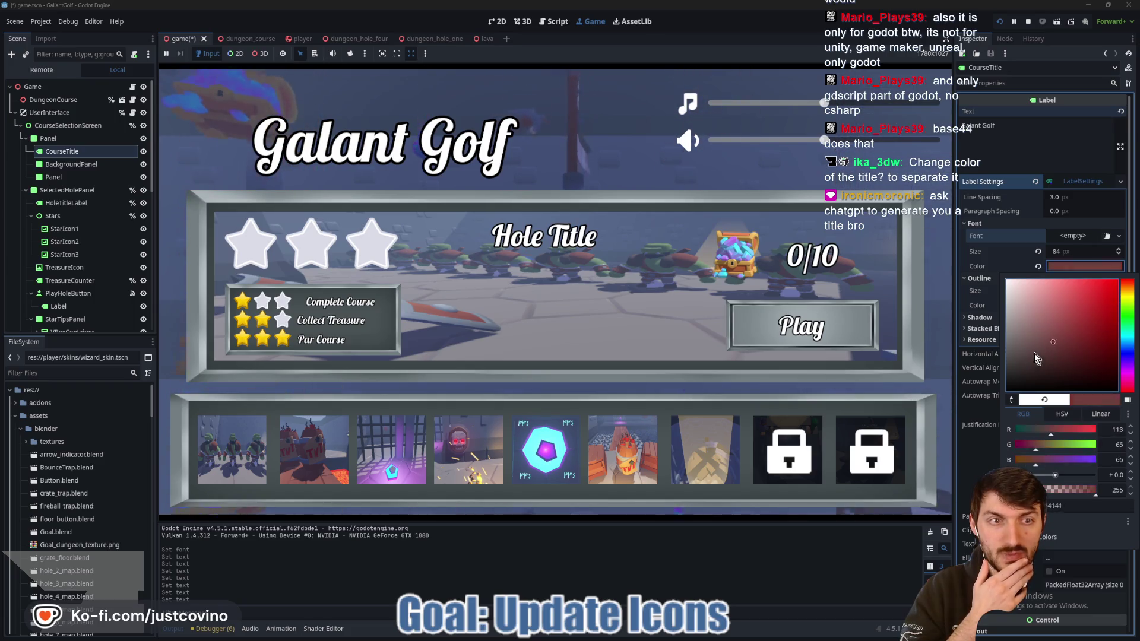
left_click(1073, 261)
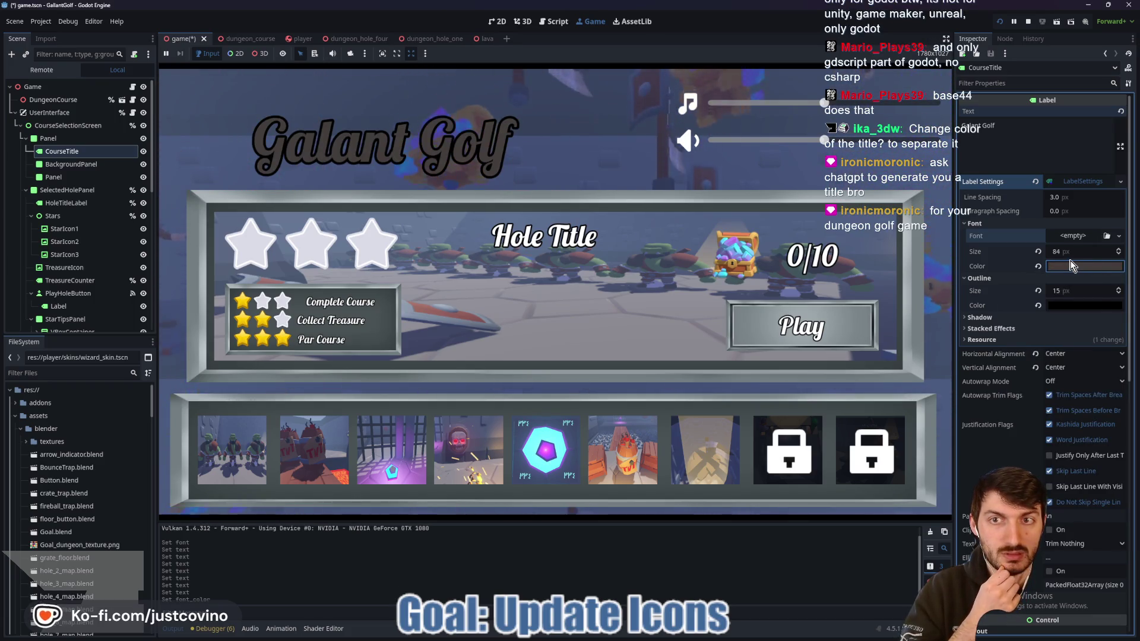
left_click(1073, 266)
left_click(1096, 303)
left_click(1063, 327)
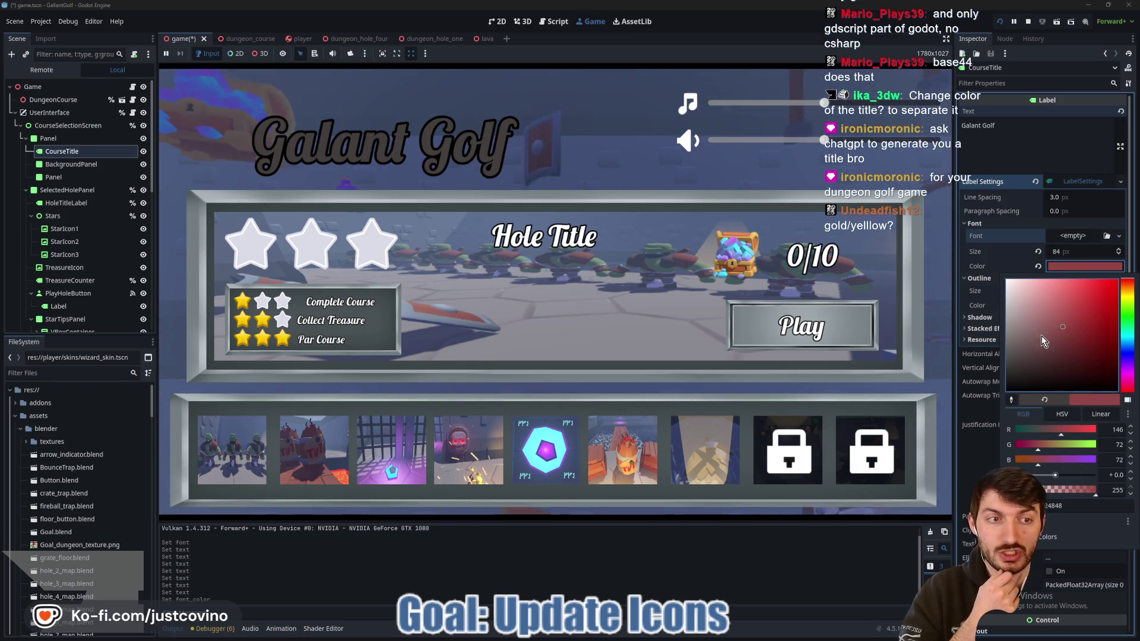
Set the title's font colour to a saturated yellow (about R 0.77, G 0.79, B 0.28).
left_click(1072, 268)
left_click(1072, 267)
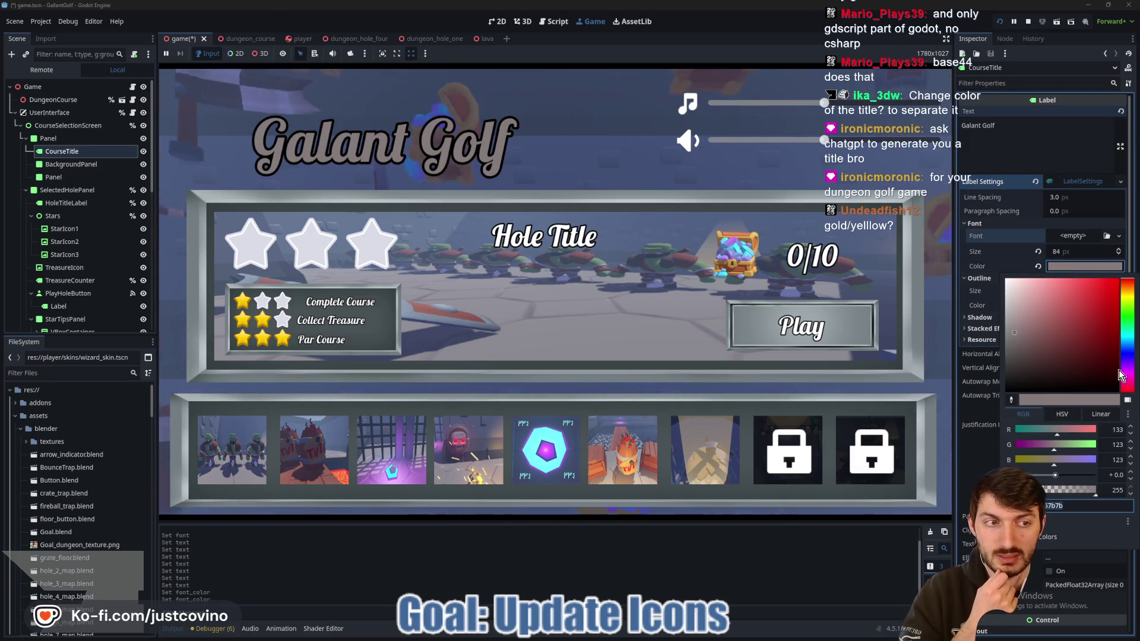
left_click(1127, 297)
left_click(1048, 323)
left_click(1076, 299)
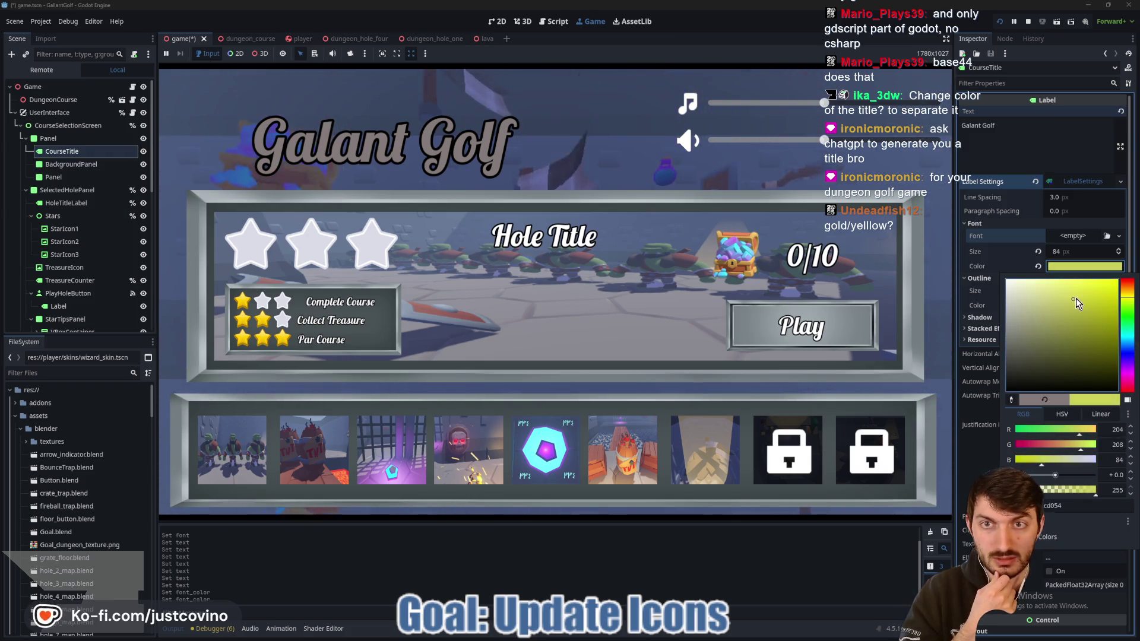
left_click(1072, 269)
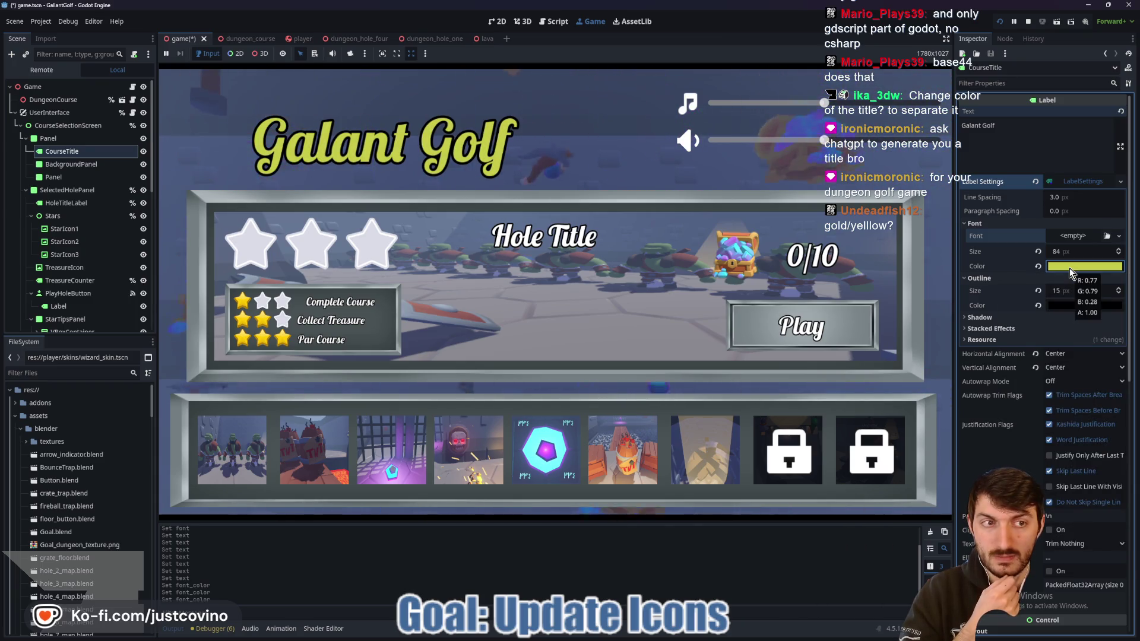
left_click(1010, 327)
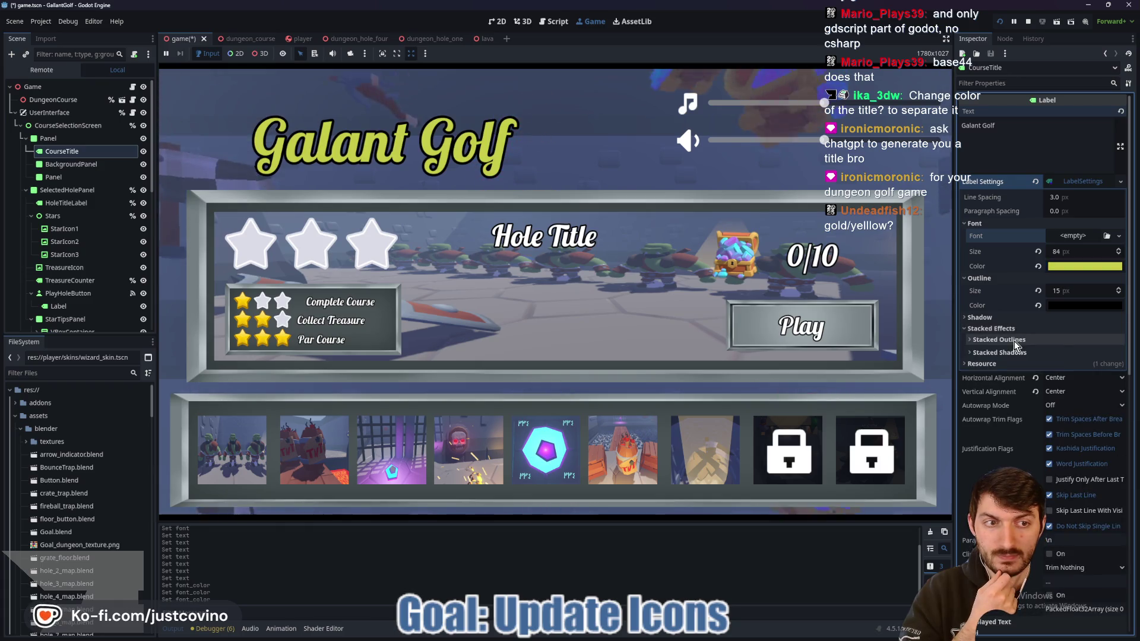
left_click(996, 328)
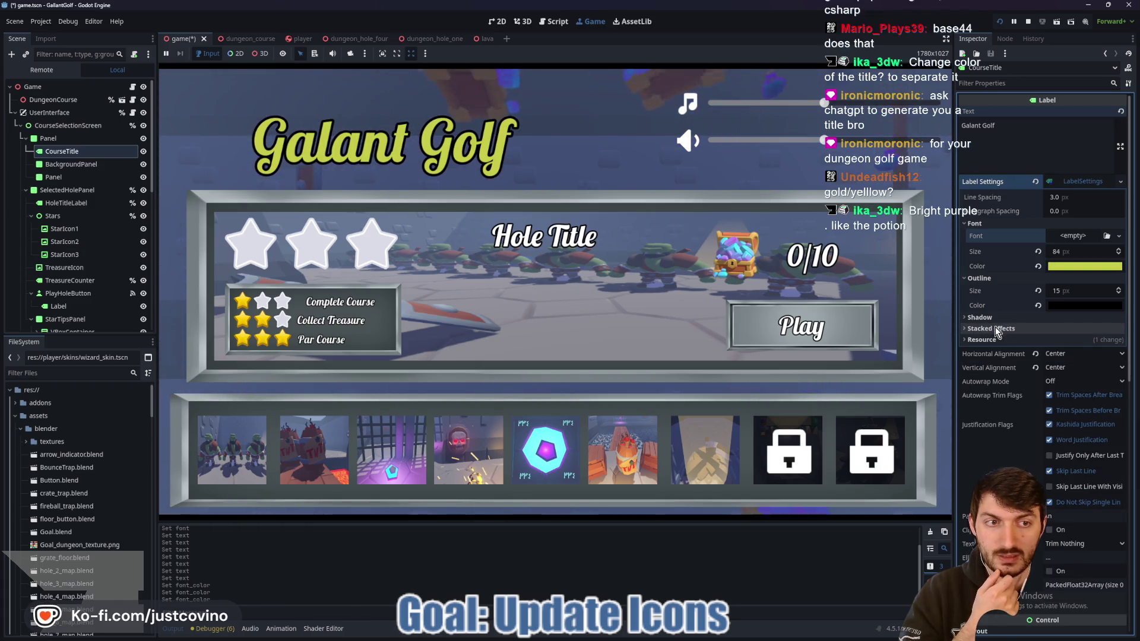
Give the title's shadow a bright yellow colour.
left_click(986, 318)
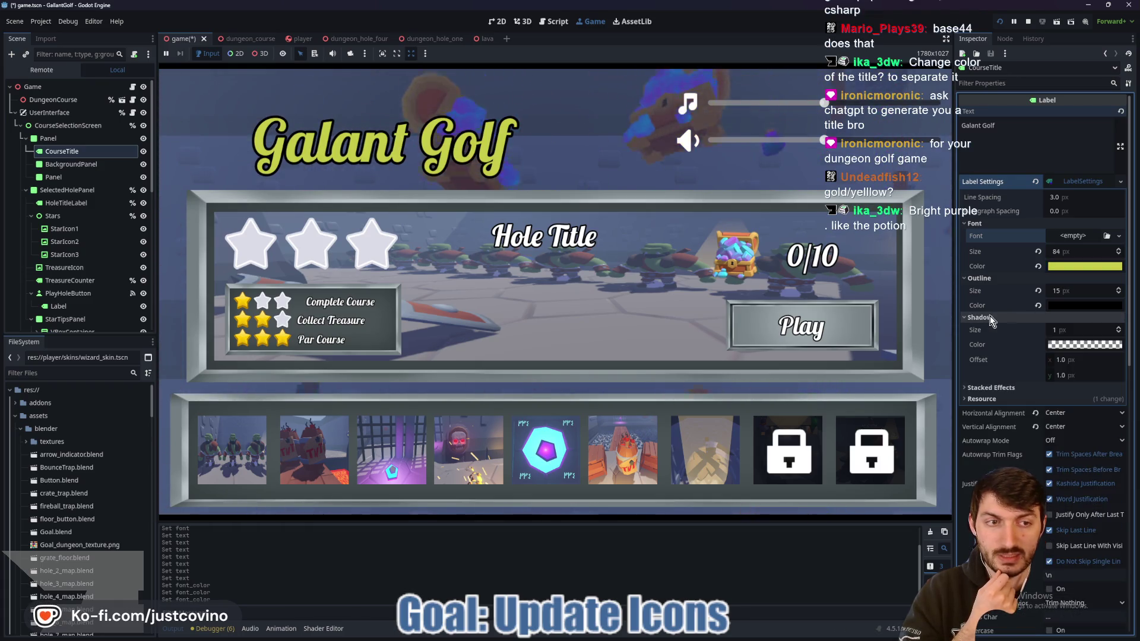
left_click(1064, 345)
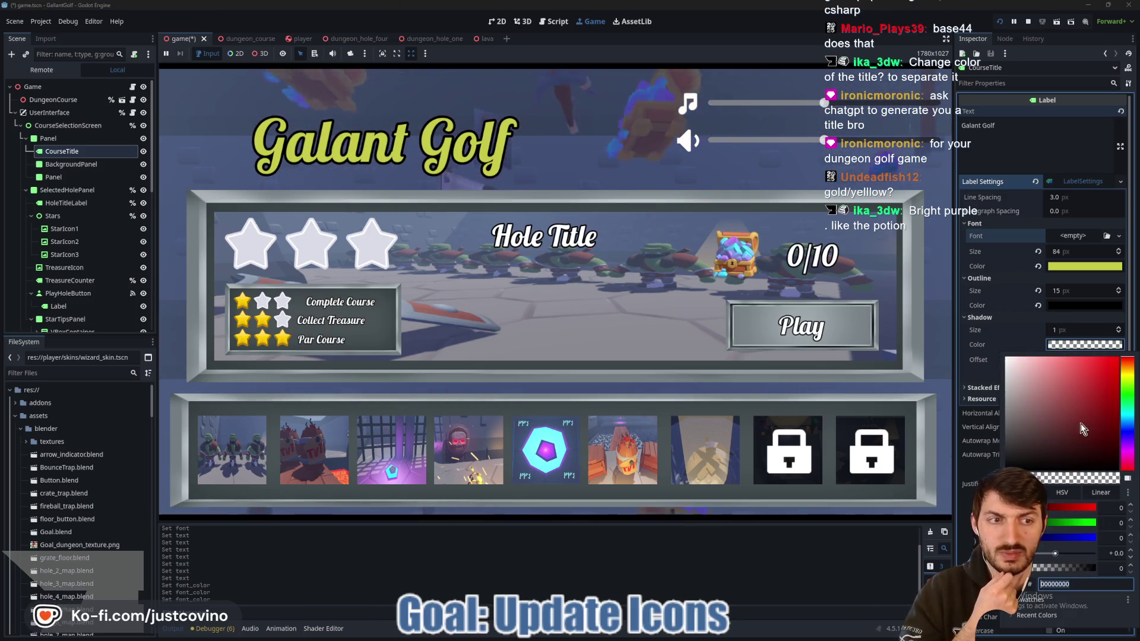
left_click(1129, 381)
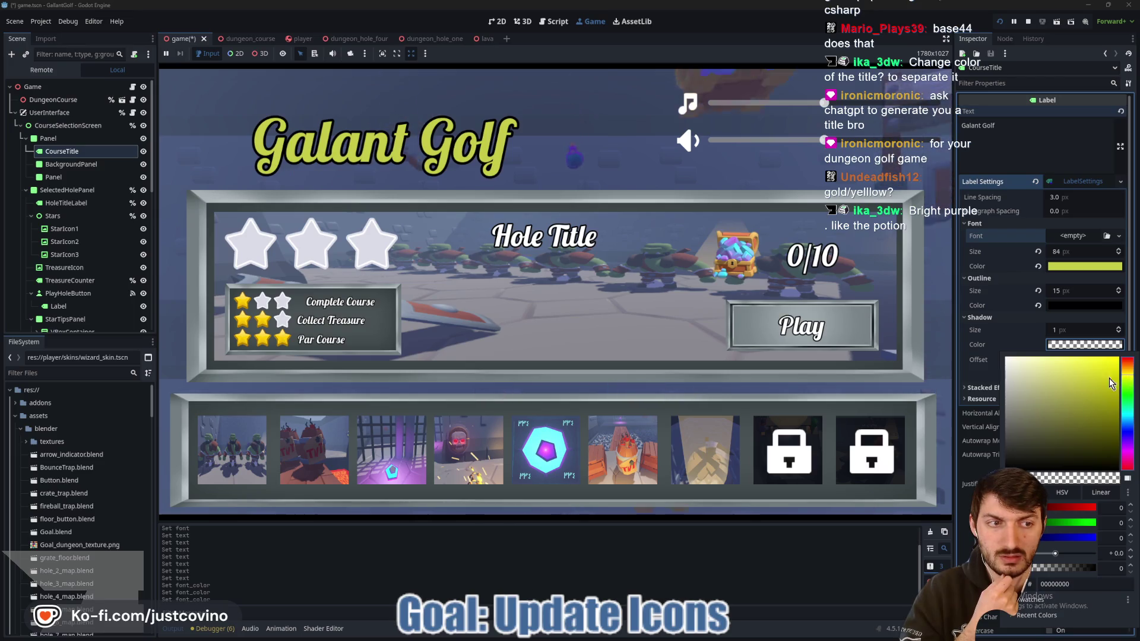
left_click(1109, 362)
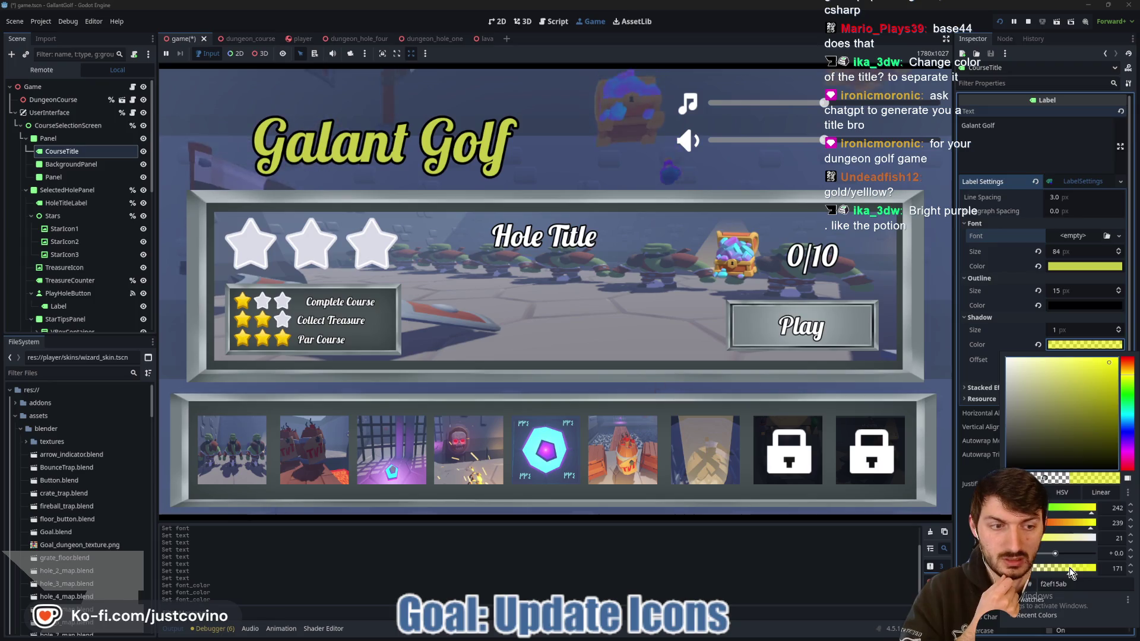
left_click(1067, 345)
Set the shadow size to 10 and adjust its horizontal and vertical offsets.
left_click(1061, 330)
type("4")
key("BackSpace")
type("10")
key("Return")
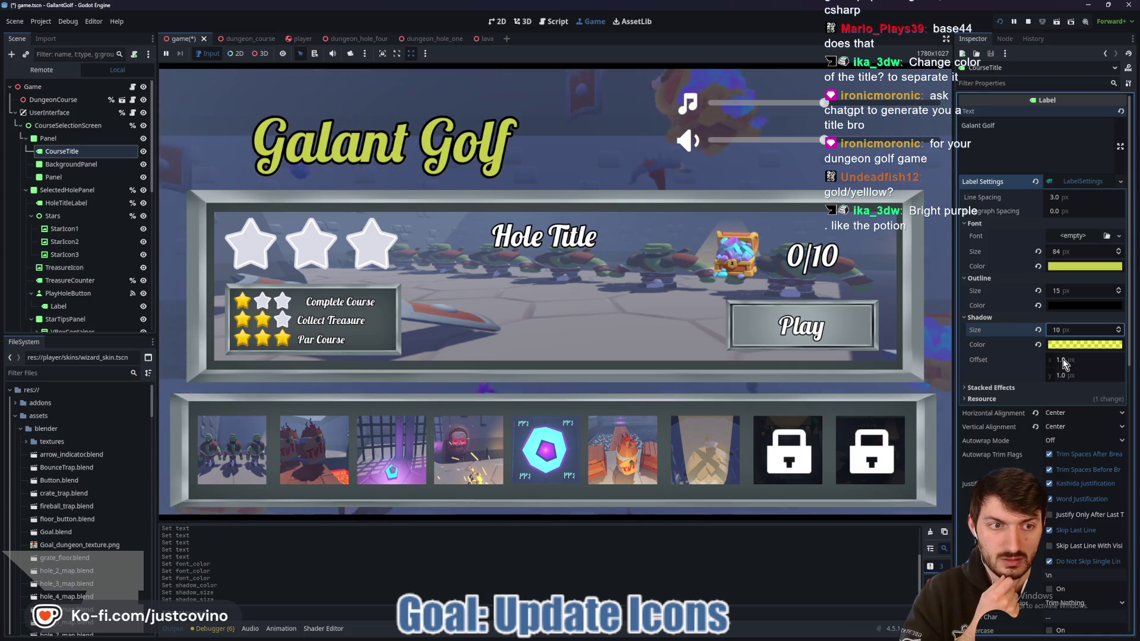
left_click_drag(1063, 360, 1084, 360)
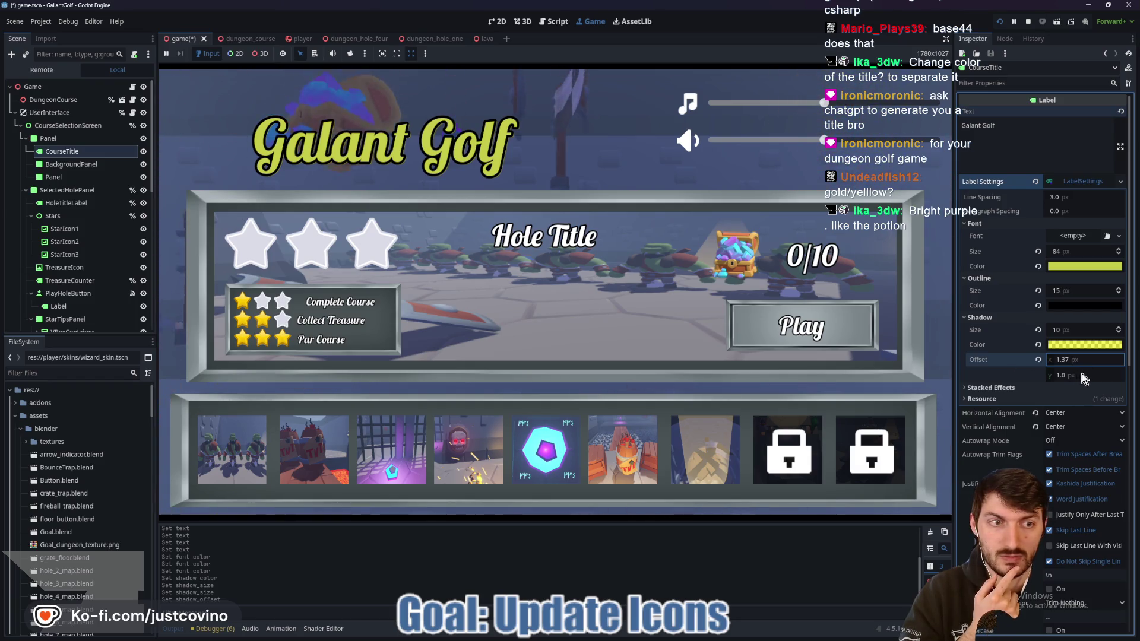
mouse_move(1073, 376)
left_mouse_down()
mouse_move(1031, 375)
mouse_move(1051, 375)
left_mouse_up()
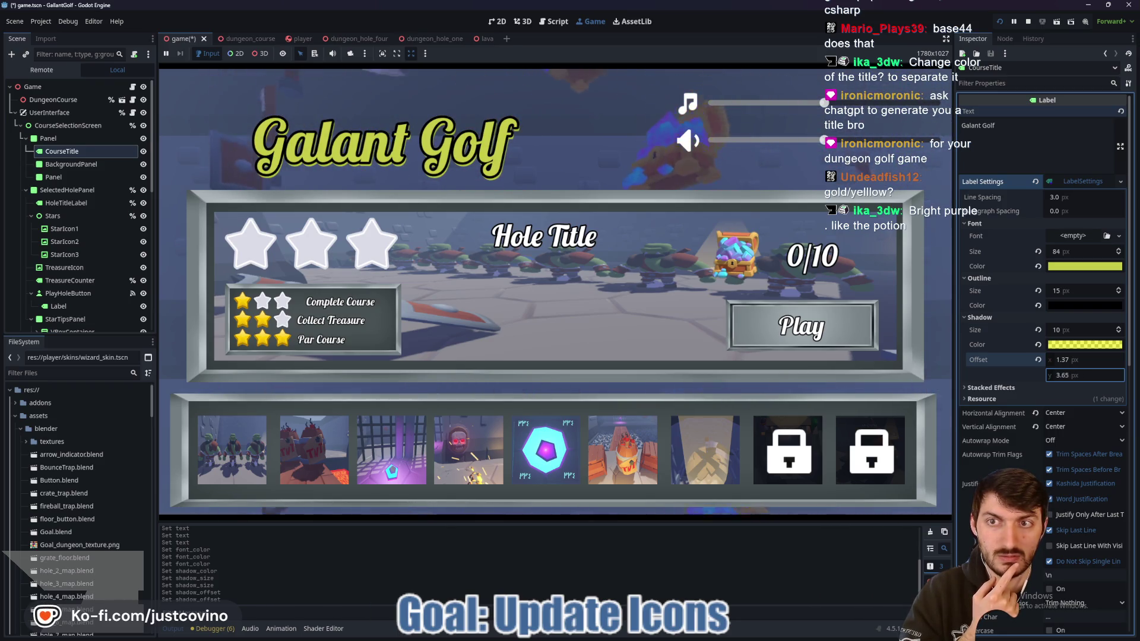
Restart the running game to preview the restyled title.
left_click(1001, 22)
left_click(1001, 23)
type("150")
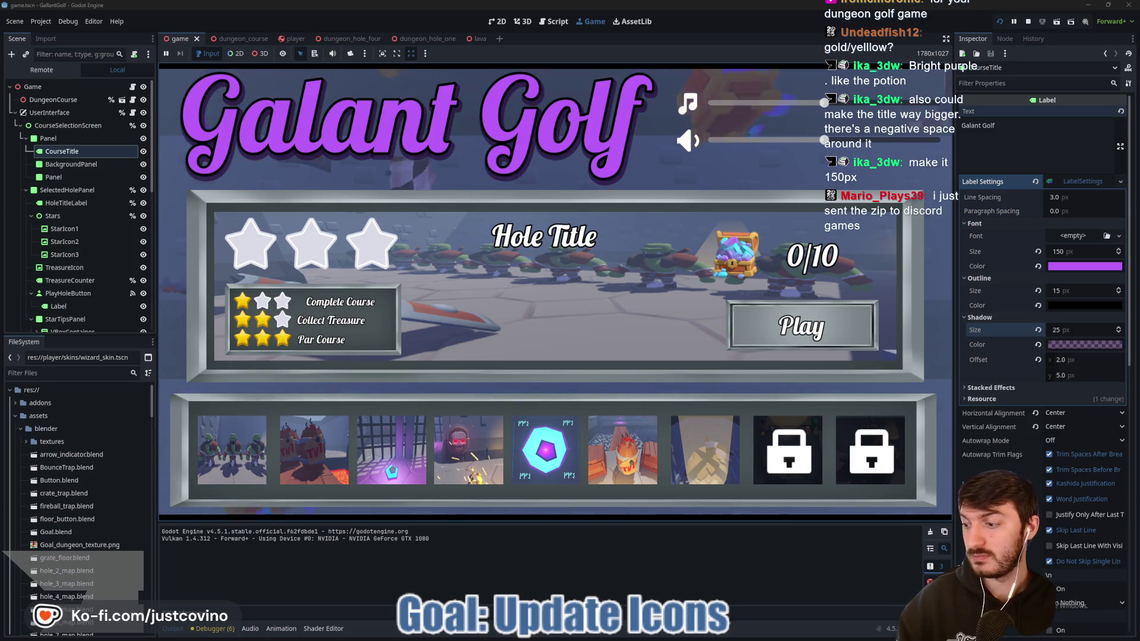
key("super")
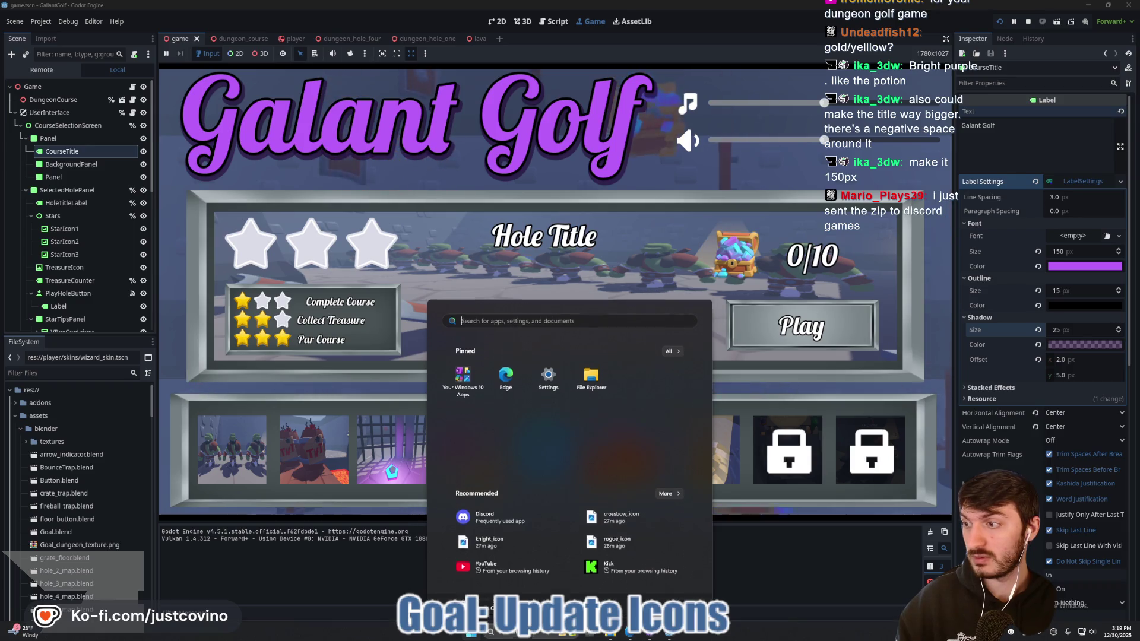
key("Escape")
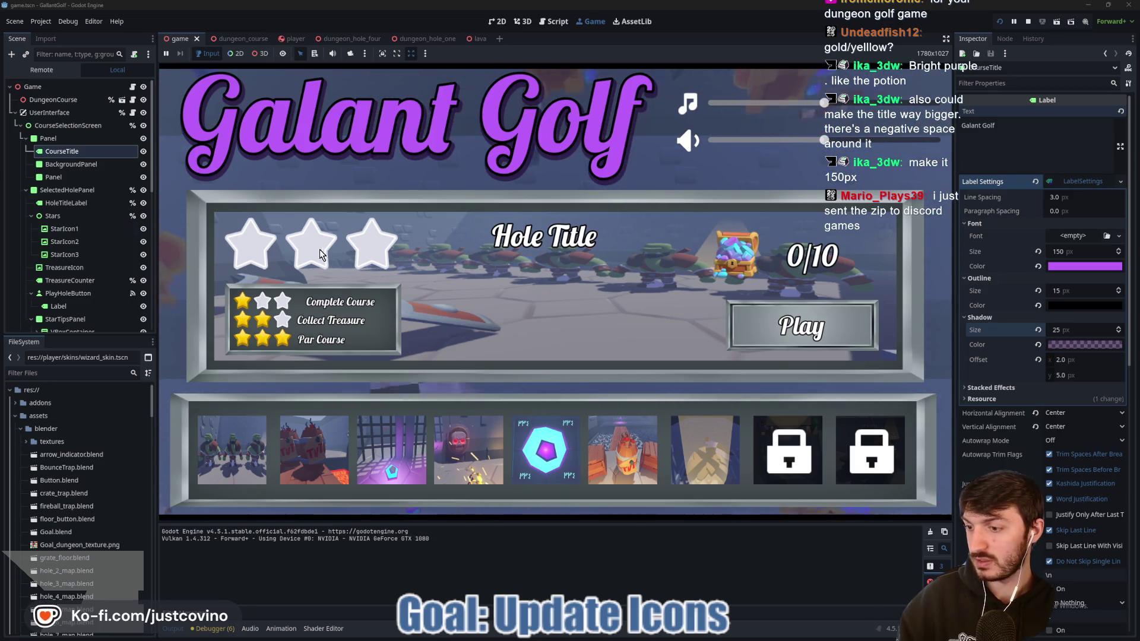
mouse_move(618, 632)
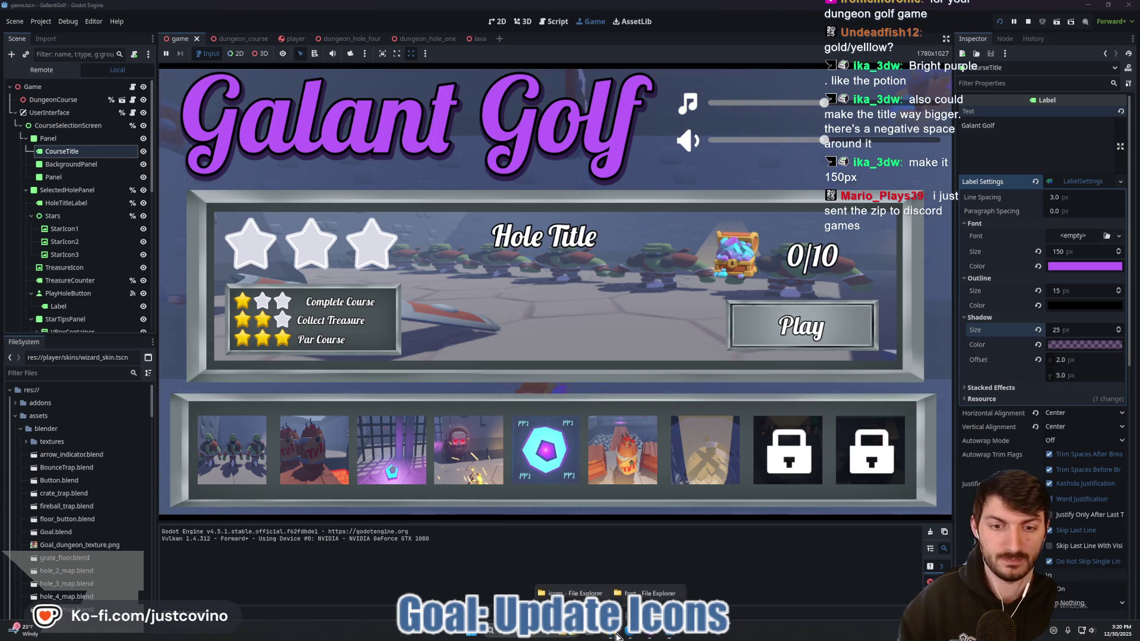
left_click(571, 573)
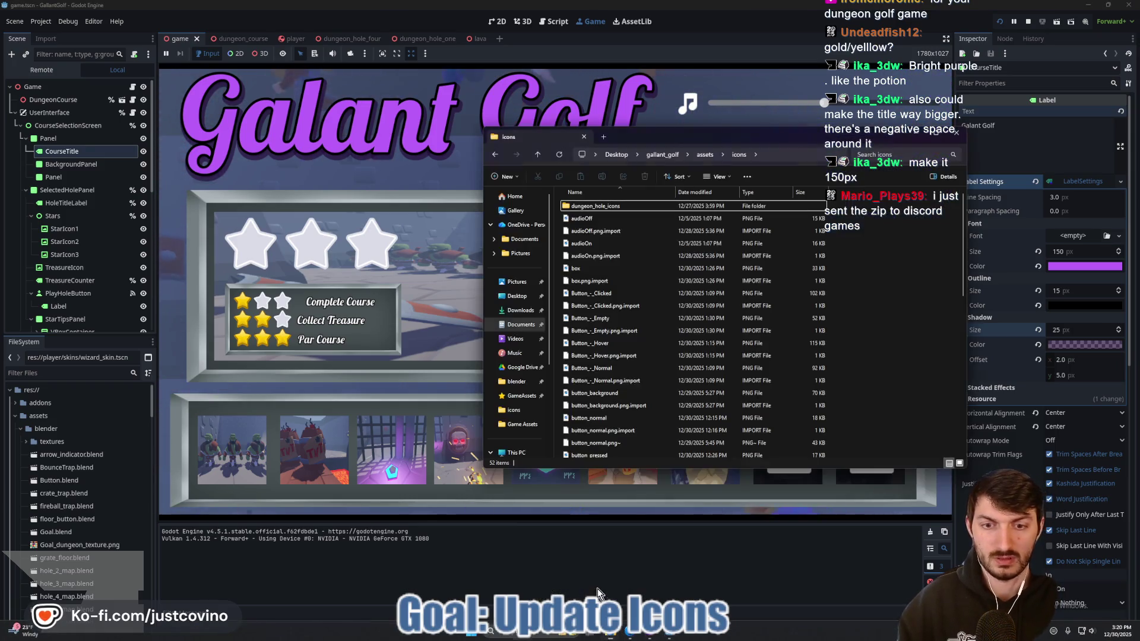
Extract the Programmer assistant zip from the Desktop's TemporaryStuff folder.
left_click(537, 296)
scroll(659, 331, "down", 5)
scroll(660, 326, "up", 5)
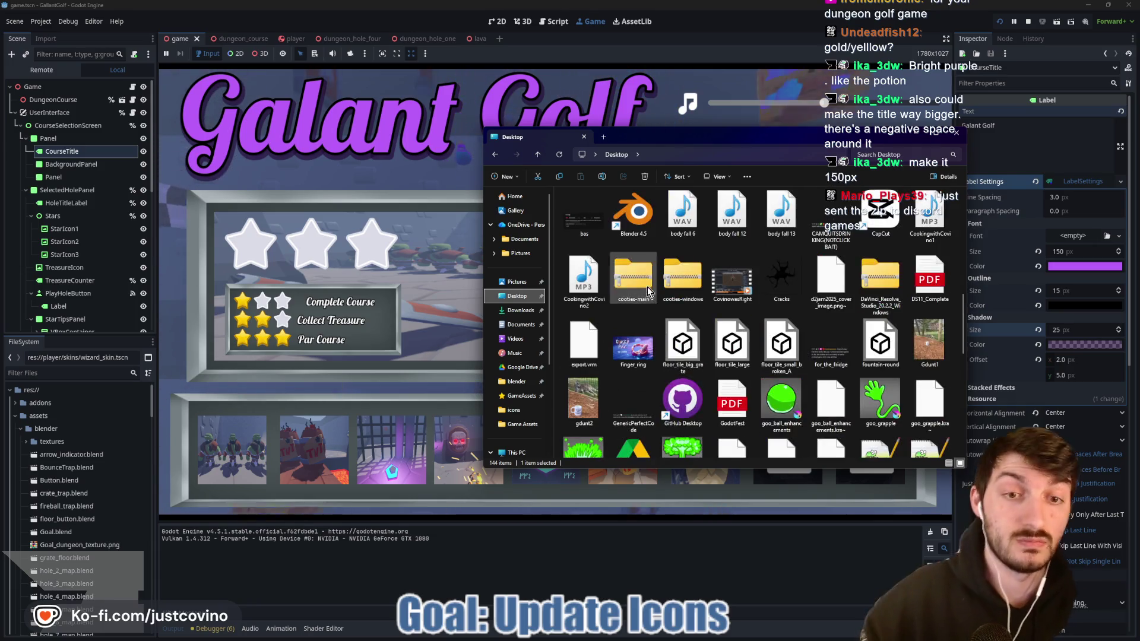
double_click(591, 327)
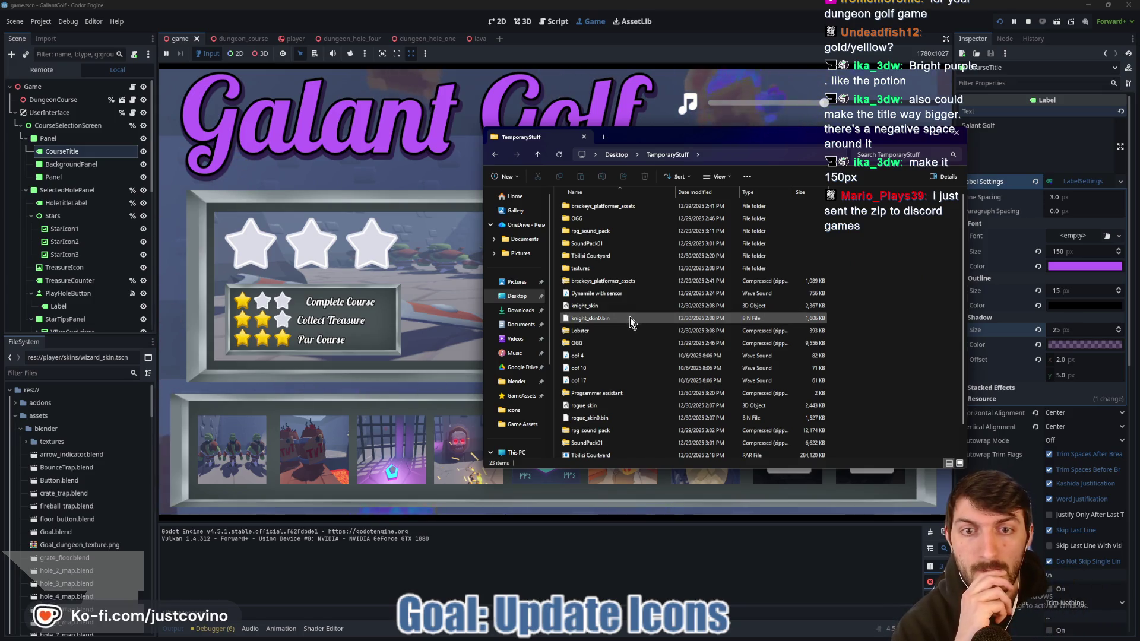
scroll(630, 313, "down", 1)
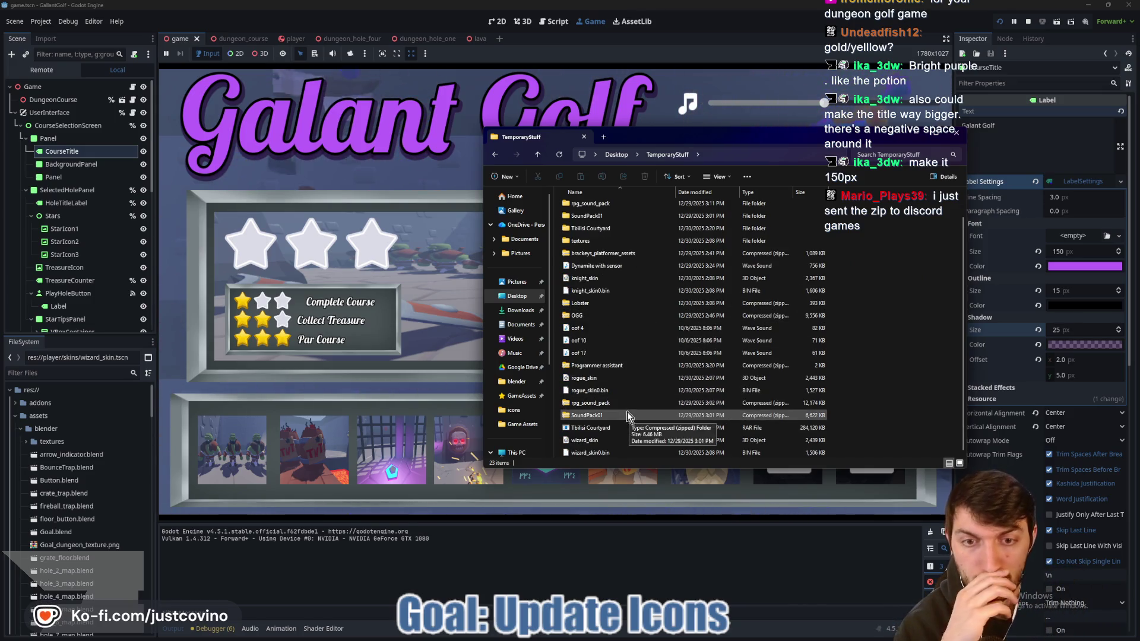
left_click(621, 366)
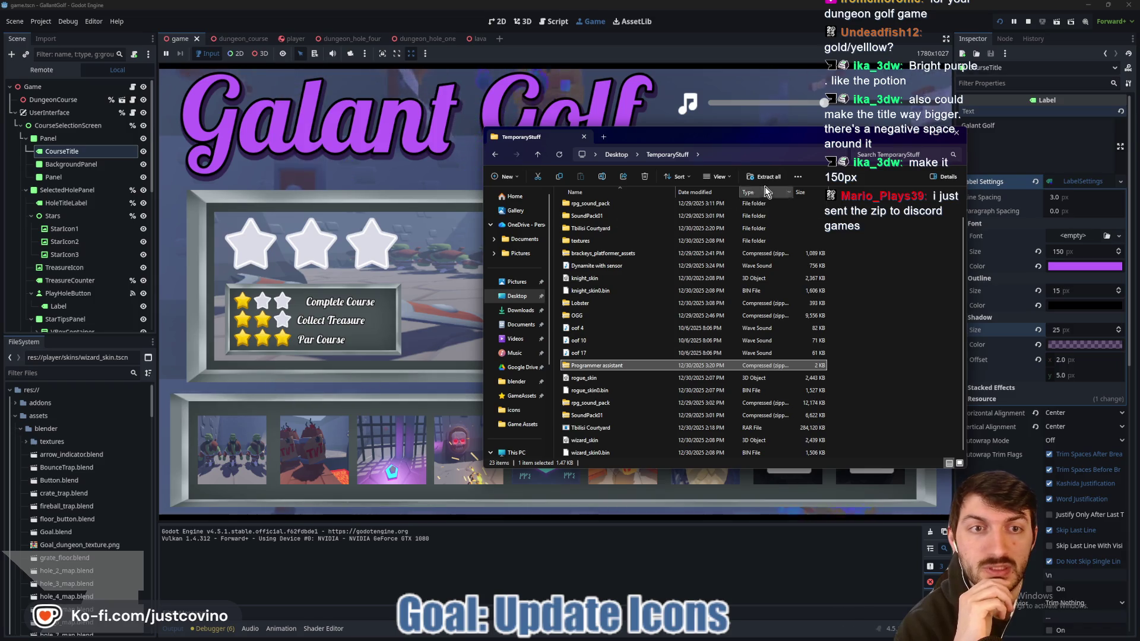
left_click(766, 176)
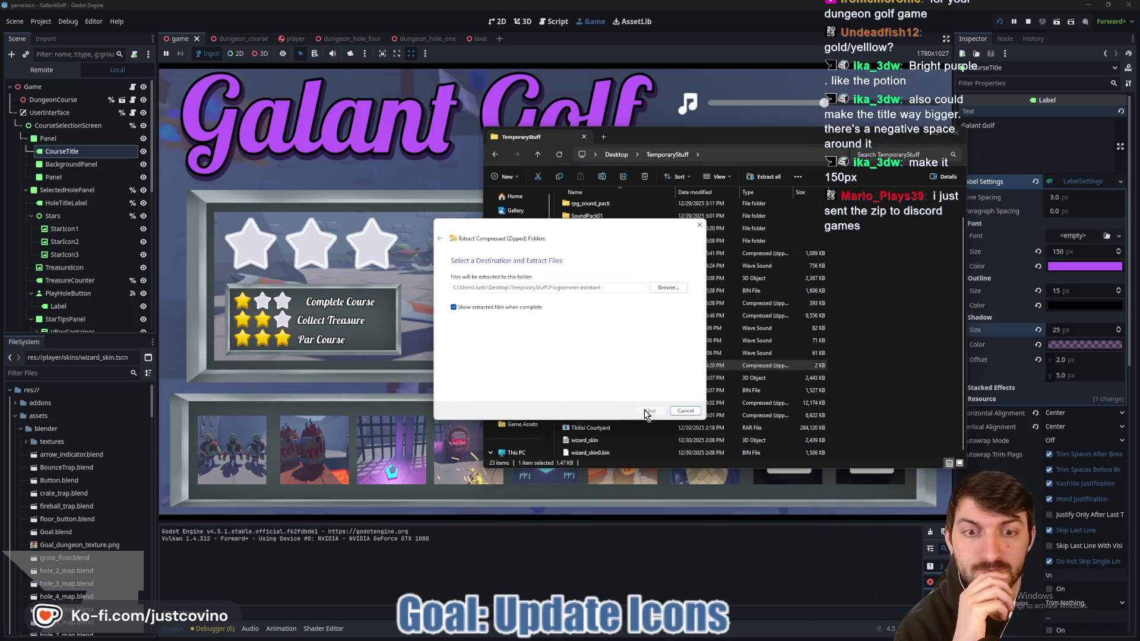
key("Return")
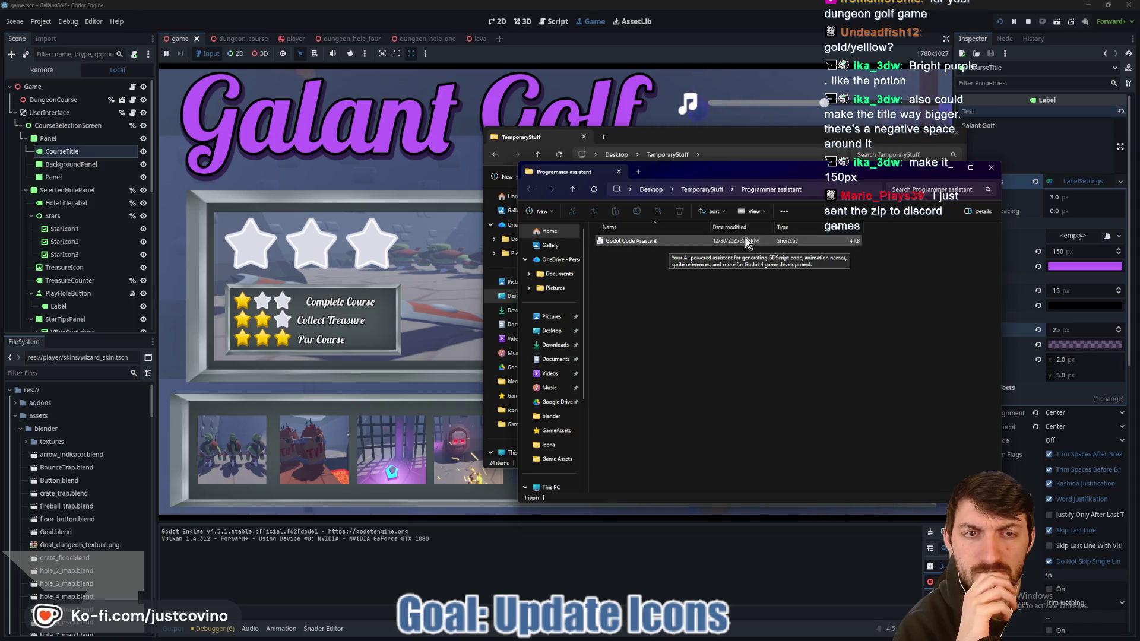
Check the view options and the Godot Code Assistant shortcut's menu, then return to Godot.
left_click(754, 212)
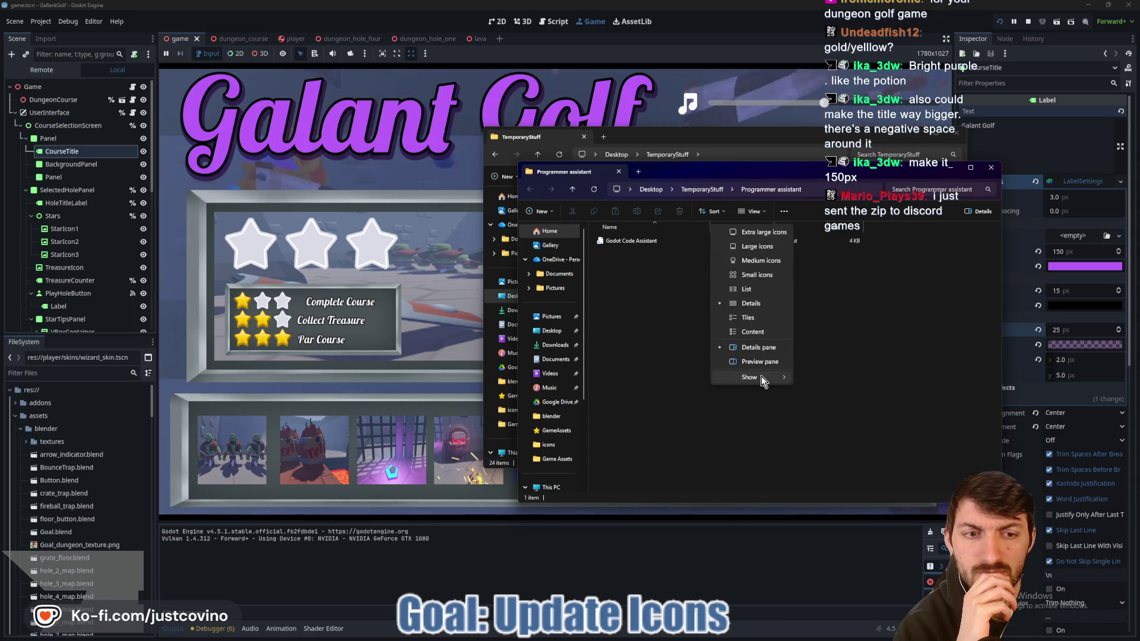
mouse_move(762, 376)
left_click(819, 438)
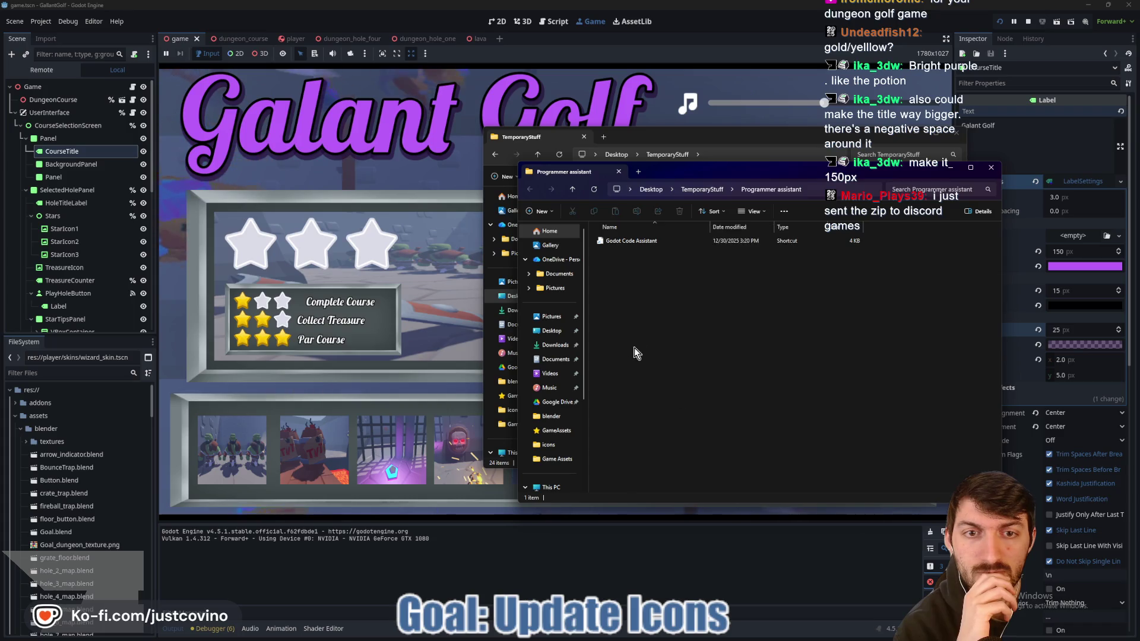
mouse_move(639, 246)
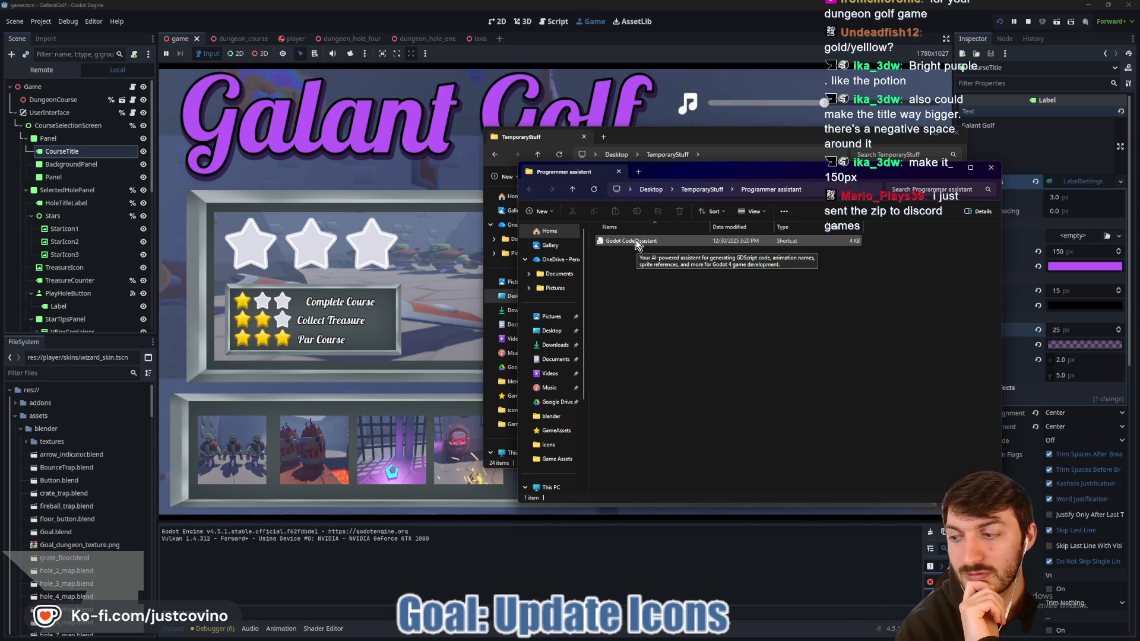
right_click(638, 244)
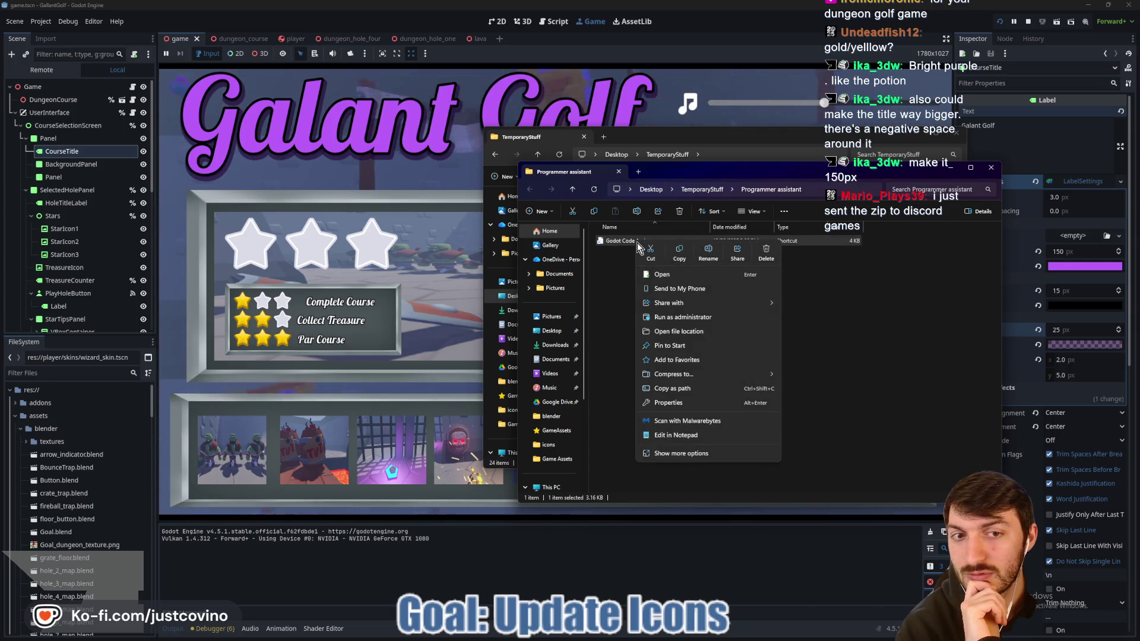
left_click(623, 285)
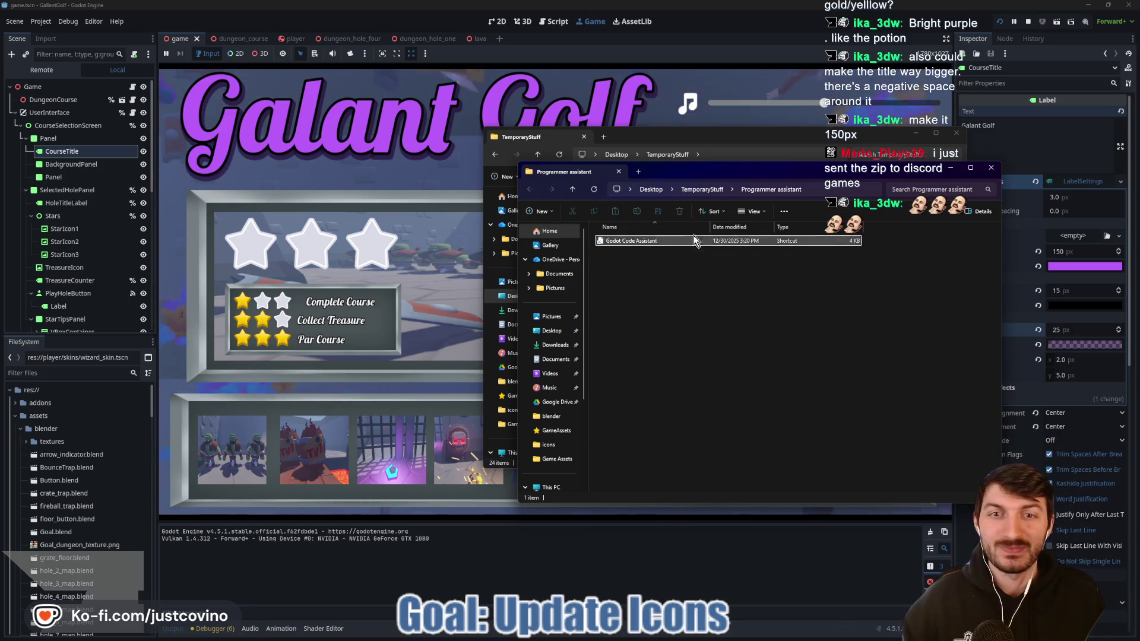
left_click(597, 516)
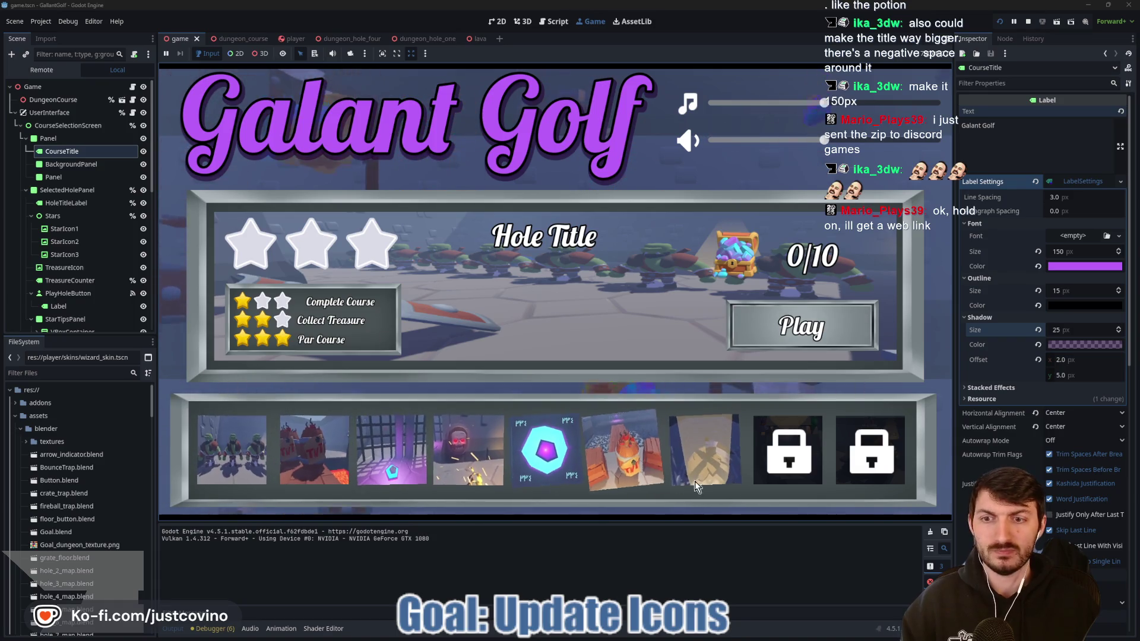
Lower the sound-effects volume slider and start the dungeon hole.
left_click_drag(817, 141, 740, 140)
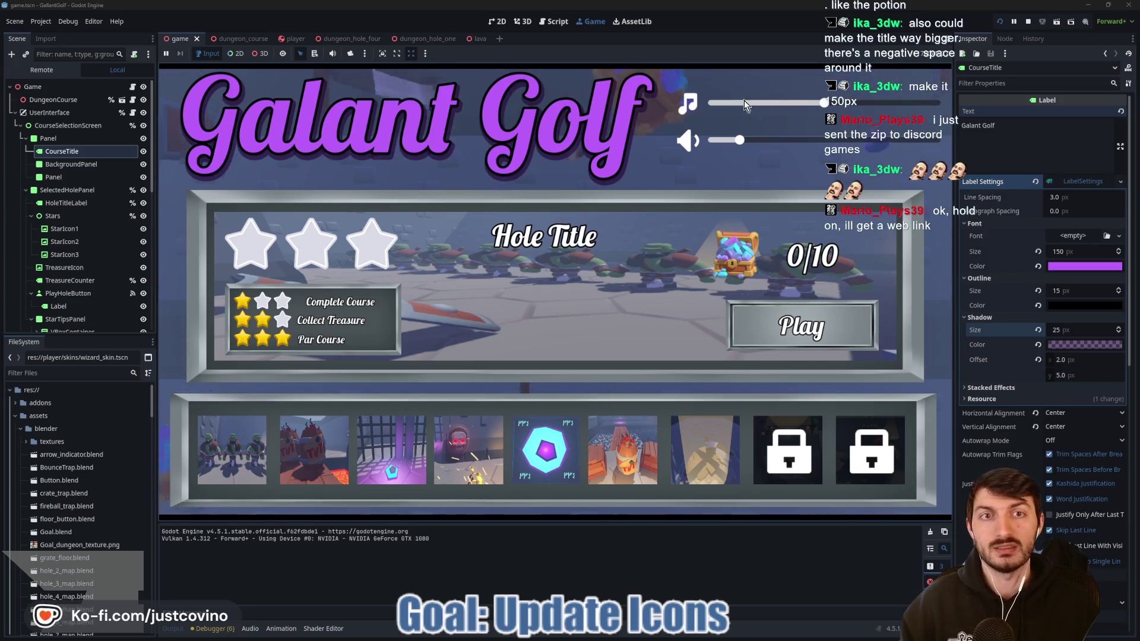
left_click(773, 140)
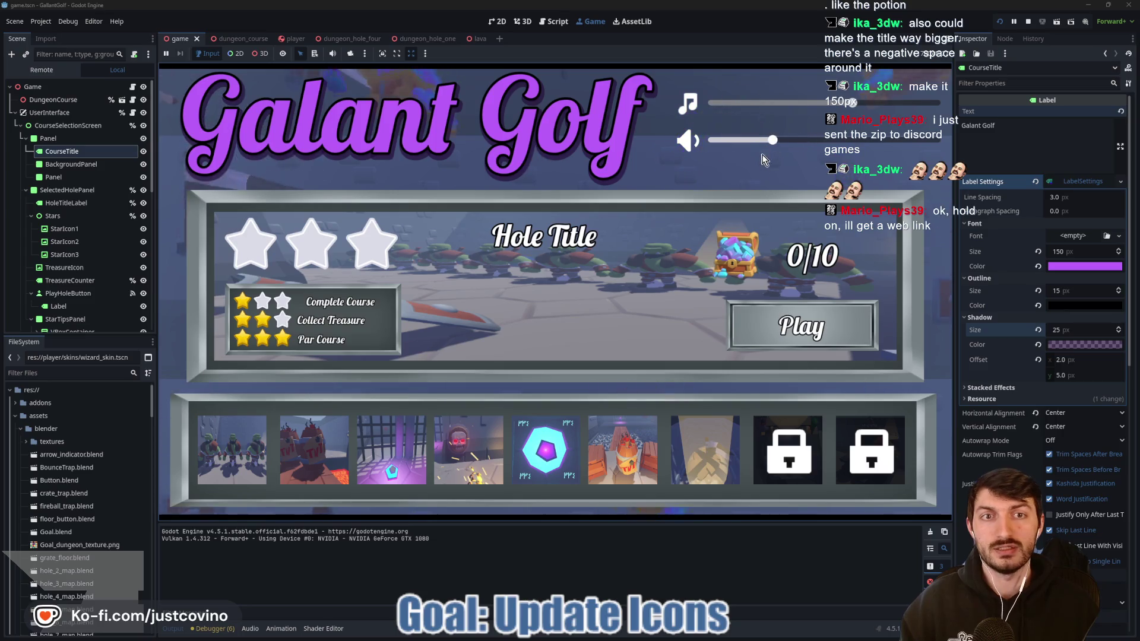
left_click(774, 336)
Take eight shots on the dungeon hole, use the shield item, then stop the game.
left_click_drag(561, 290, 566, 403)
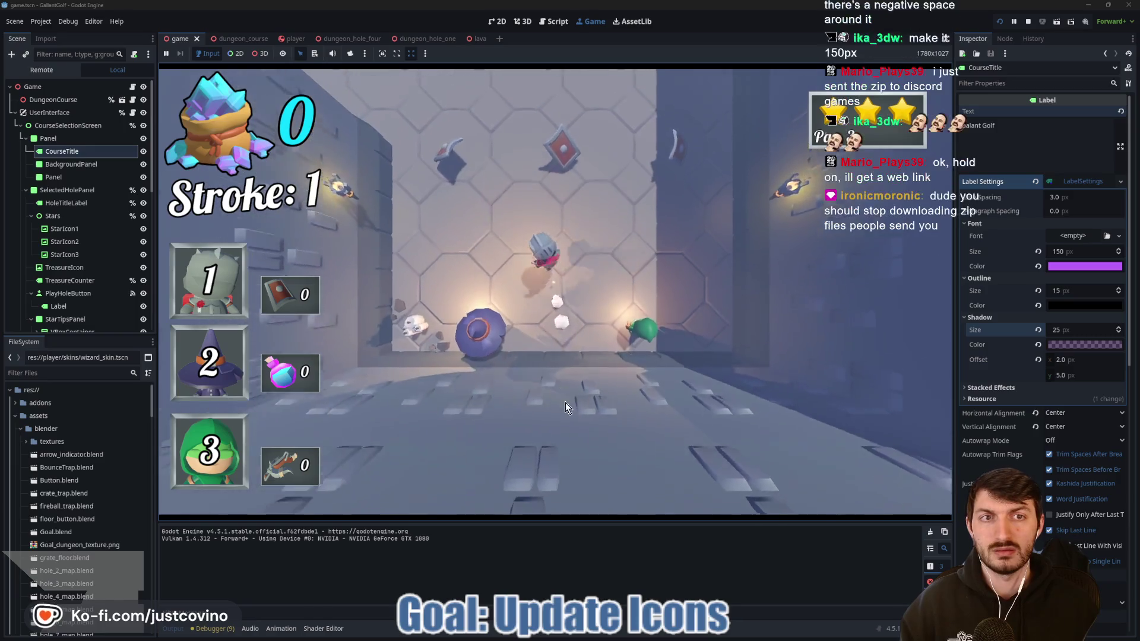
left_click_drag(544, 291, 430, 305)
left_click_drag(594, 312, 612, 382)
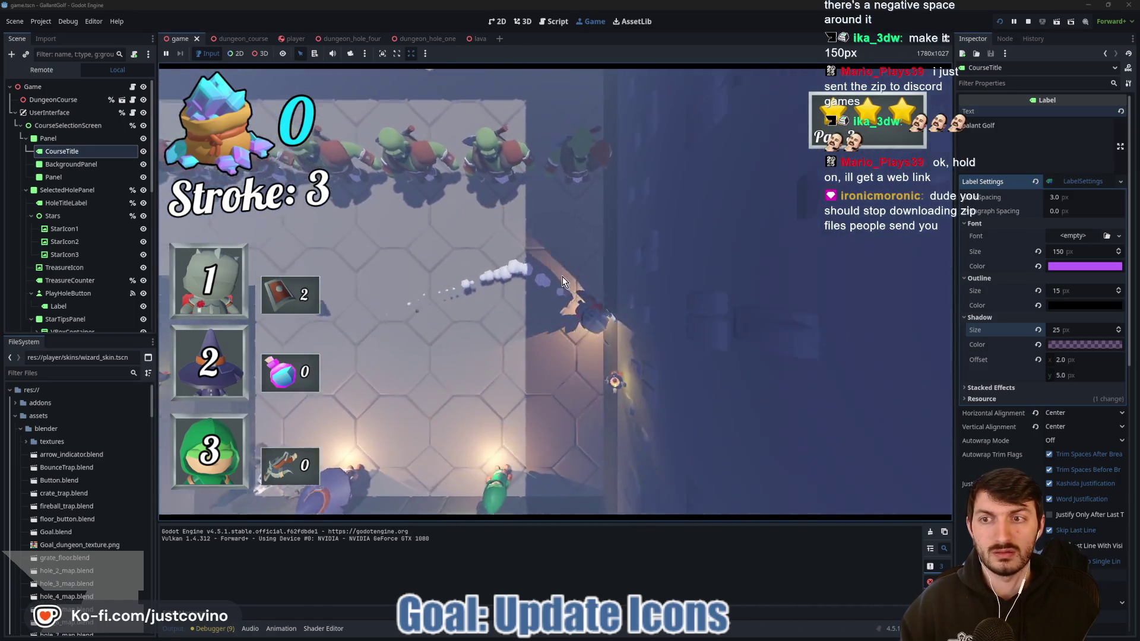
left_click_drag(707, 372, 695, 362)
left_click_drag(500, 311, 359, 300)
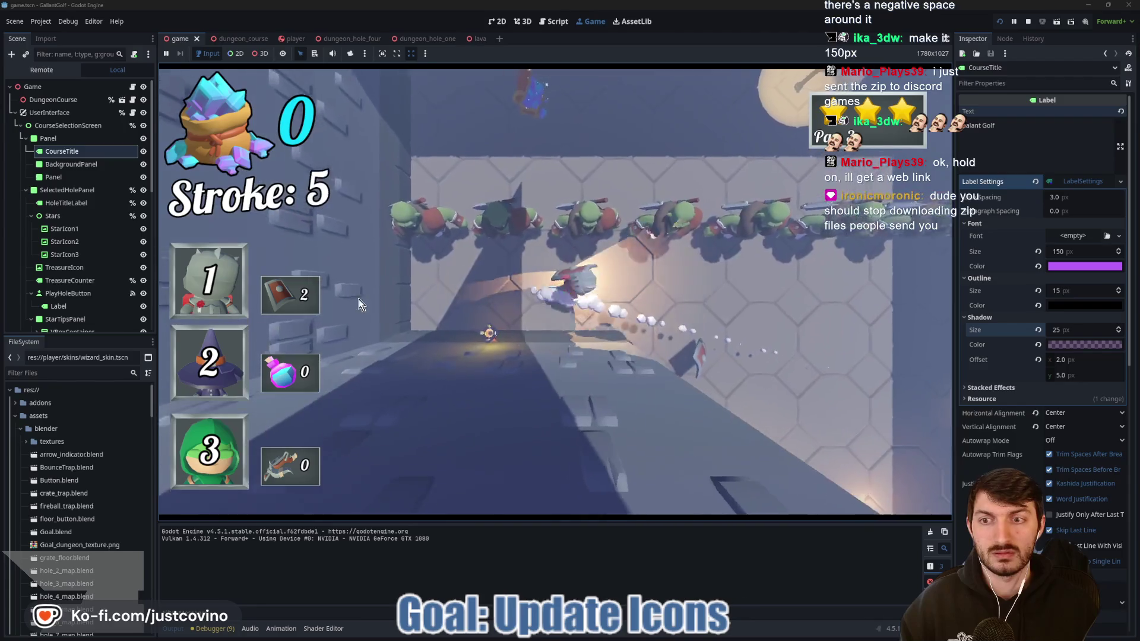
left_click_drag(577, 301, 573, 279)
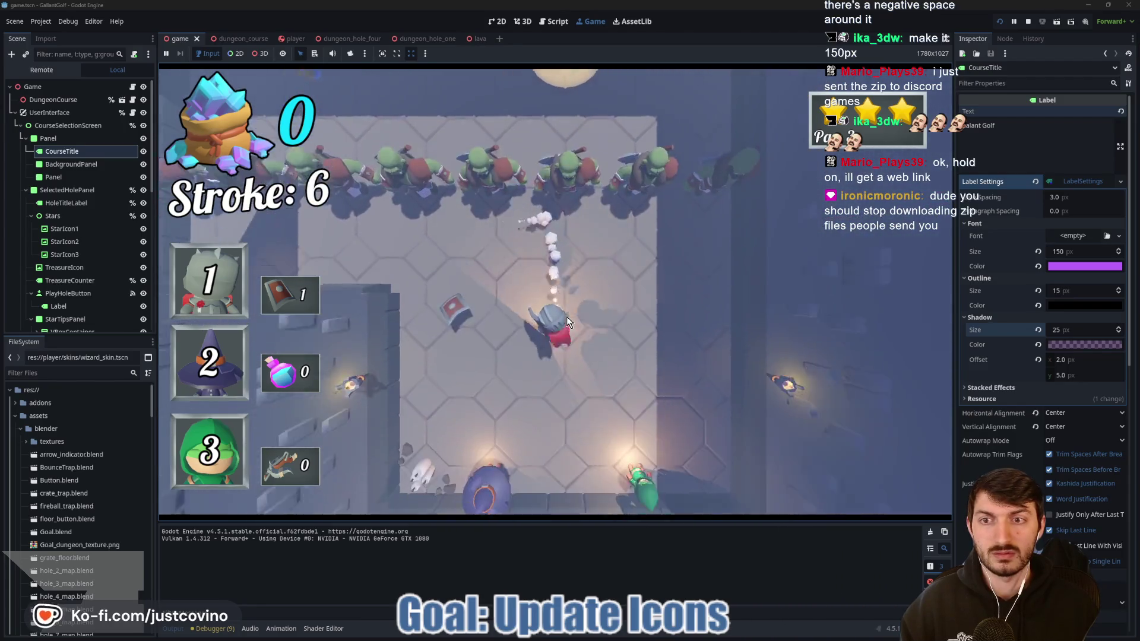
left_click_drag(561, 326, 591, 383)
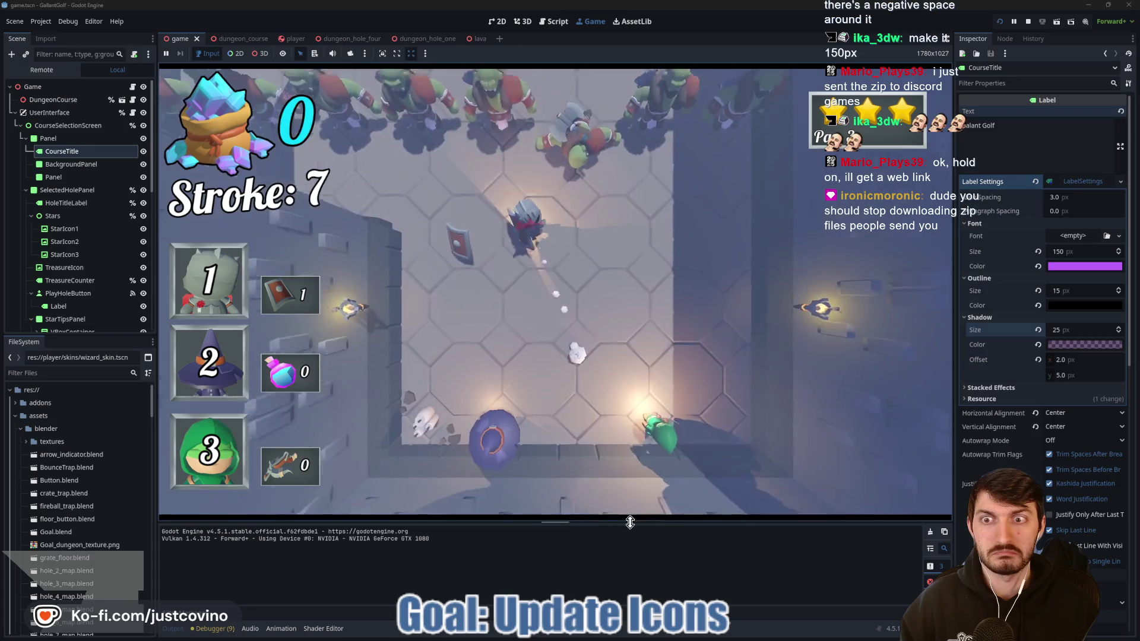
mouse_move(610, 445)
left_mouse_down()
mouse_move(632, 498)
mouse_move(701, 452)
left_mouse_up()
key("1")
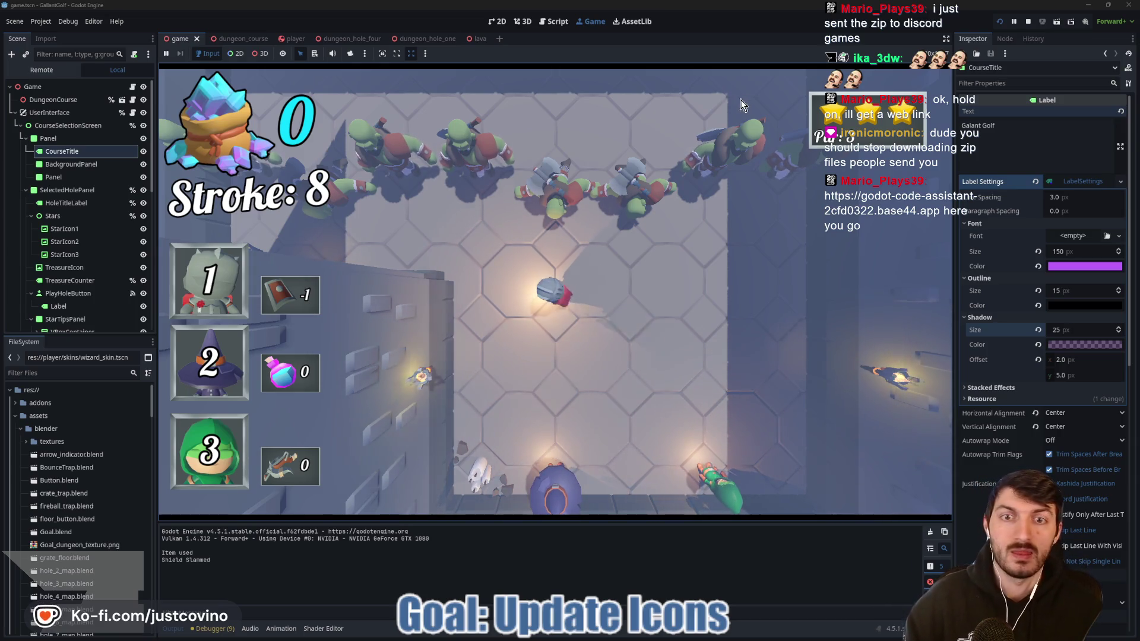
left_click(1029, 24)
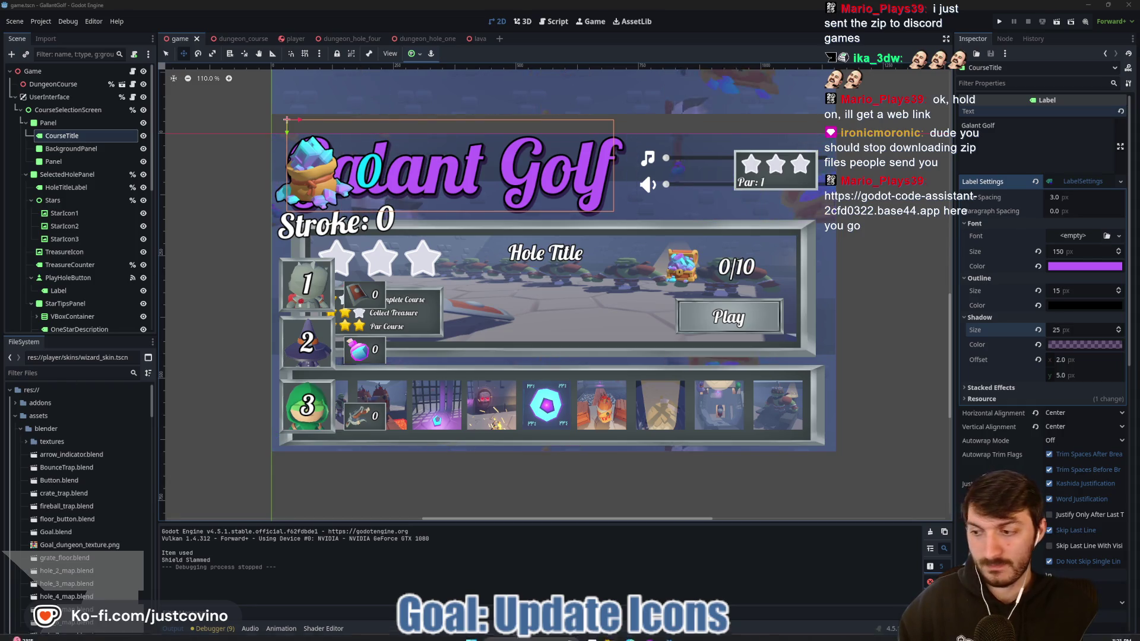
Load the godot-code-assistant base44 link in the browser over the editor.
left_click(630, 638)
left_click(344, 57)
type("https://godot-code-assistant-2cfd0322.base44.app")
key("Return")
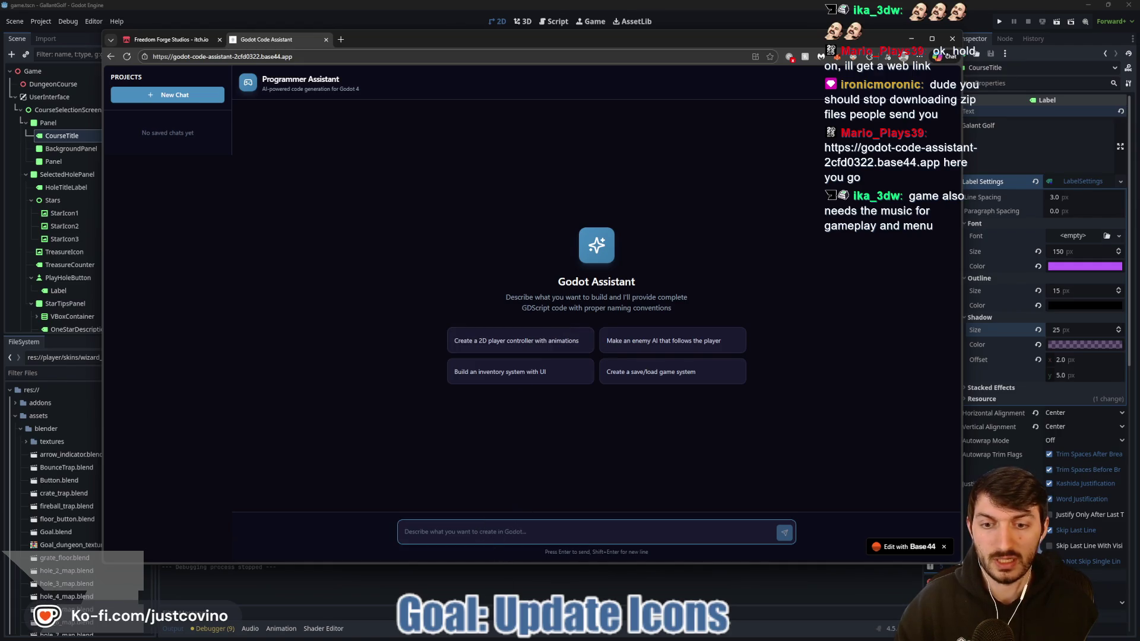
Switch away from the Godot Code Assistant browser window back to the Godot editor.
key("alt+Tab")
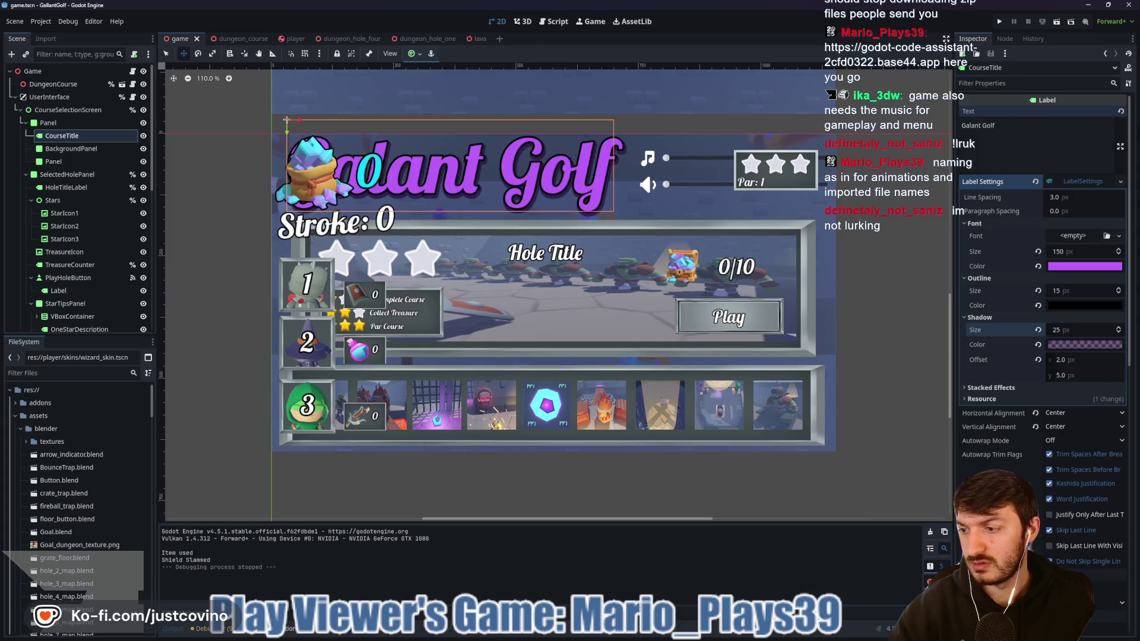
Bring the Godot Code Assistant browser window back from the taskbar.
left_click(638, 631)
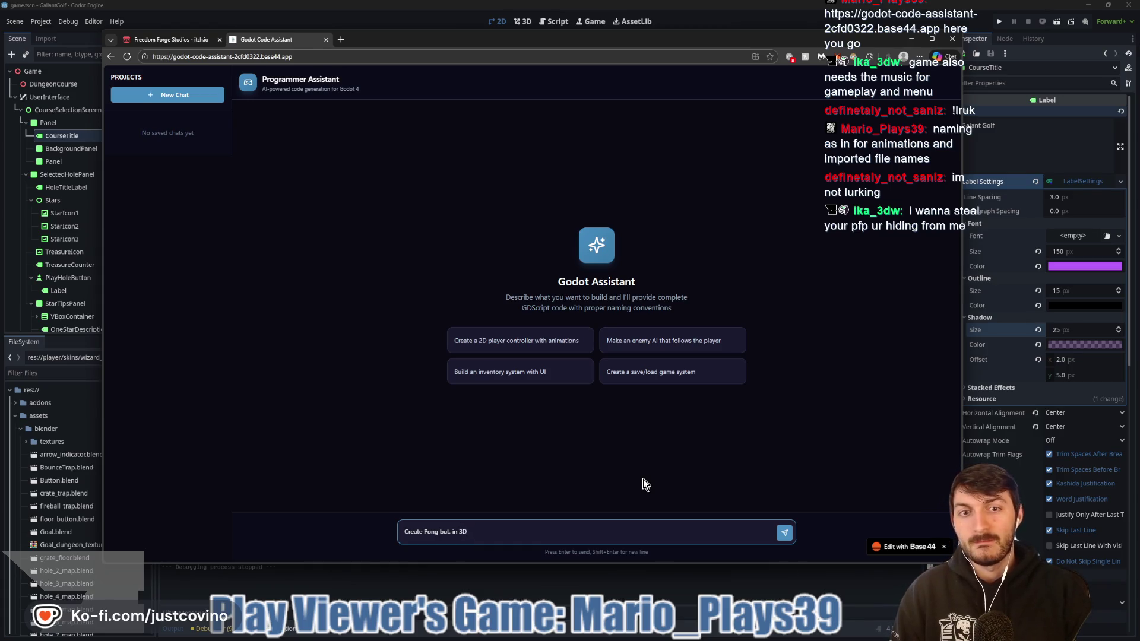
Send the 'Create Pong but, in 3D' prompt and skim the generated GDScript reply.
key("Return")
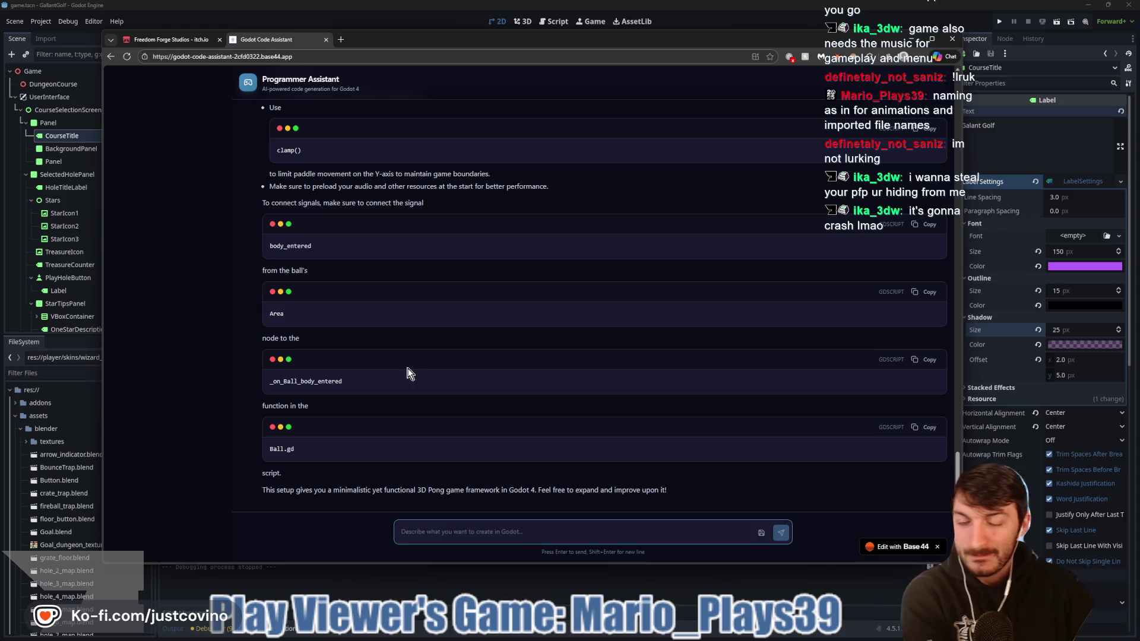
scroll(474, 419, "up", 15)
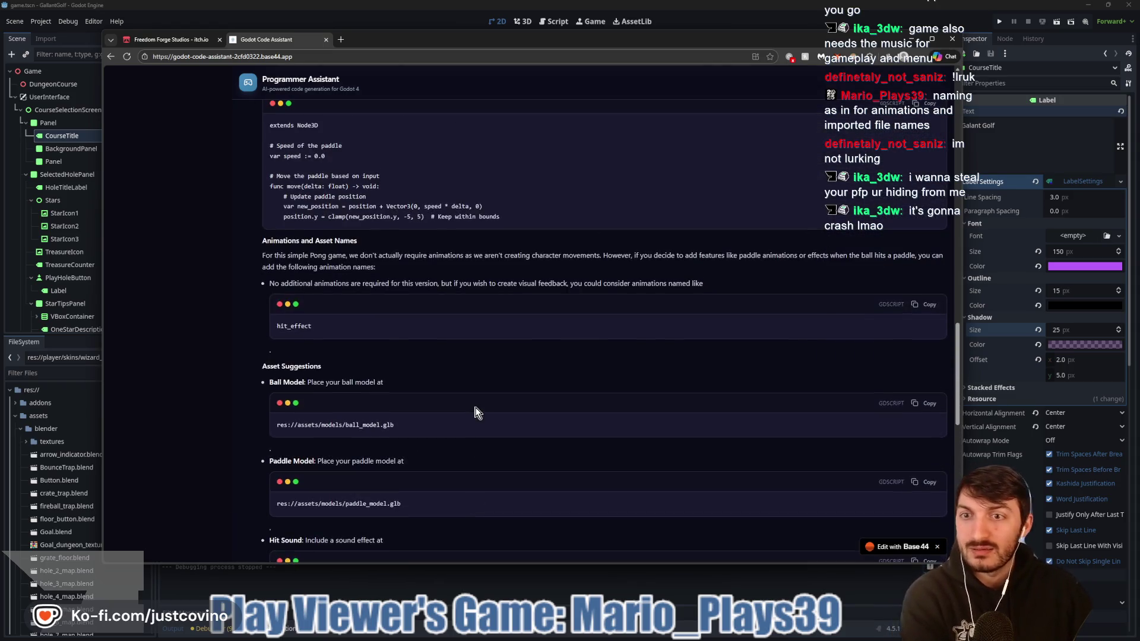
scroll(473, 411, "down", 3)
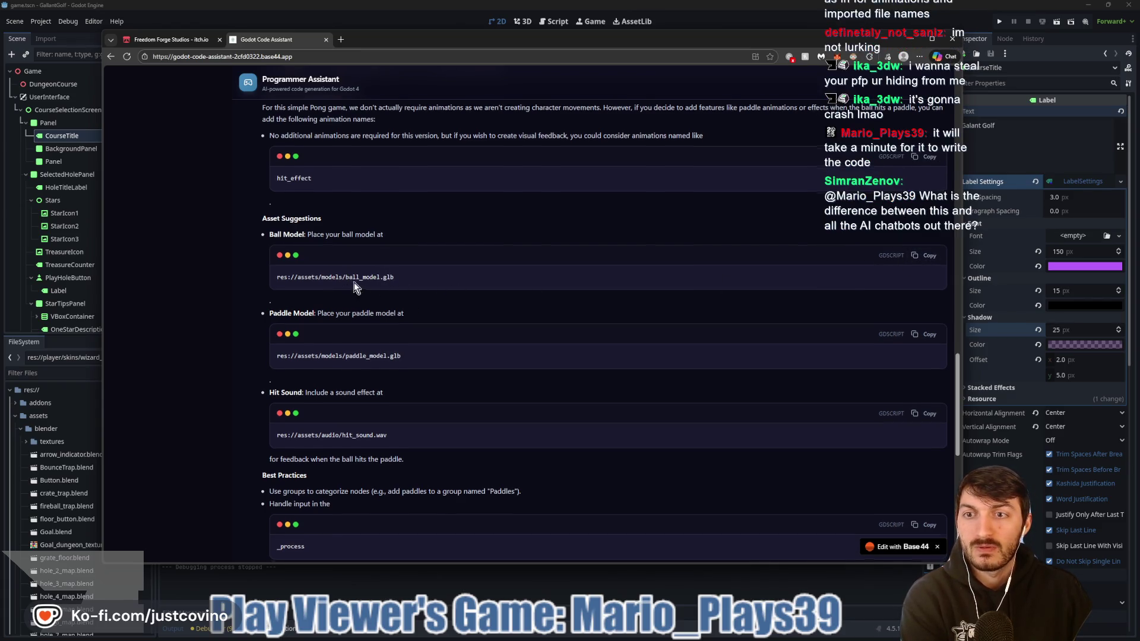
scroll(333, 285, "up", 1)
scroll(414, 289, "up", 8)
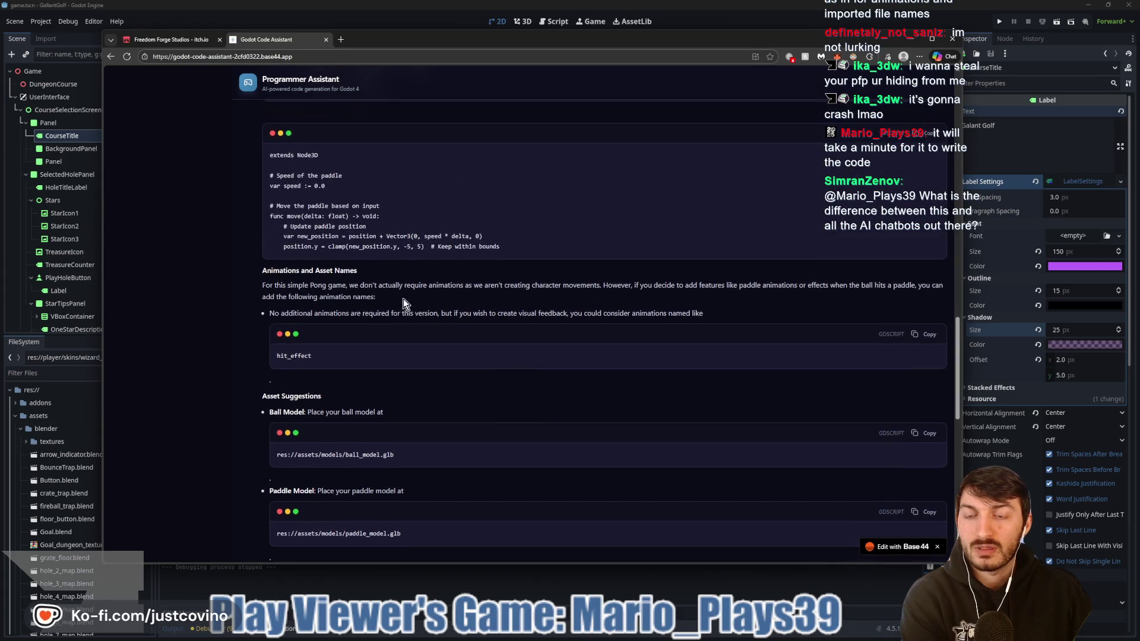
scroll(419, 333, "up", 15)
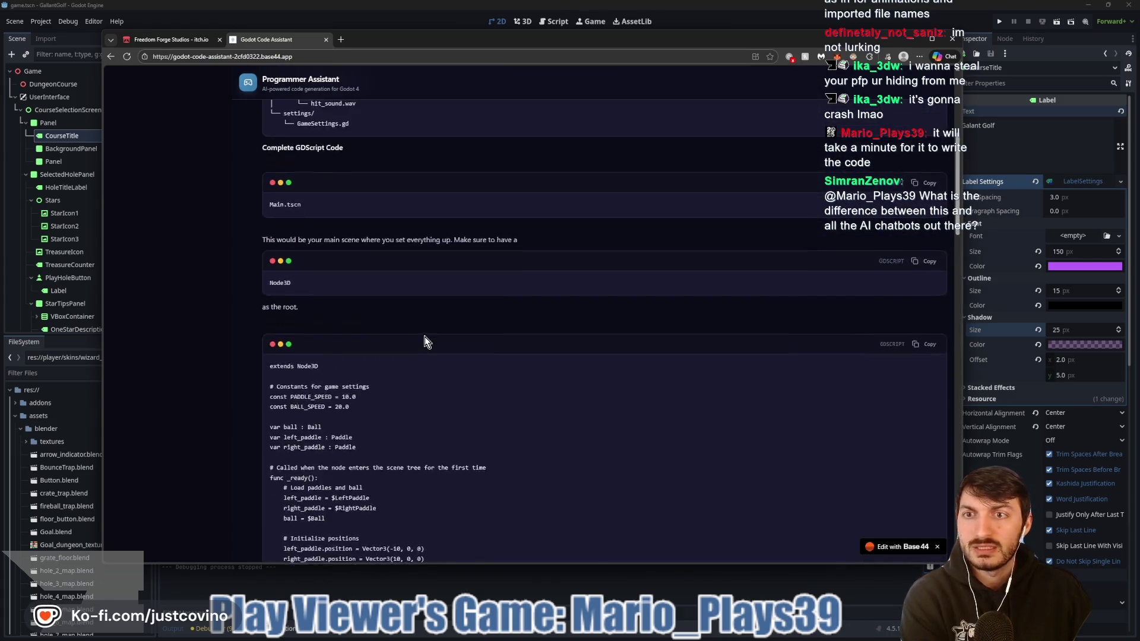
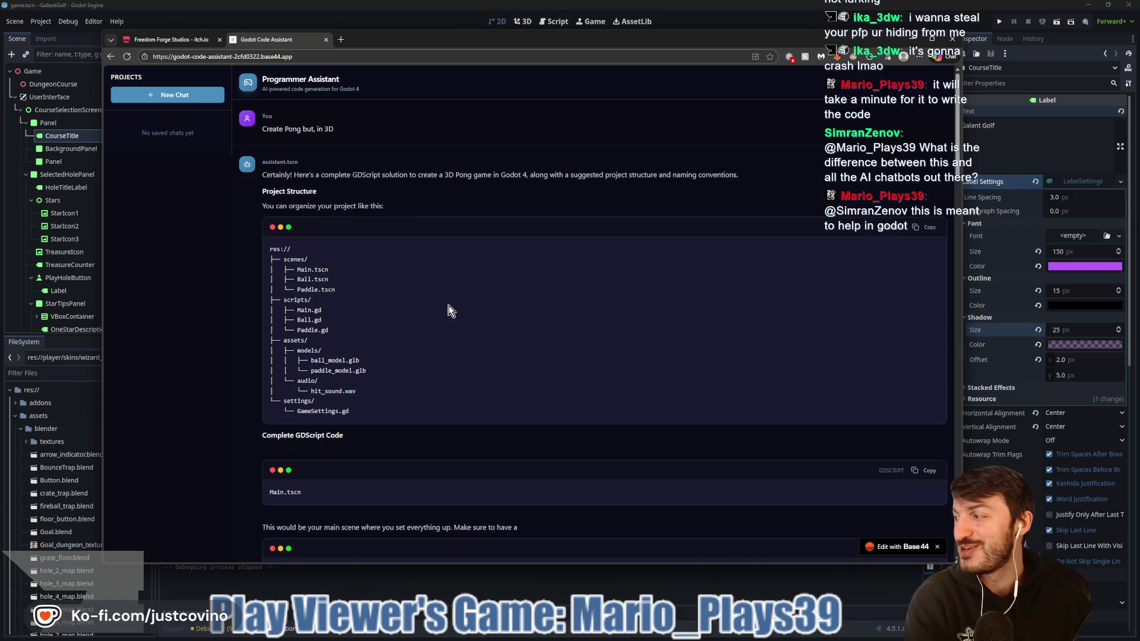
Read through the assistant's finished 3D Pong reply and click into its prompt box.
scroll(434, 314, "down", 7)
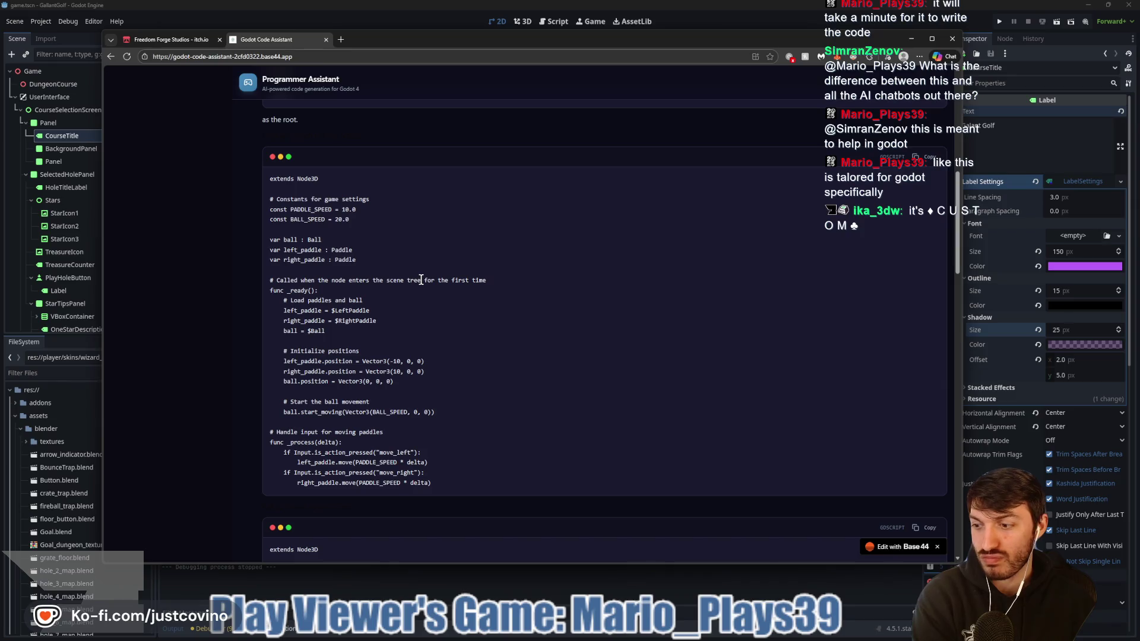
scroll(421, 279, "down", 5)
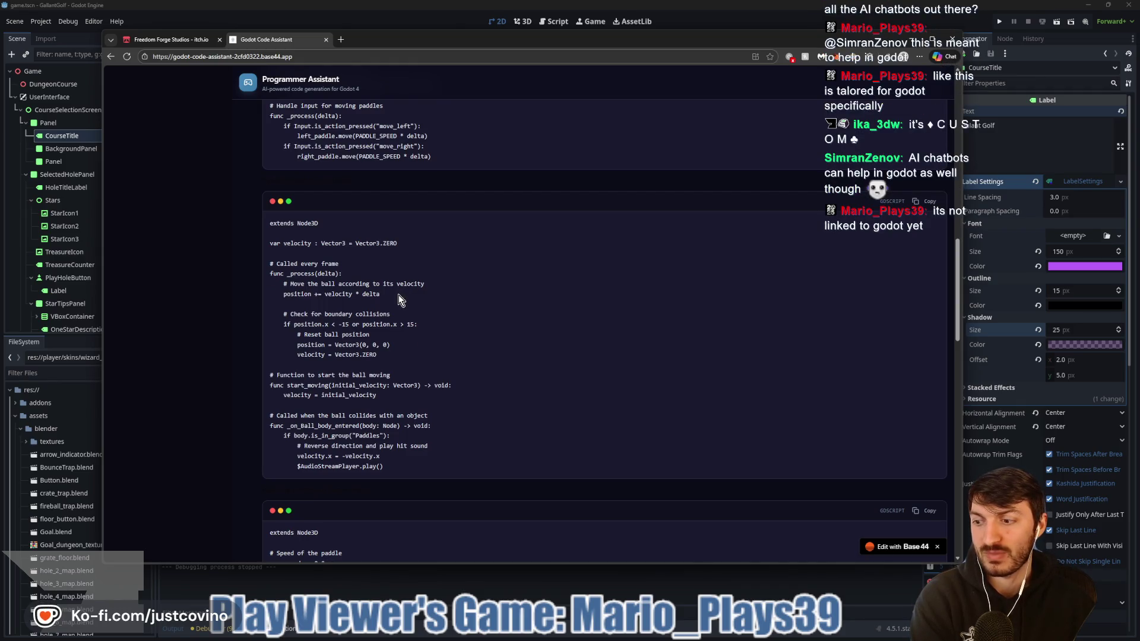
scroll(398, 295, "down", 2)
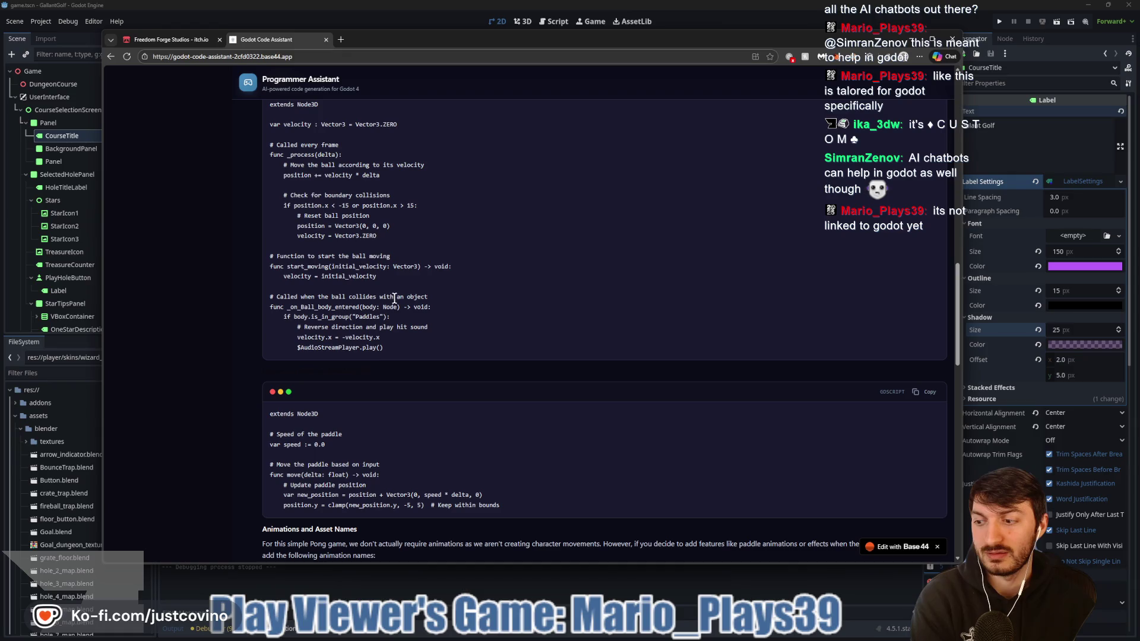
scroll(380, 300, "up", 3)
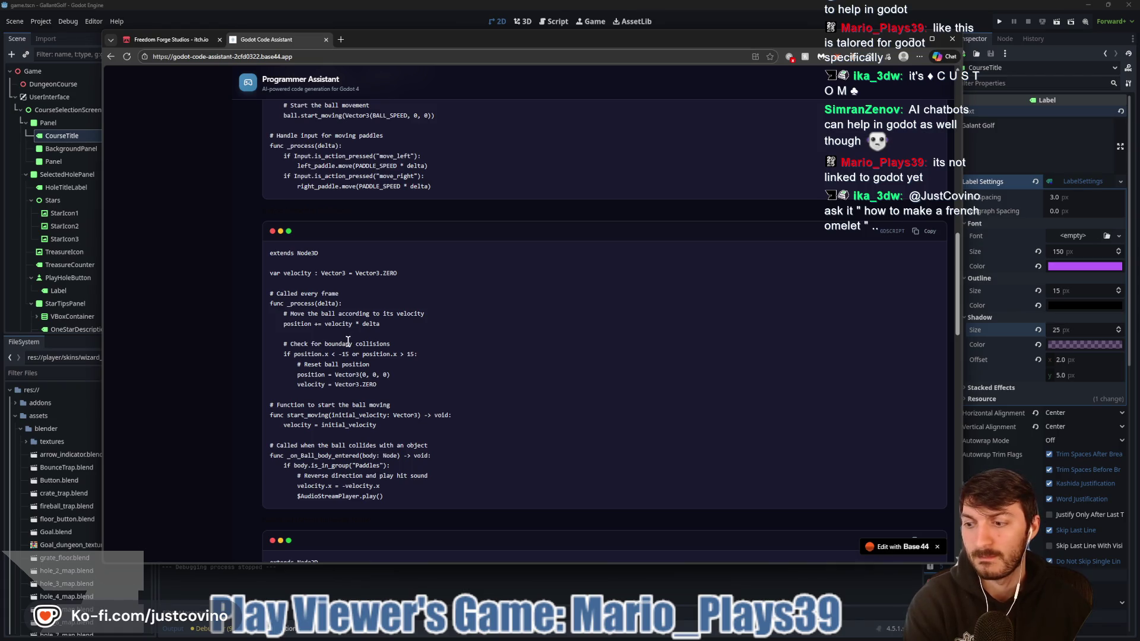
scroll(348, 342, "down", 1)
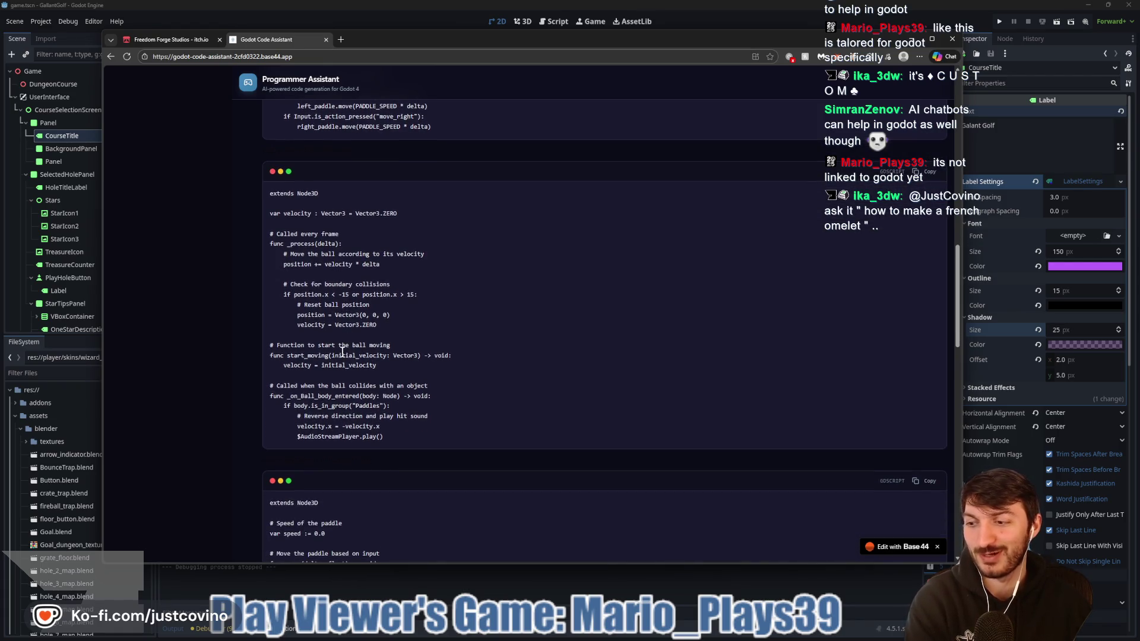
scroll(341, 354, "down", 3)
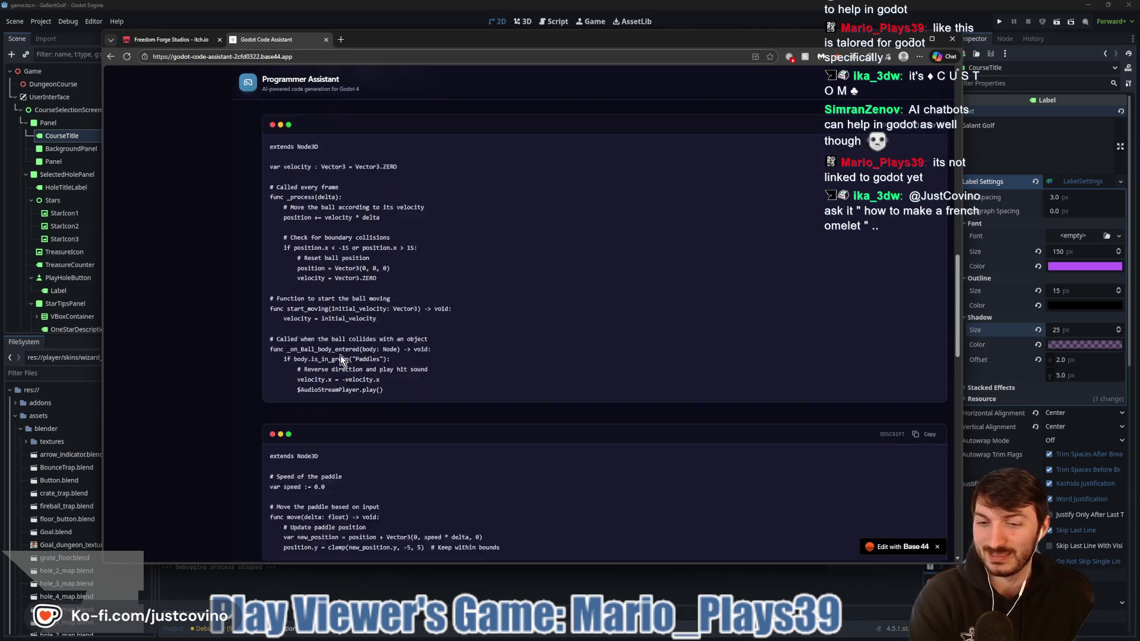
scroll(341, 355, "down", 5)
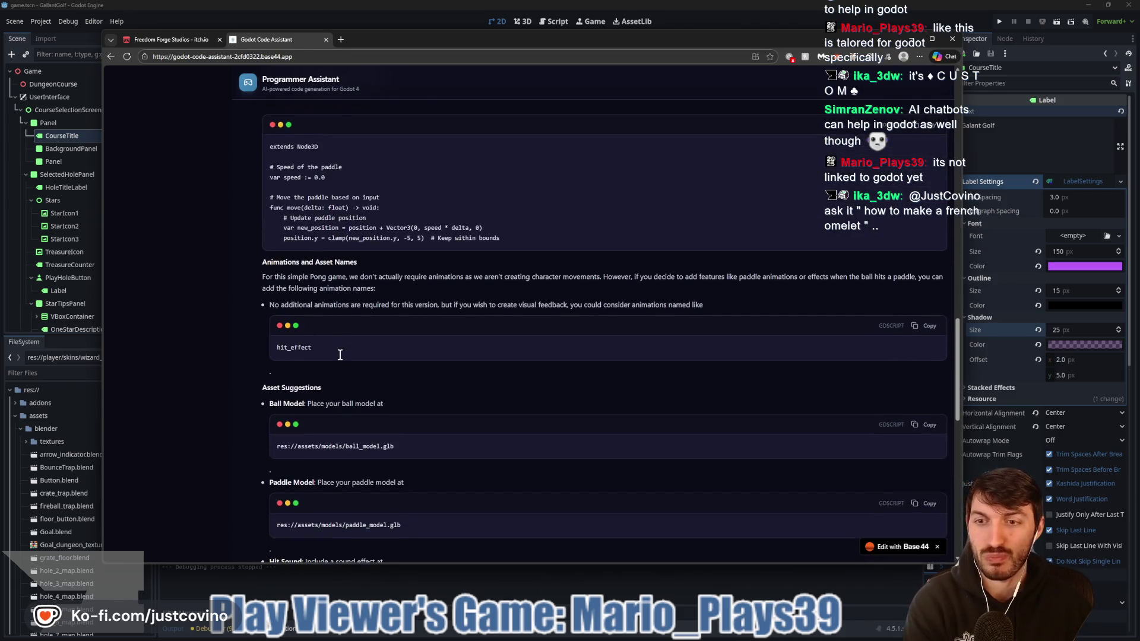
scroll(335, 355, "down", 5)
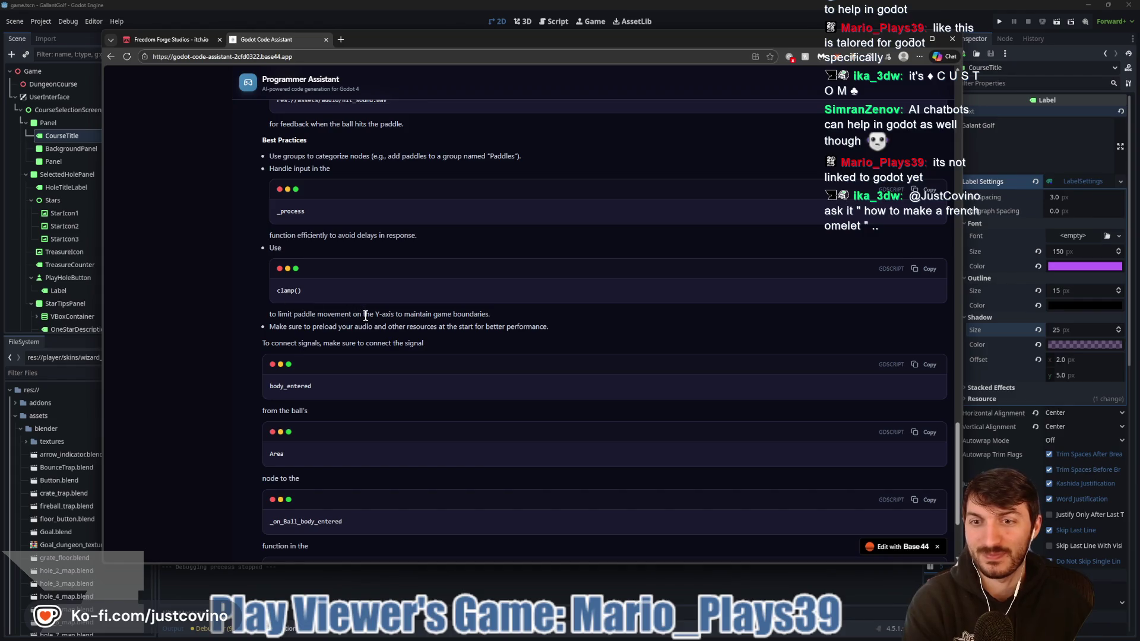
scroll(365, 316, "down", 2)
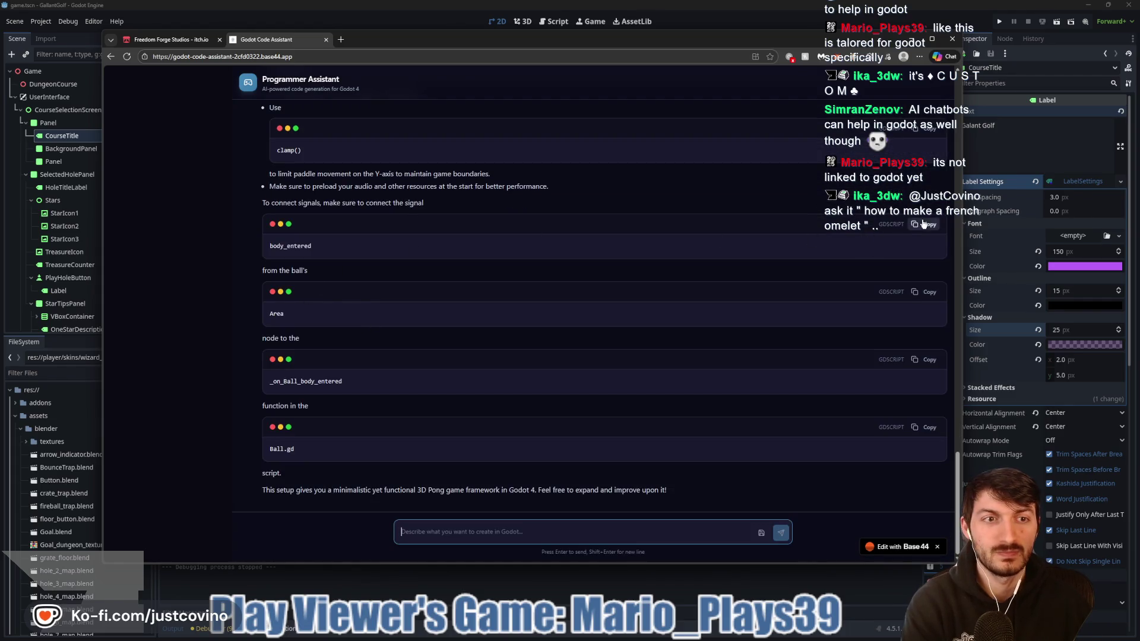
left_click(293, 246)
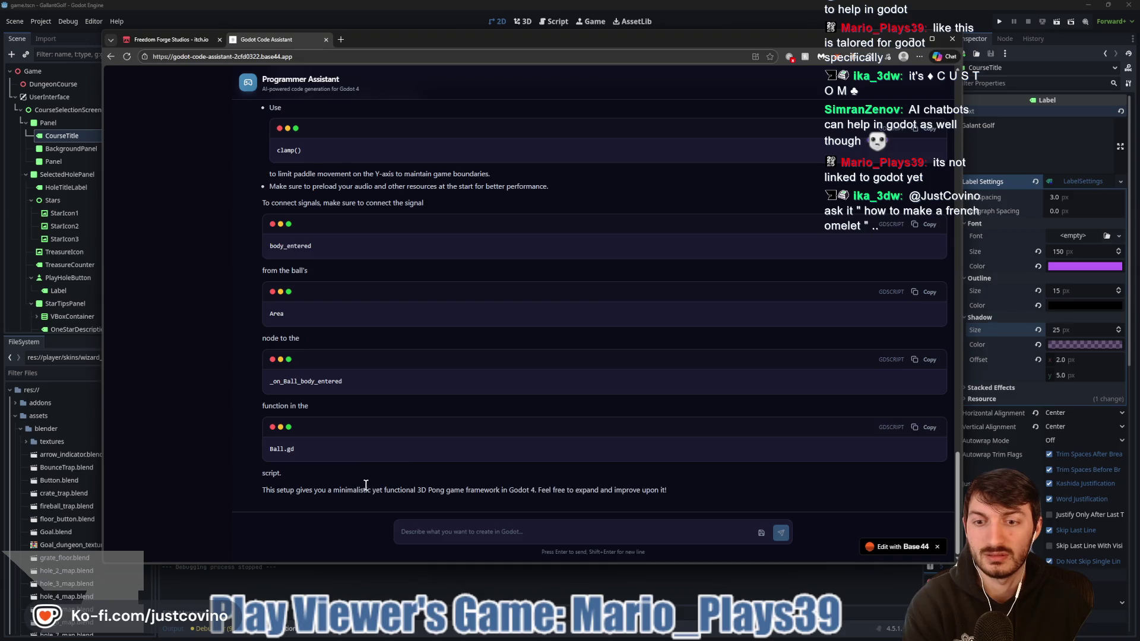
scroll(600, 488, "up", 10)
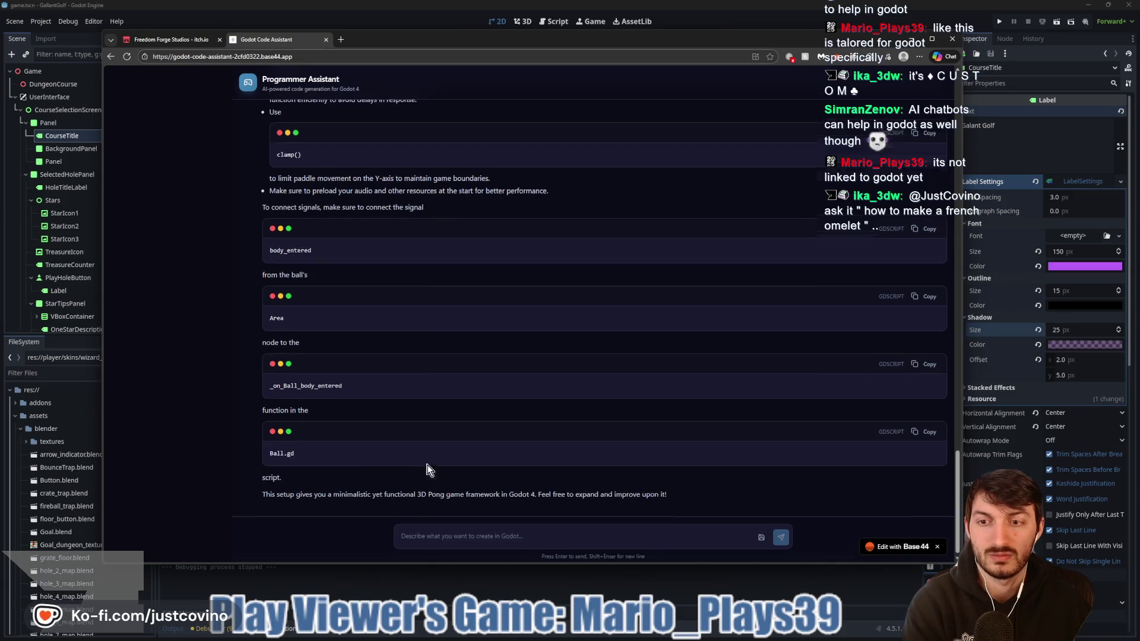
scroll(422, 466, "up", 5)
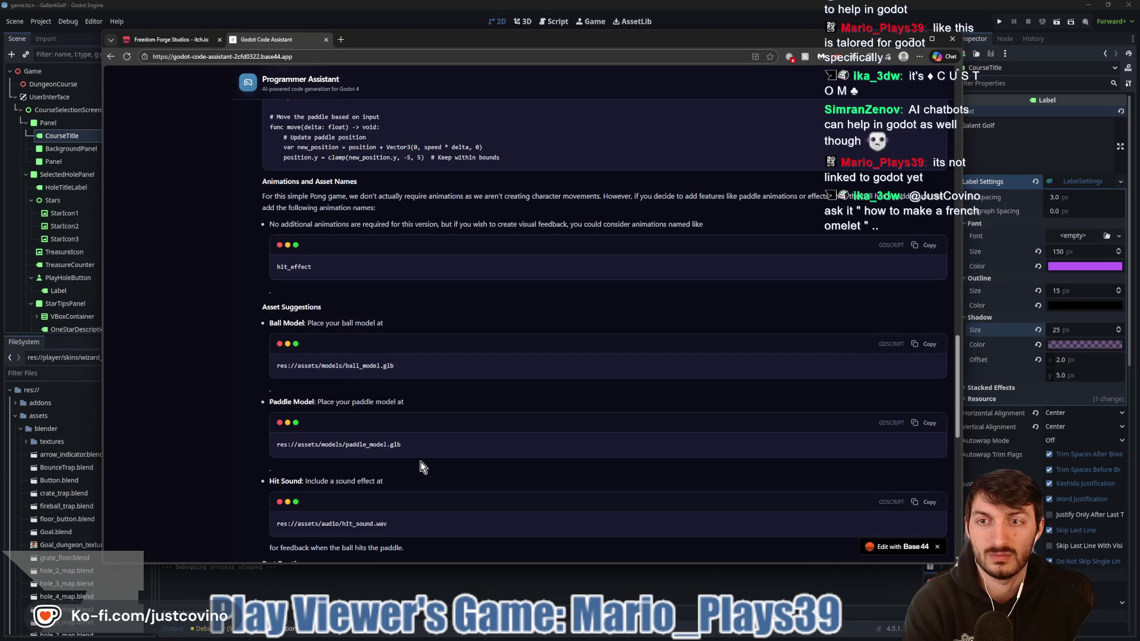
scroll(409, 461, "up", 3)
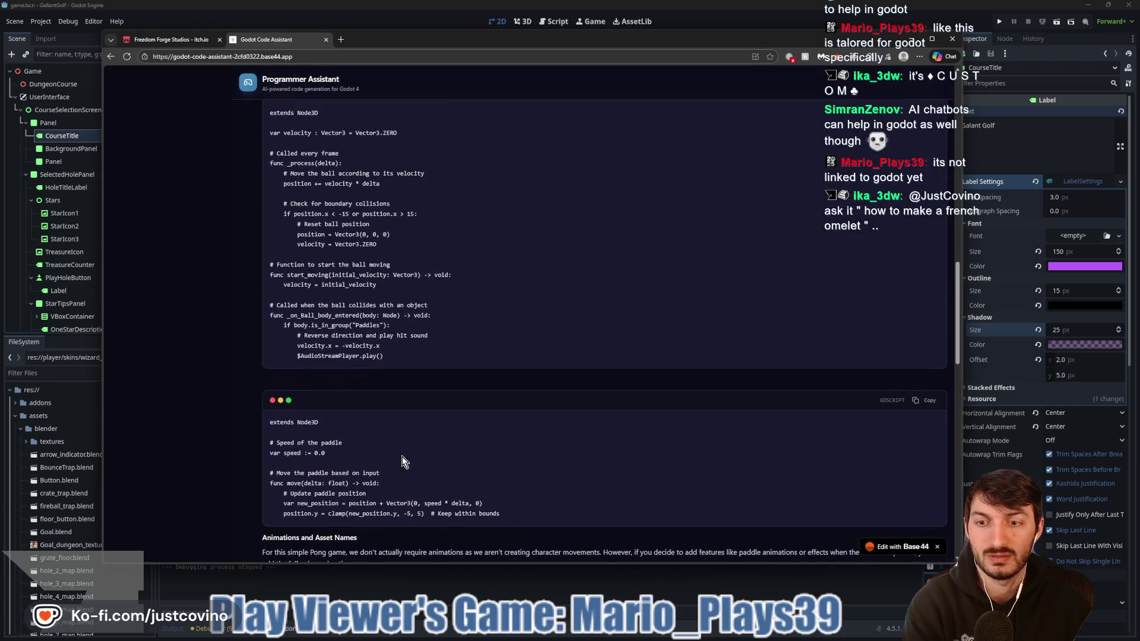
scroll(404, 463, "down", 2)
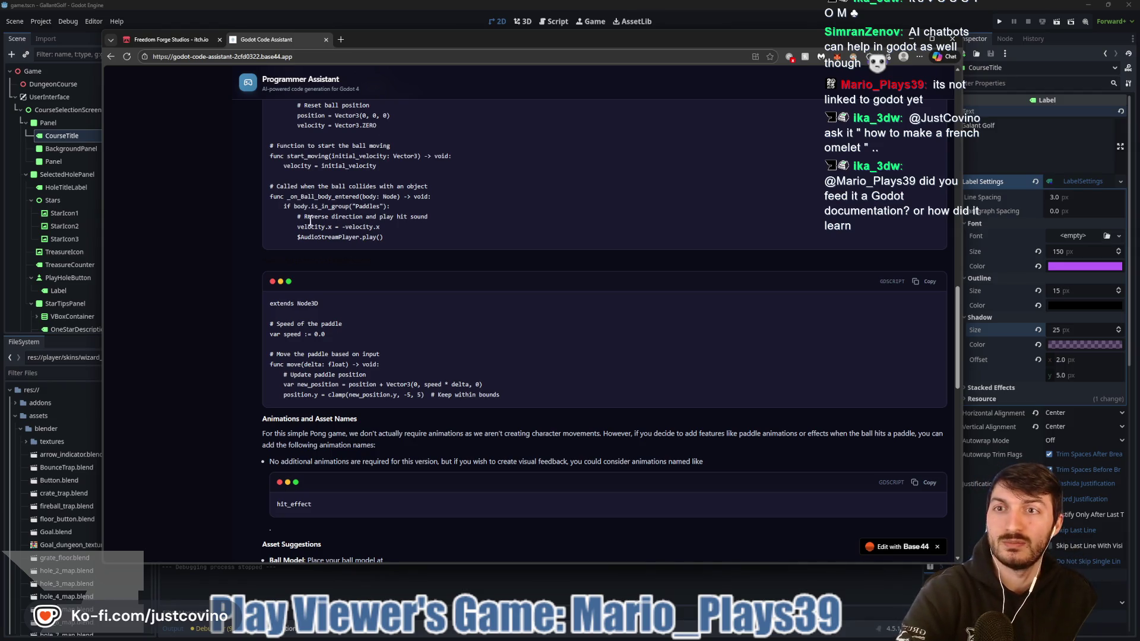
scroll(421, 268, "up", 3)
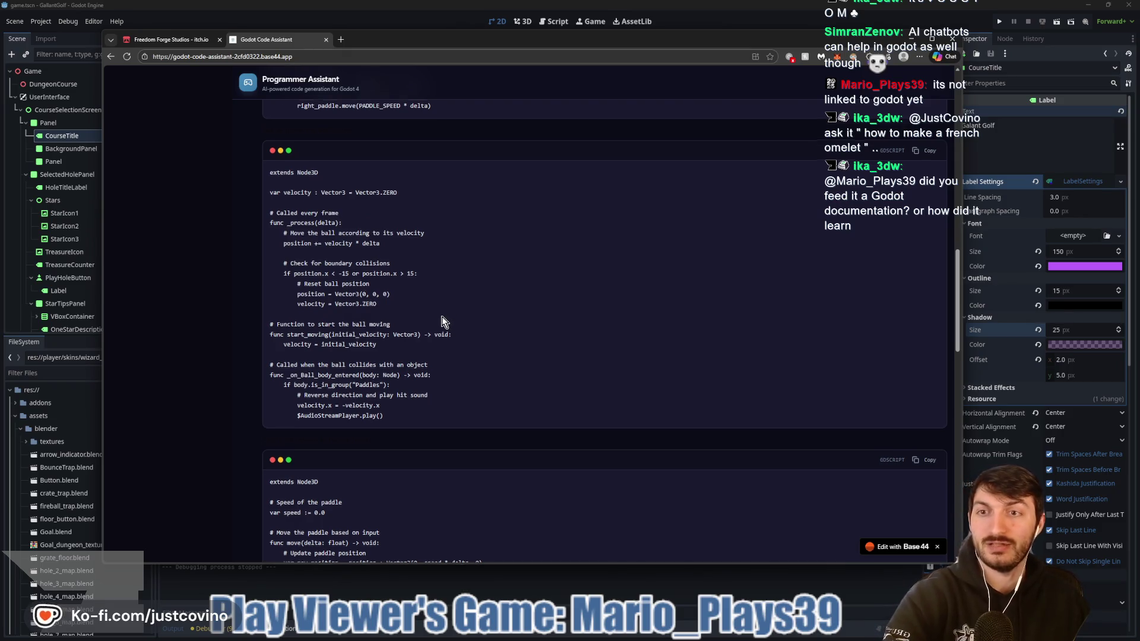
scroll(442, 317, "up", 3)
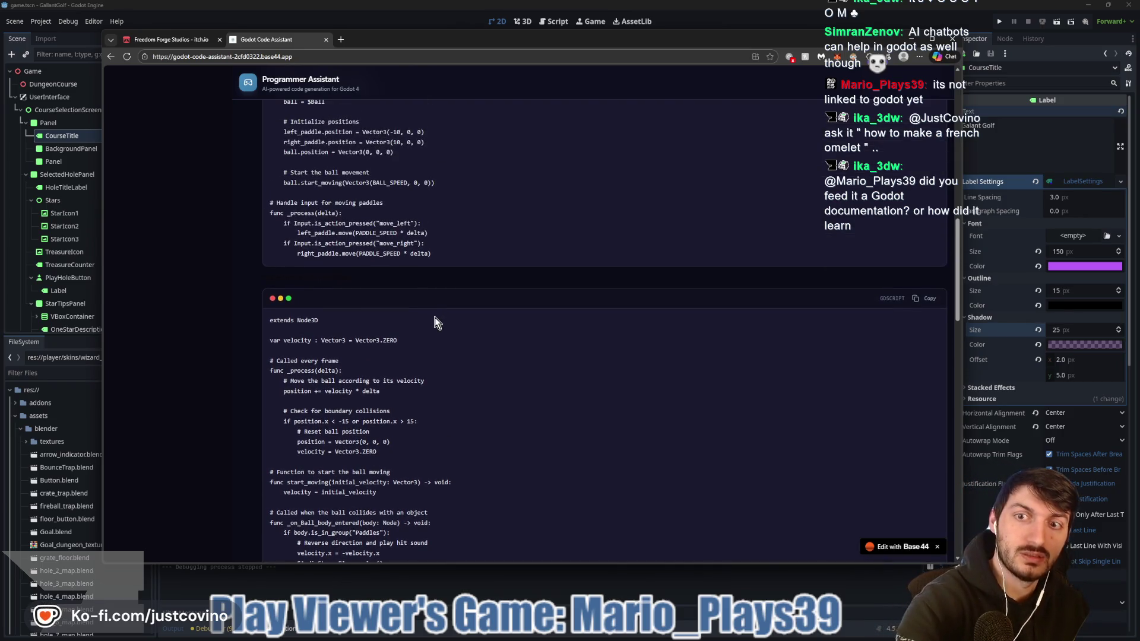
scroll(425, 336, "up", 3)
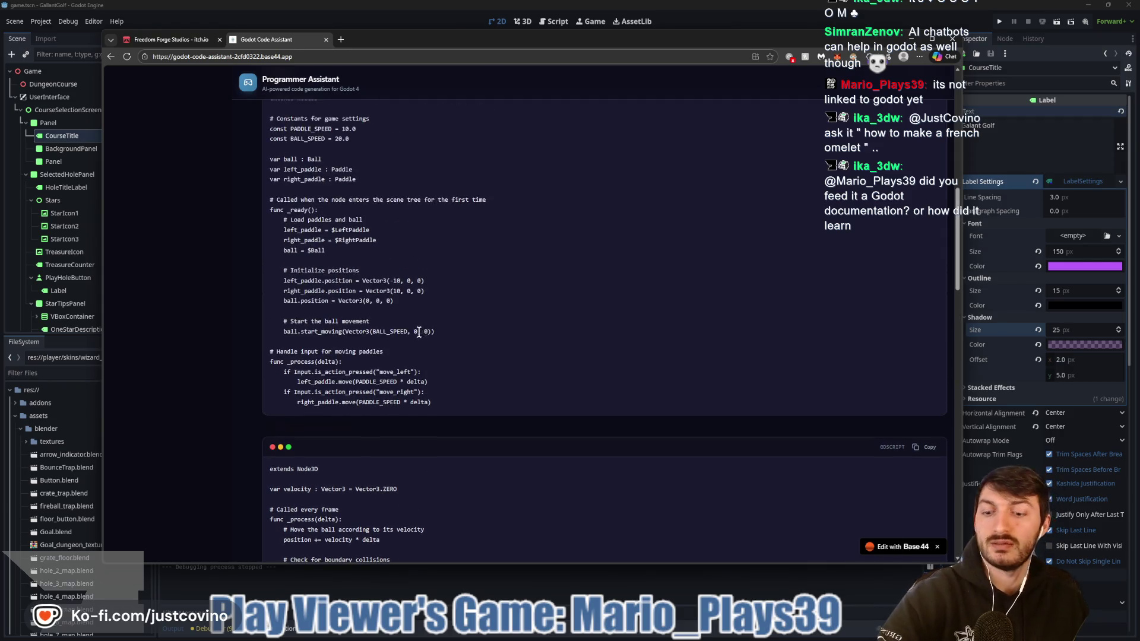
scroll(414, 334, "up", 6)
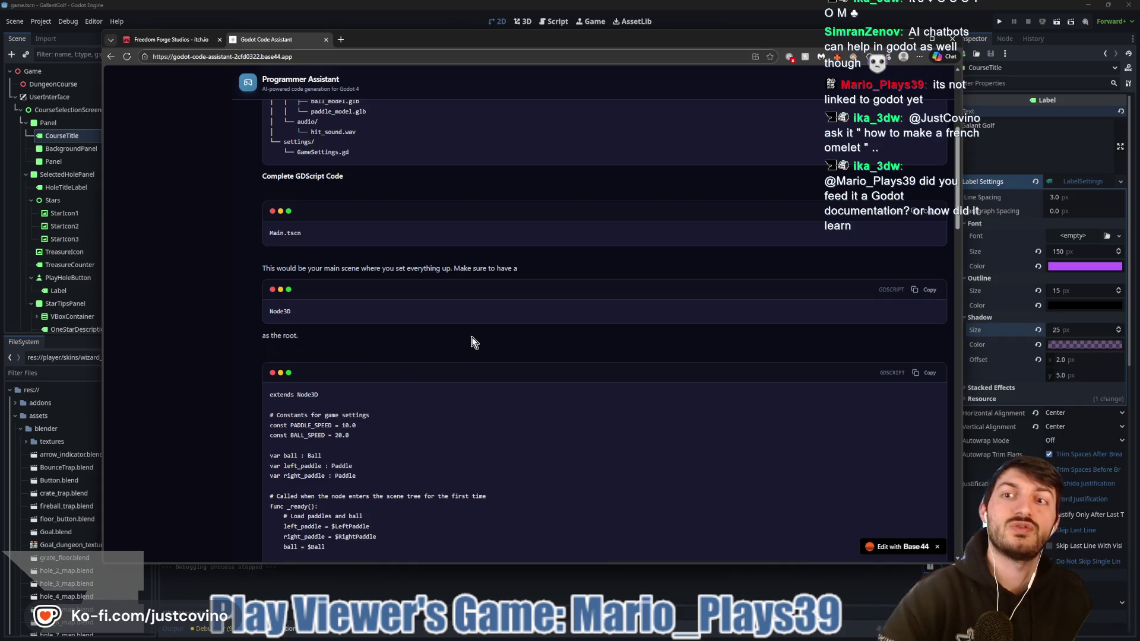
scroll(429, 380, "up", 5)
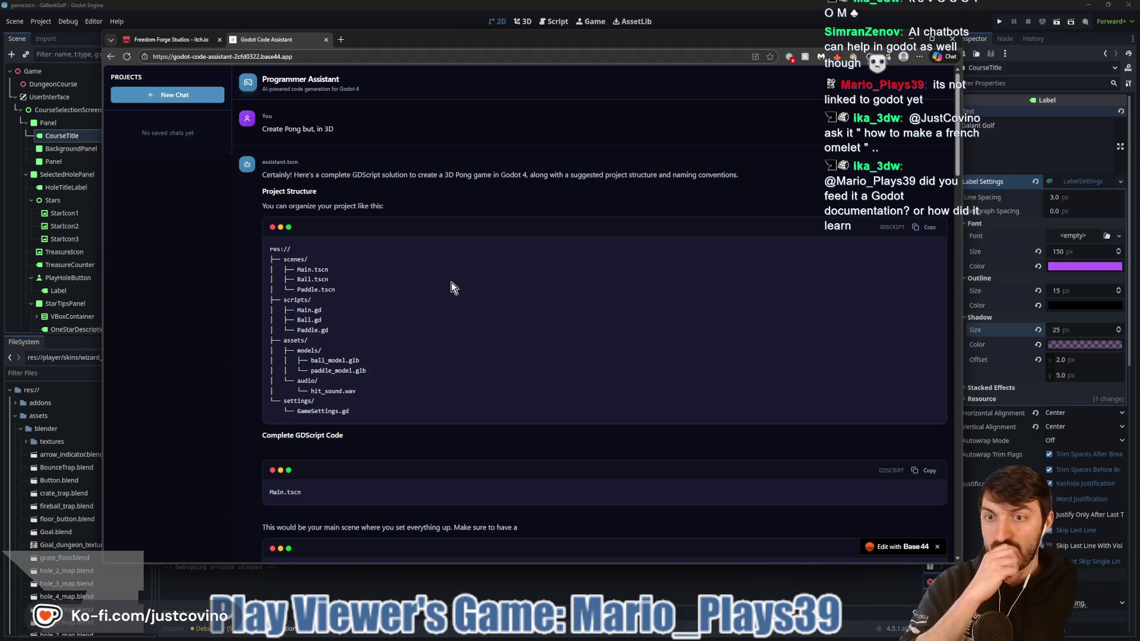
left_click(181, 100)
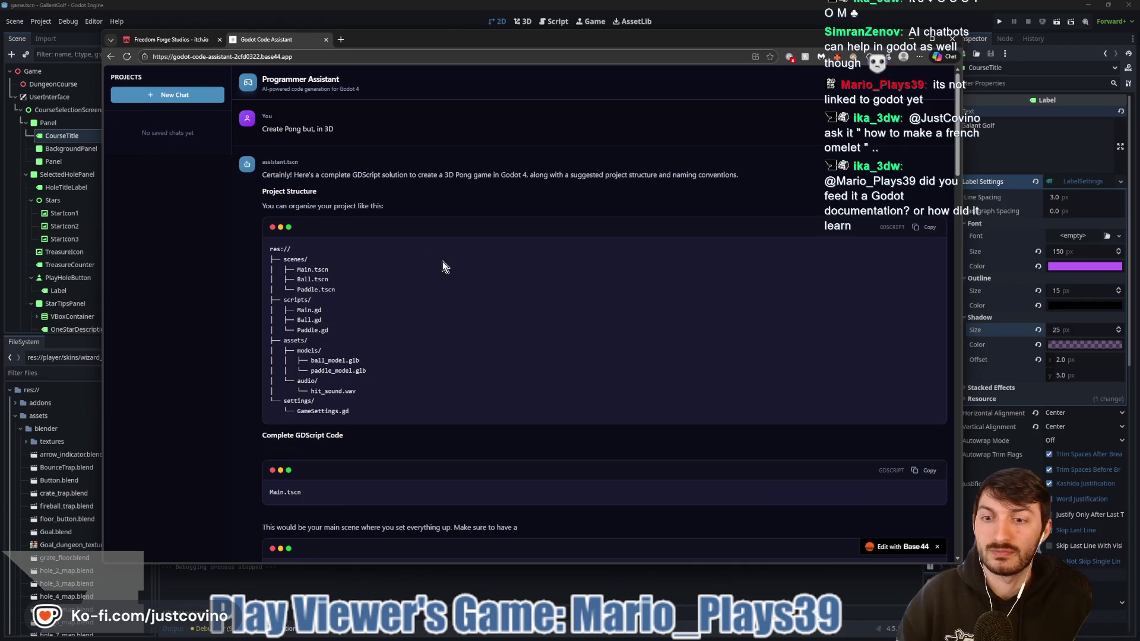
scroll(443, 261, "down", 9)
scroll(442, 298, "down", 15)
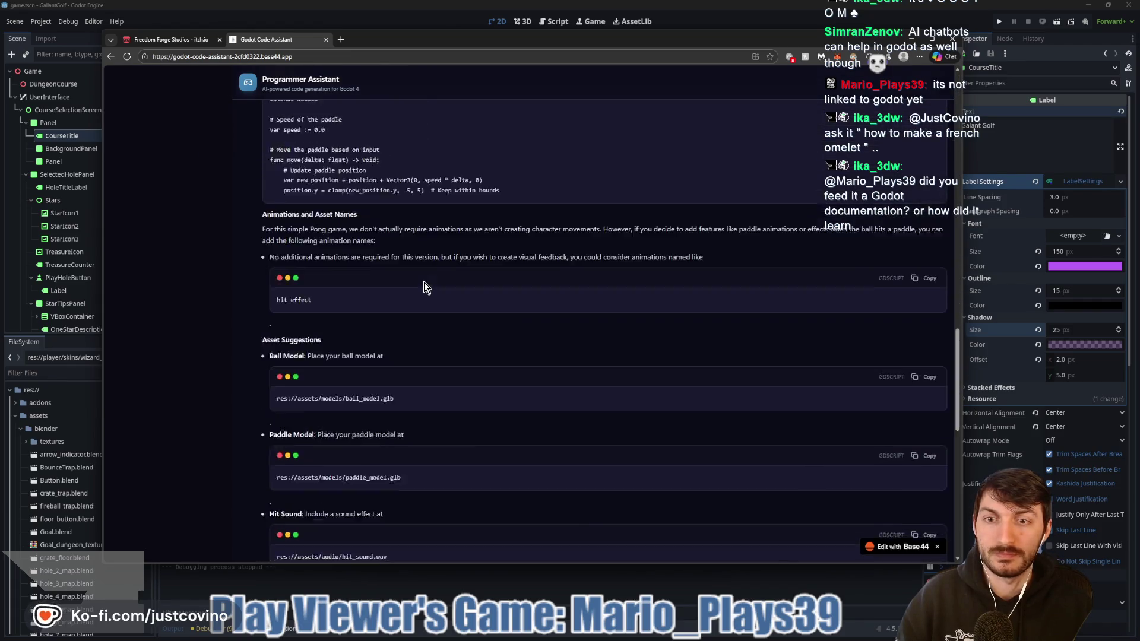
left_click(453, 532)
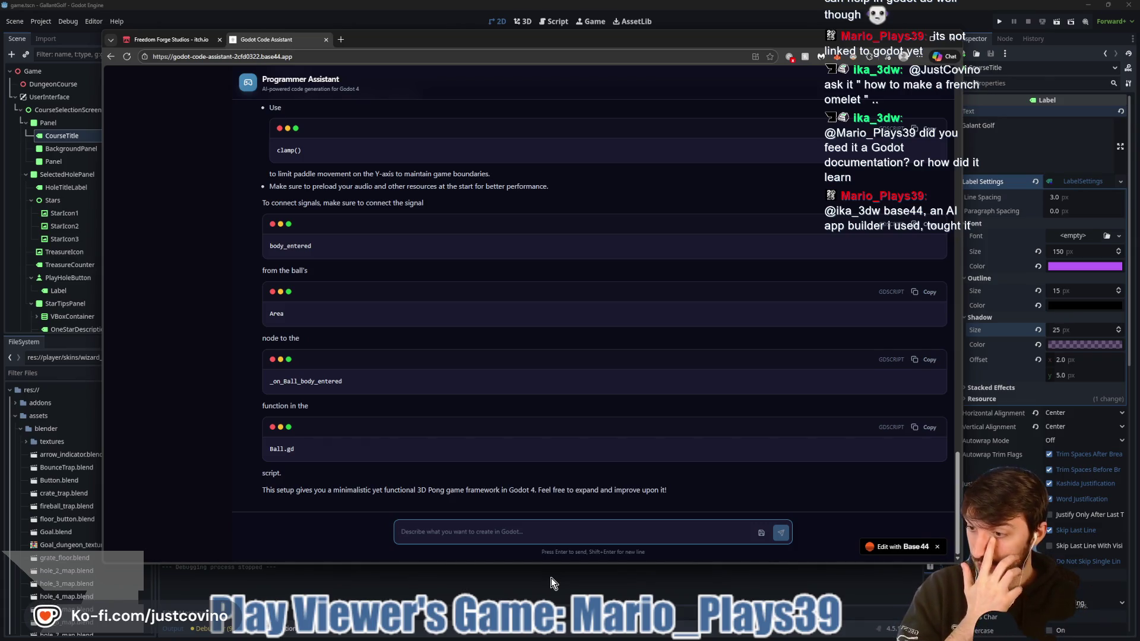
Switch to the Godot editor and bring up the game.gd script.
left_click(537, 589)
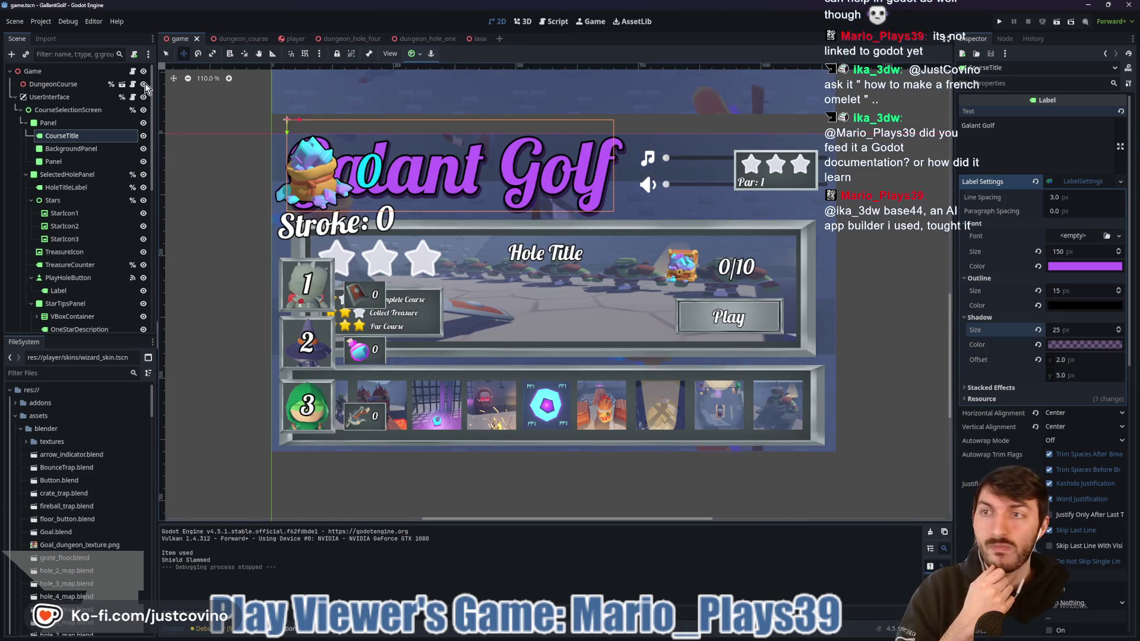
key("ctrl+F3")
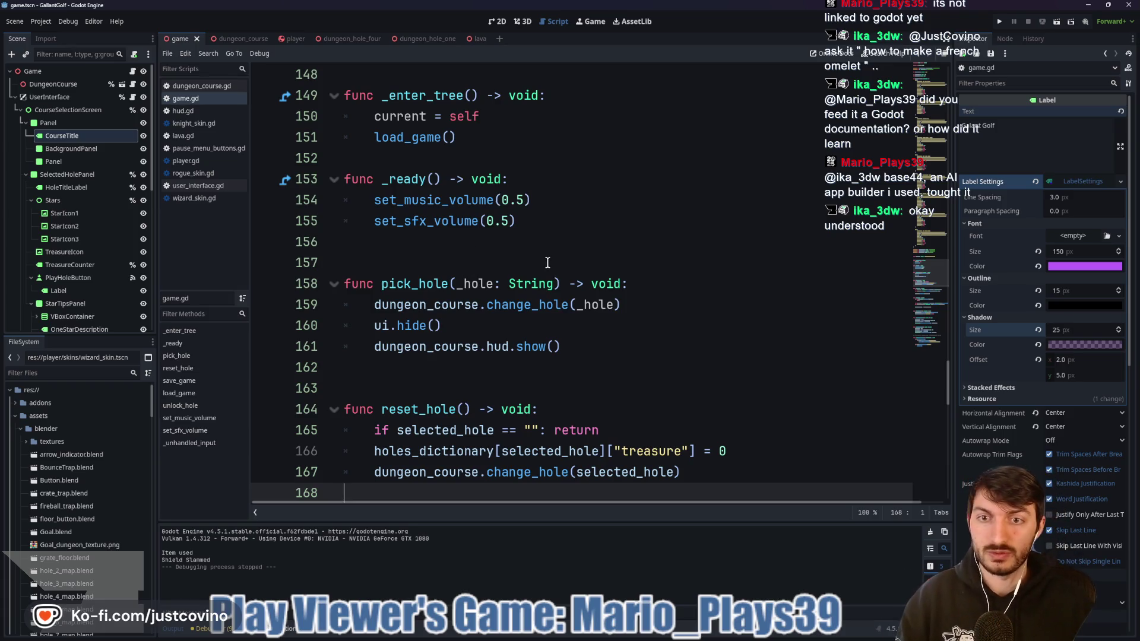
scroll(468, 269, "down", 3)
scroll(529, 277, "up", 12)
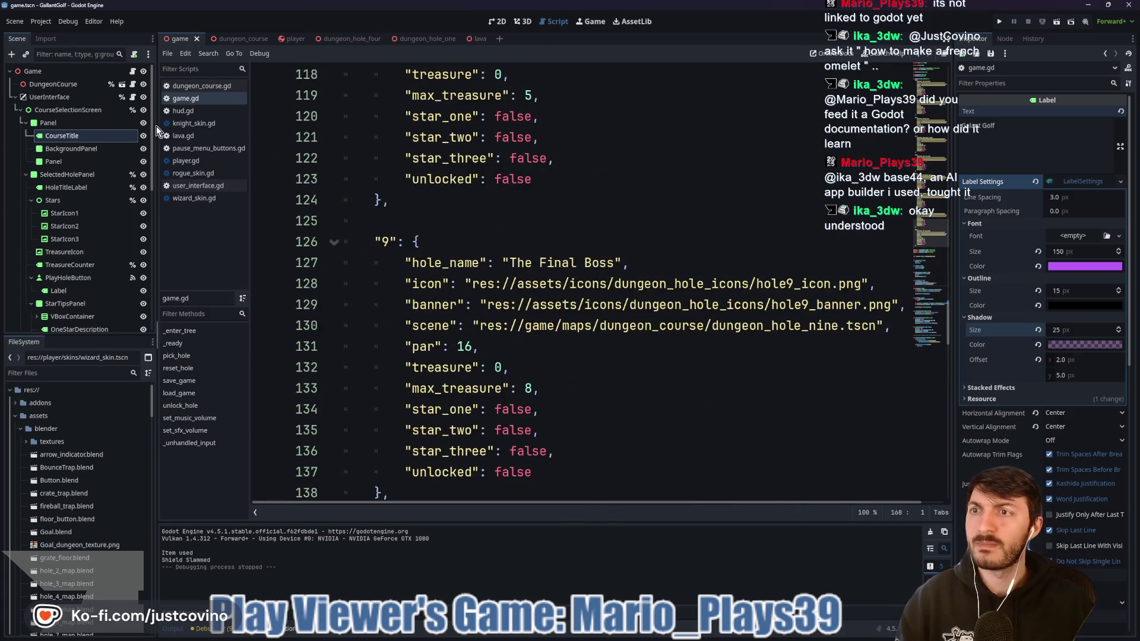
Open player.gd from the player scene and hide the output panel to enlarge the code area.
left_click(284, 38)
scroll(485, 179, "up", 20)
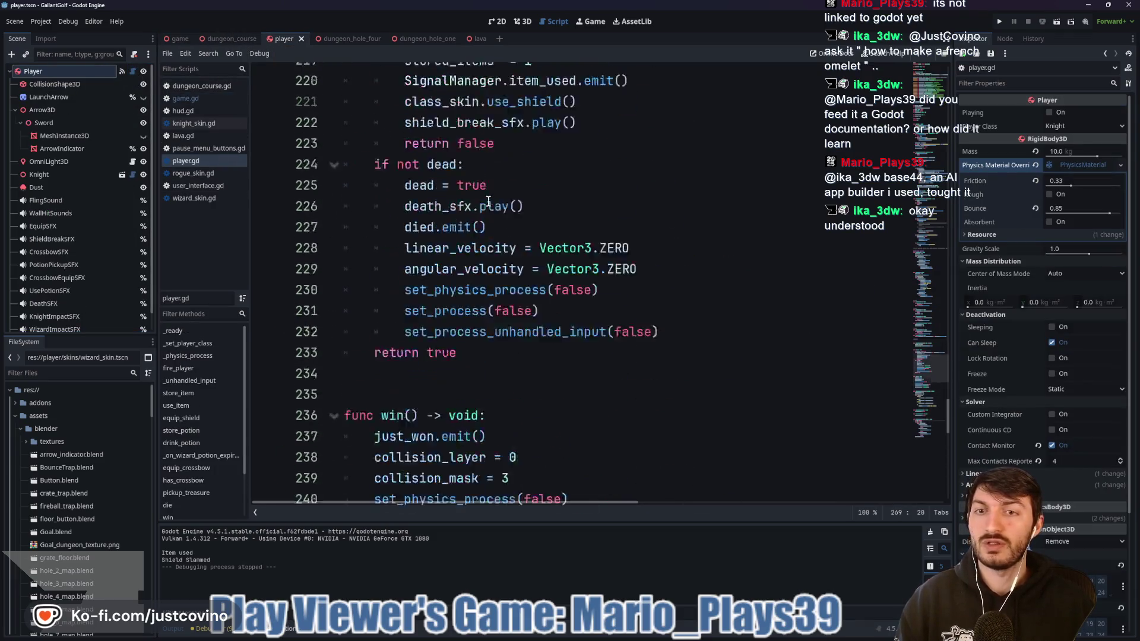
scroll(502, 214, "up", 18)
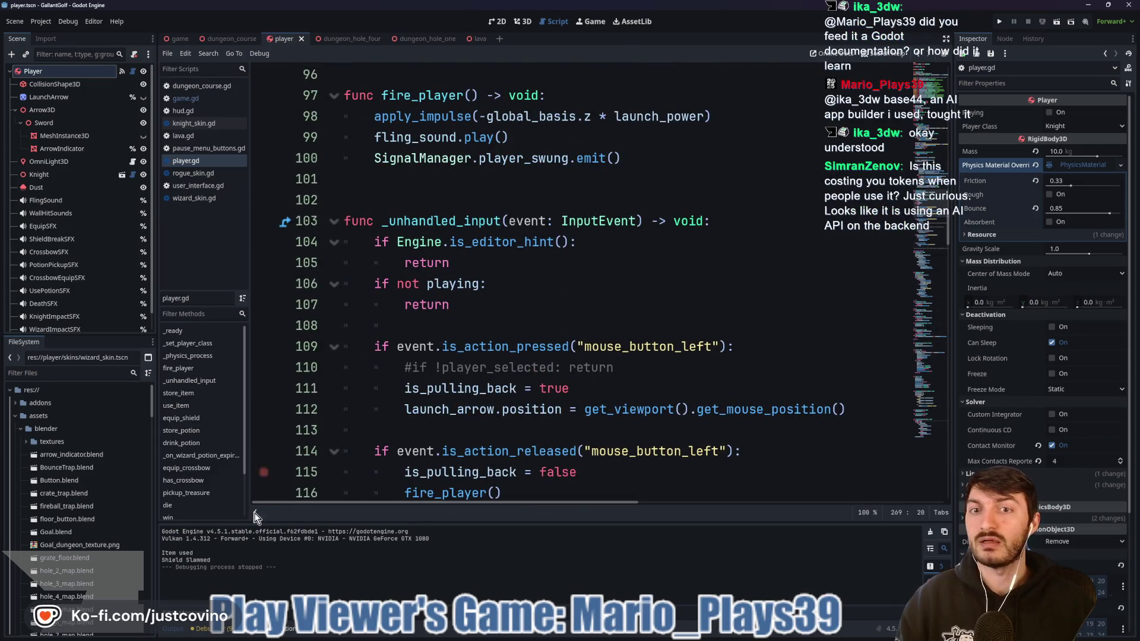
left_click(173, 629)
scroll(505, 445, "up", 7)
scroll(505, 445, "up", 6)
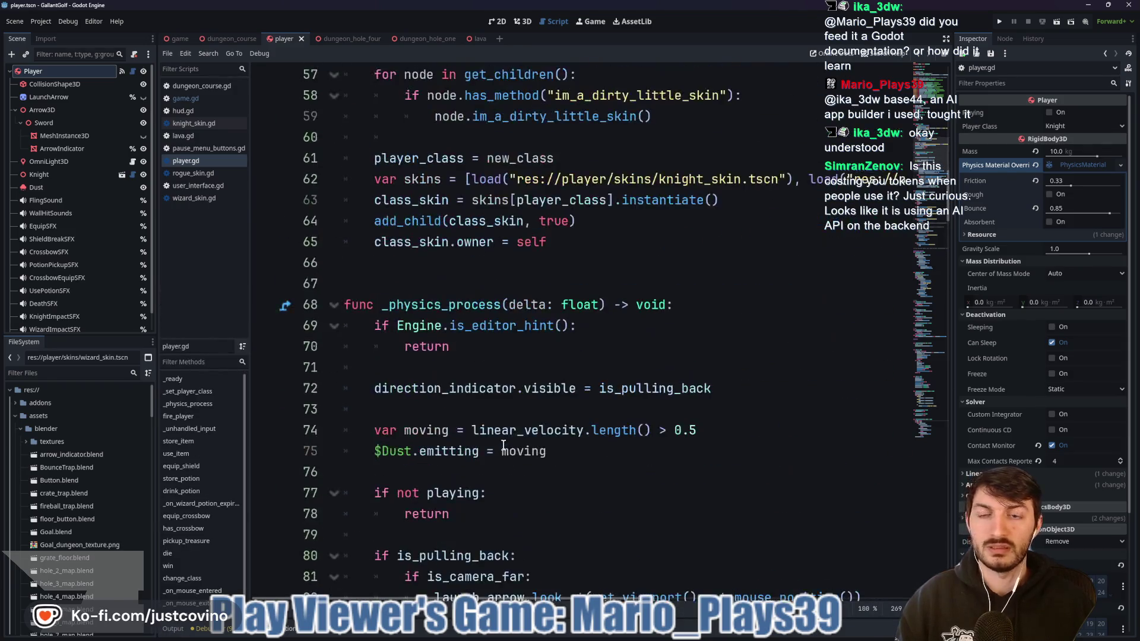
scroll(489, 443, "down", 3)
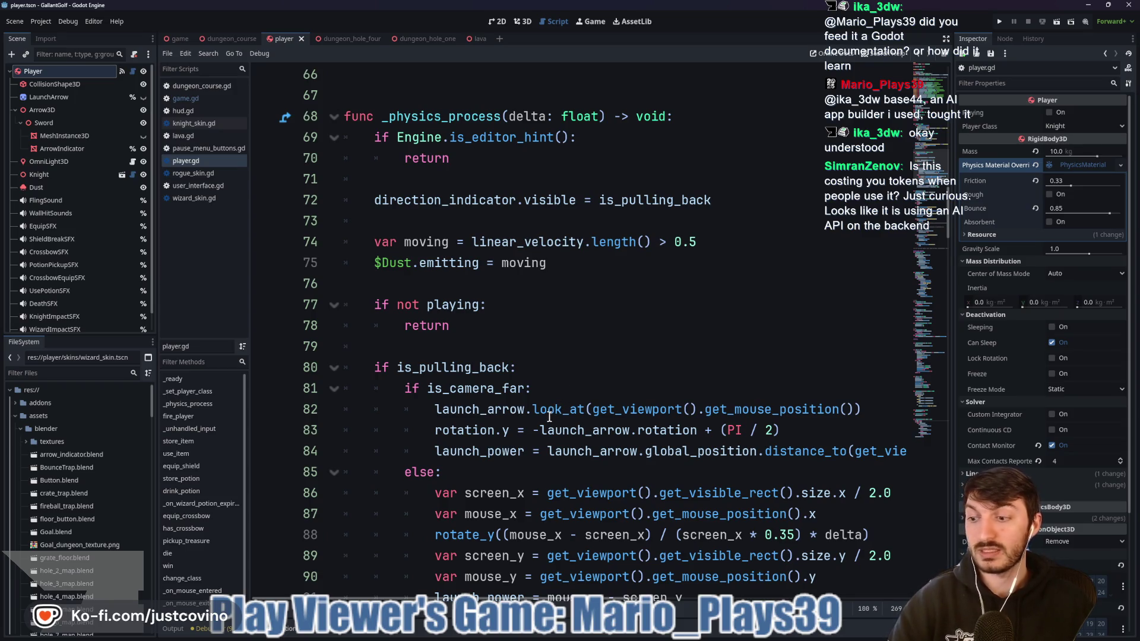
Look over player.gd, then bring the Godot Code Assistant chat back in front.
mouse_move(543, 422)
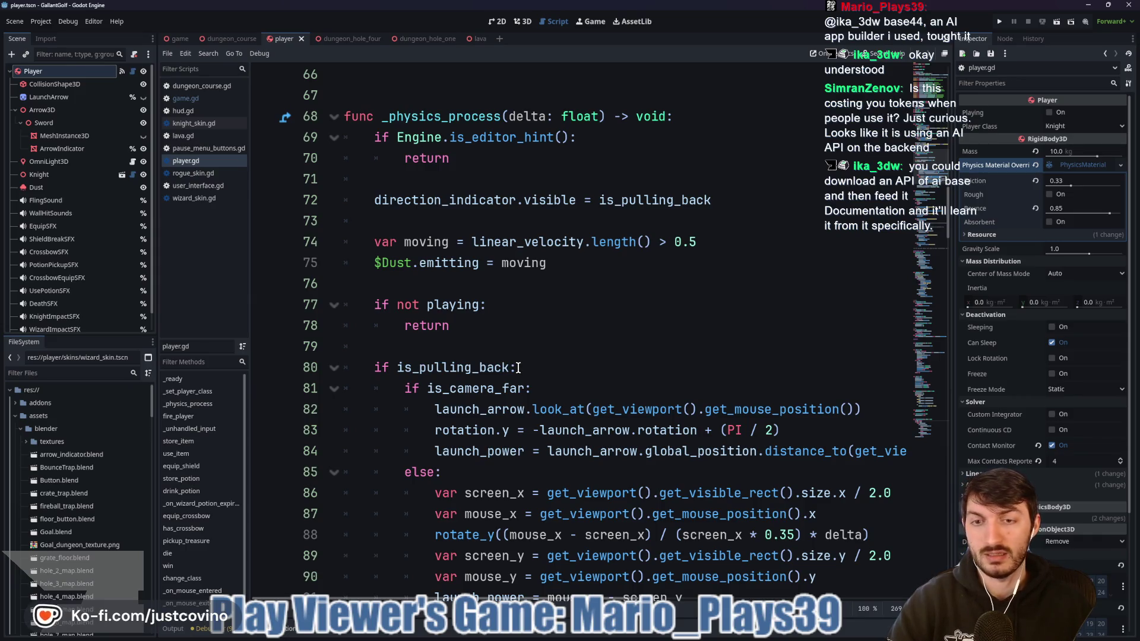
scroll(518, 369, "down", 2)
scroll(570, 404, "up", 5)
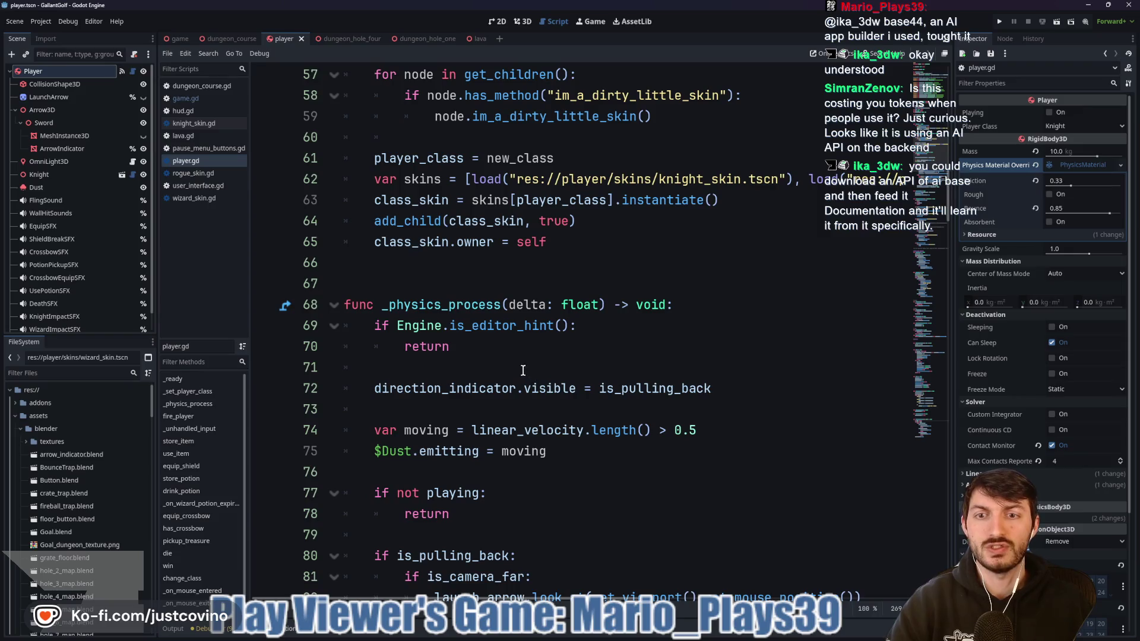
scroll(521, 370, "down", 2)
scroll(619, 435, "down", 2)
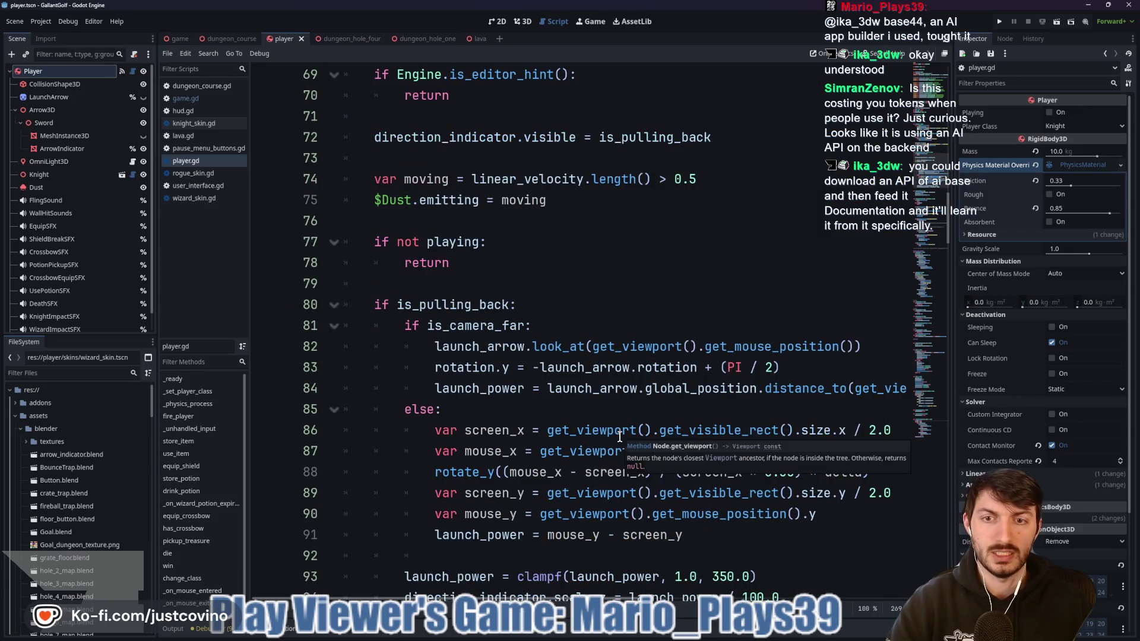
left_click(648, 636)
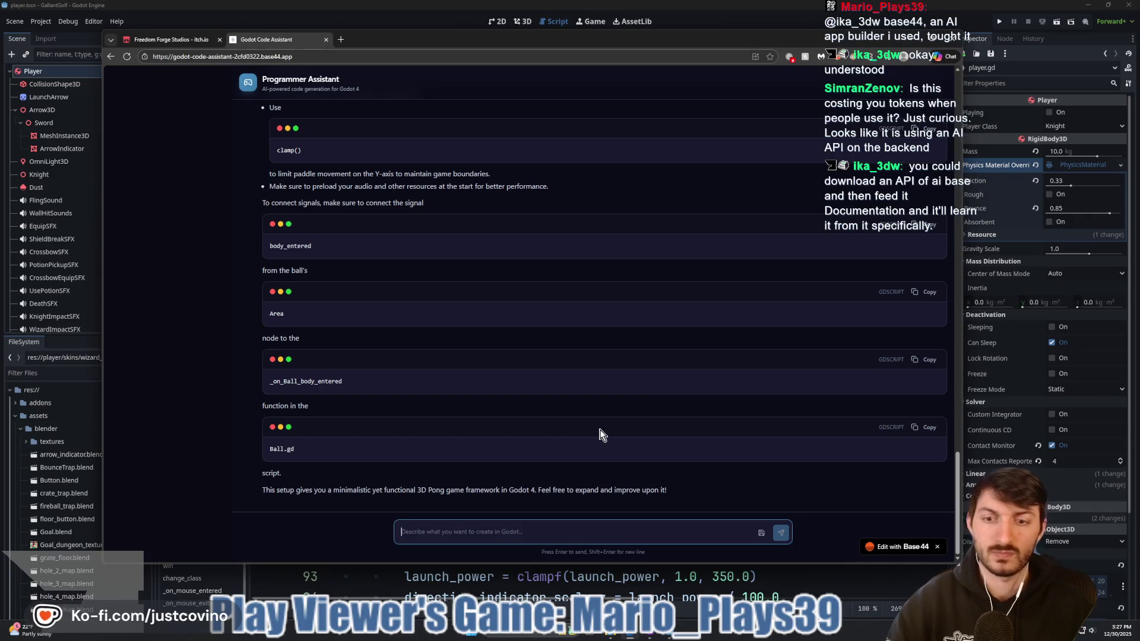
Send a prompt for a third-person character launched by dragging back a stretching arrow, power scaled by drag distance.
type("Create a 3D character")
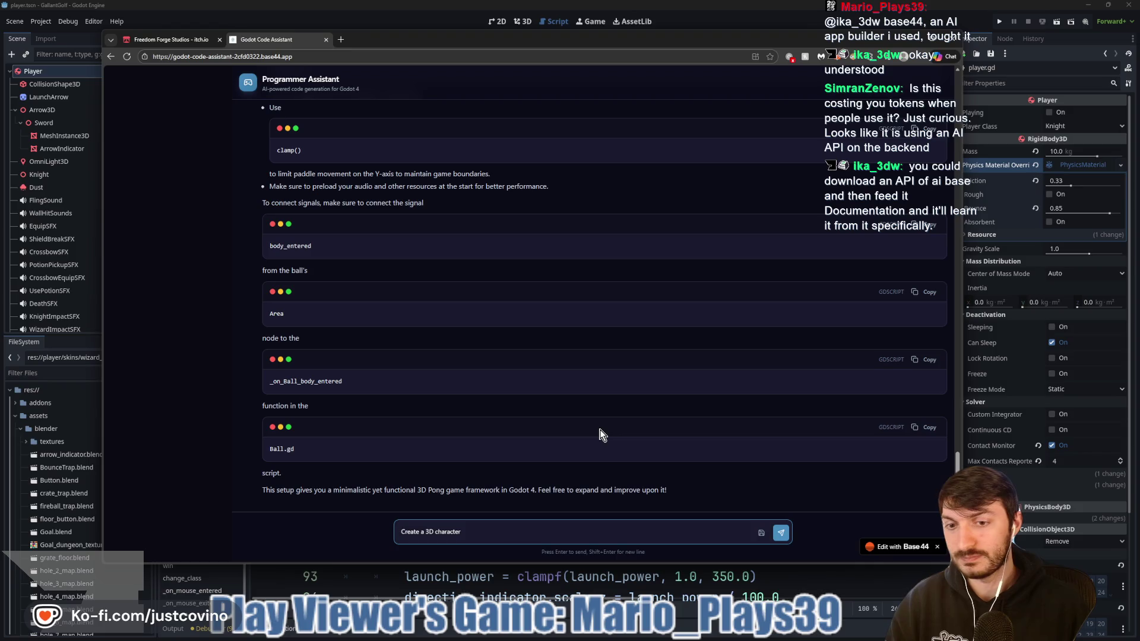
type(" in a 3rd person")
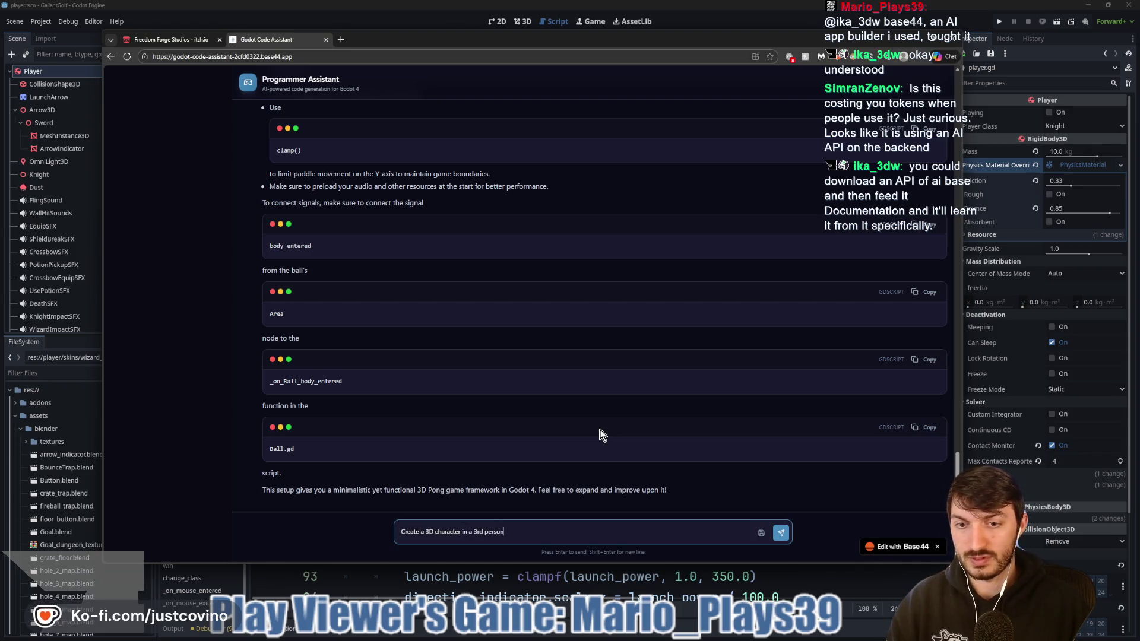
type("ew. When the mou")
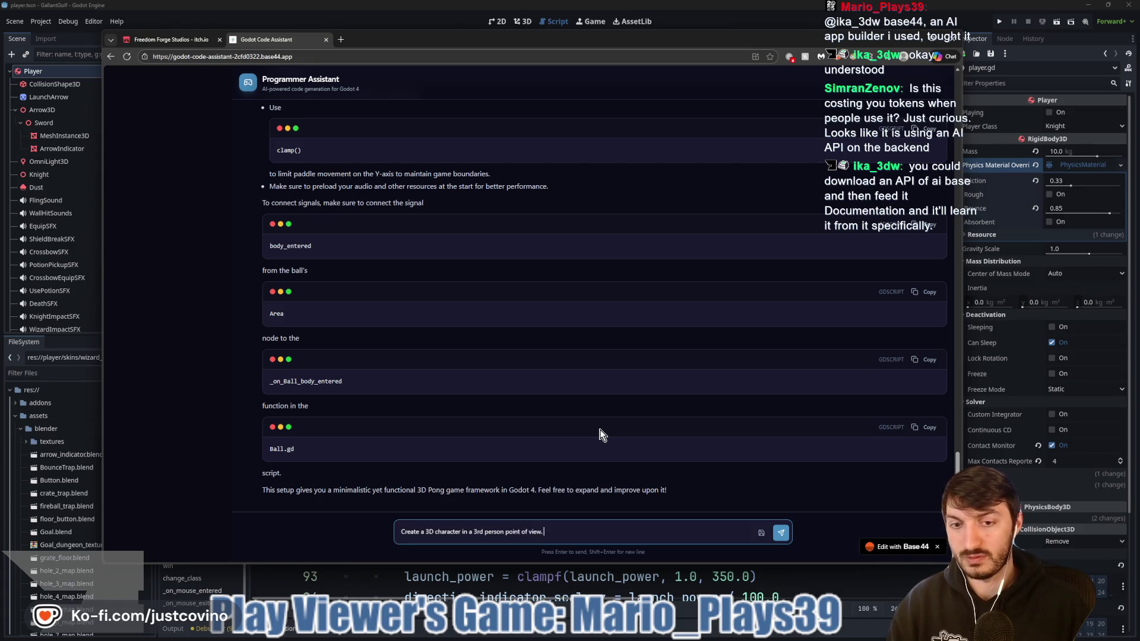
type("se")
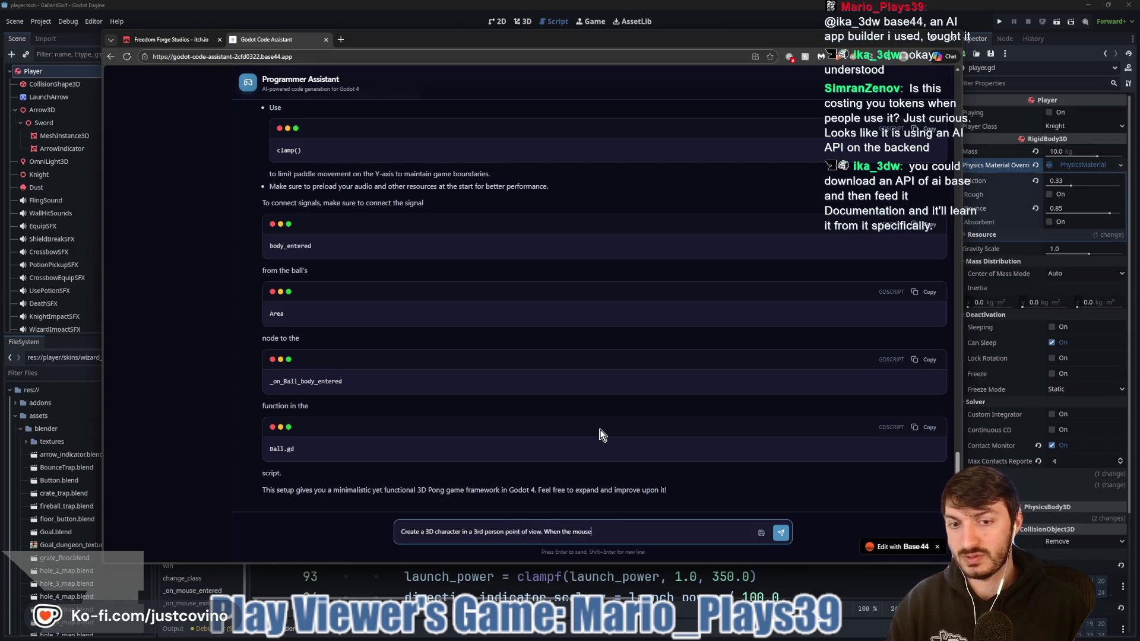
type("cks and d")
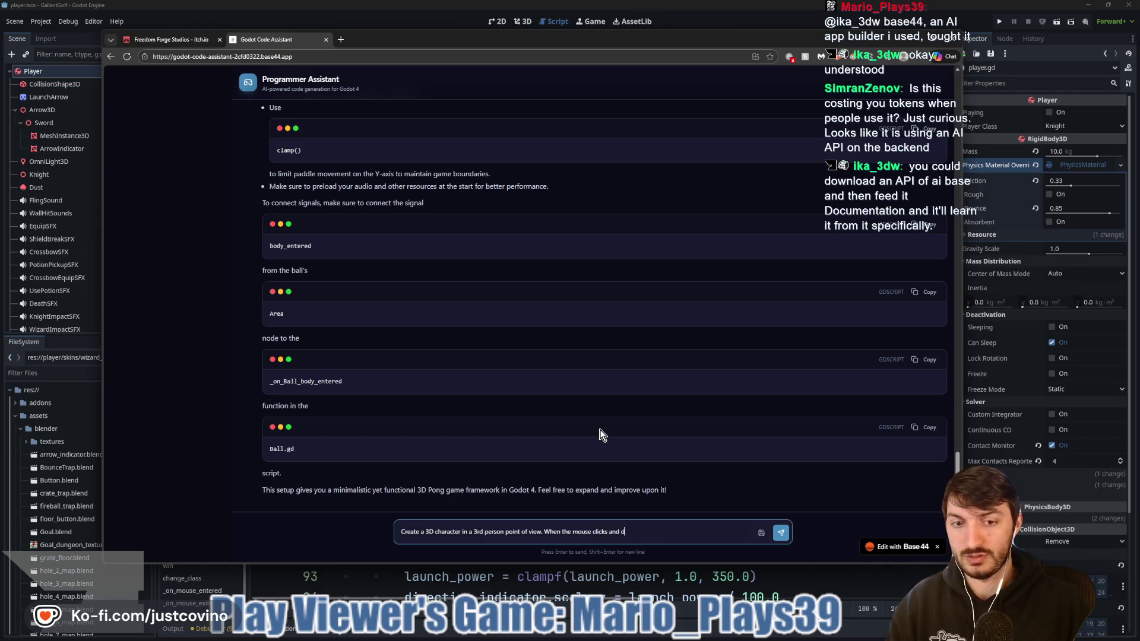
type("yer, the")
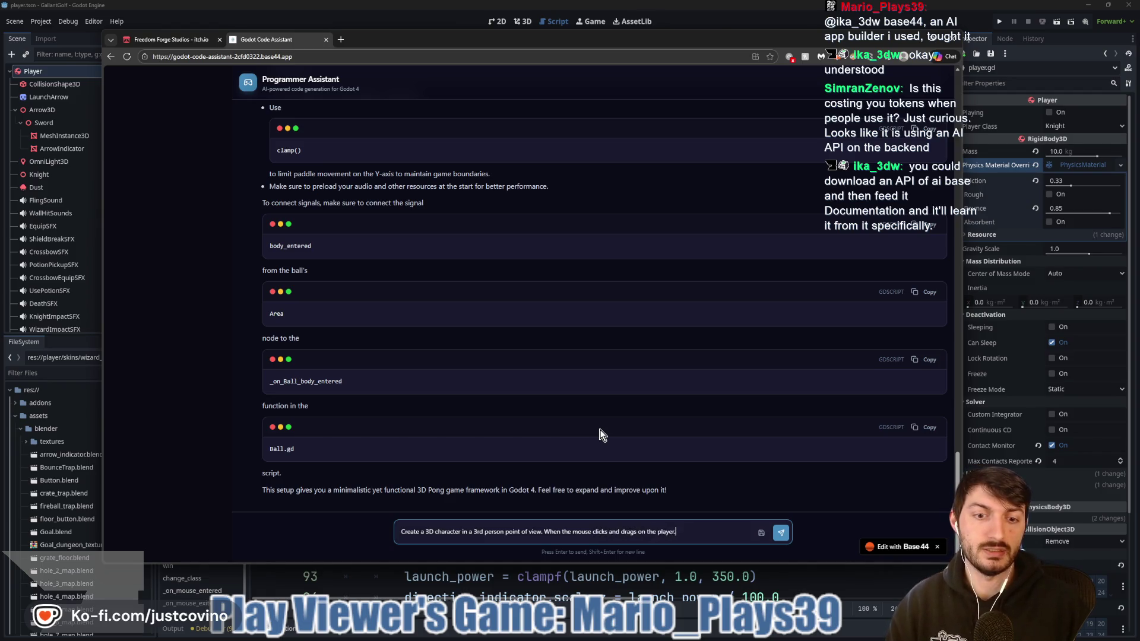
type("re should")
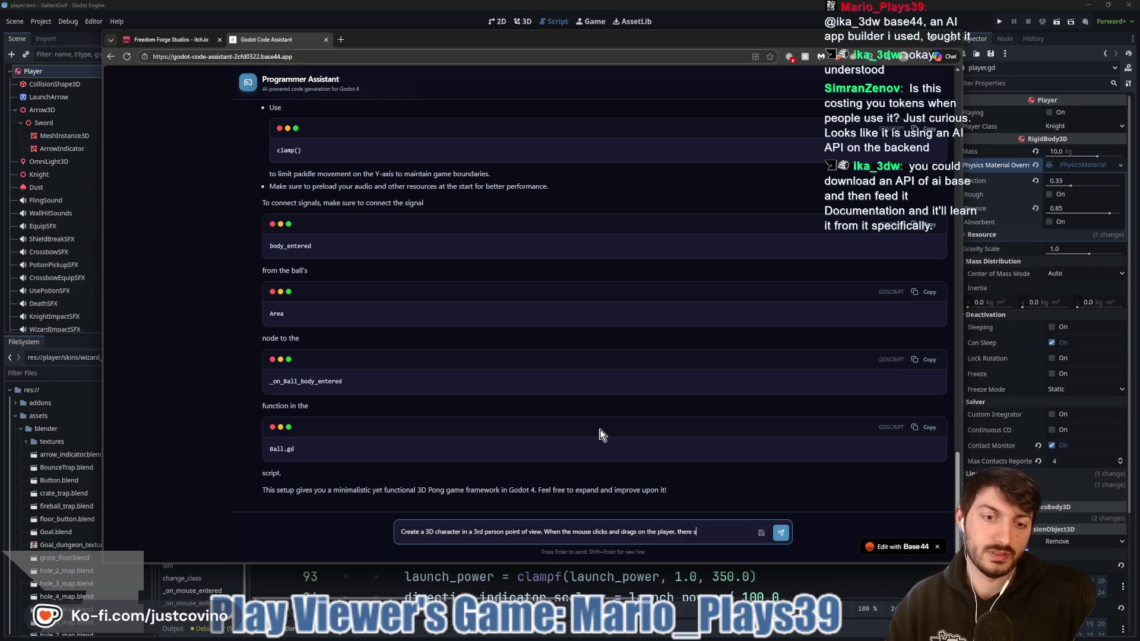
type("that")
type(" stretch forward. When the mous")
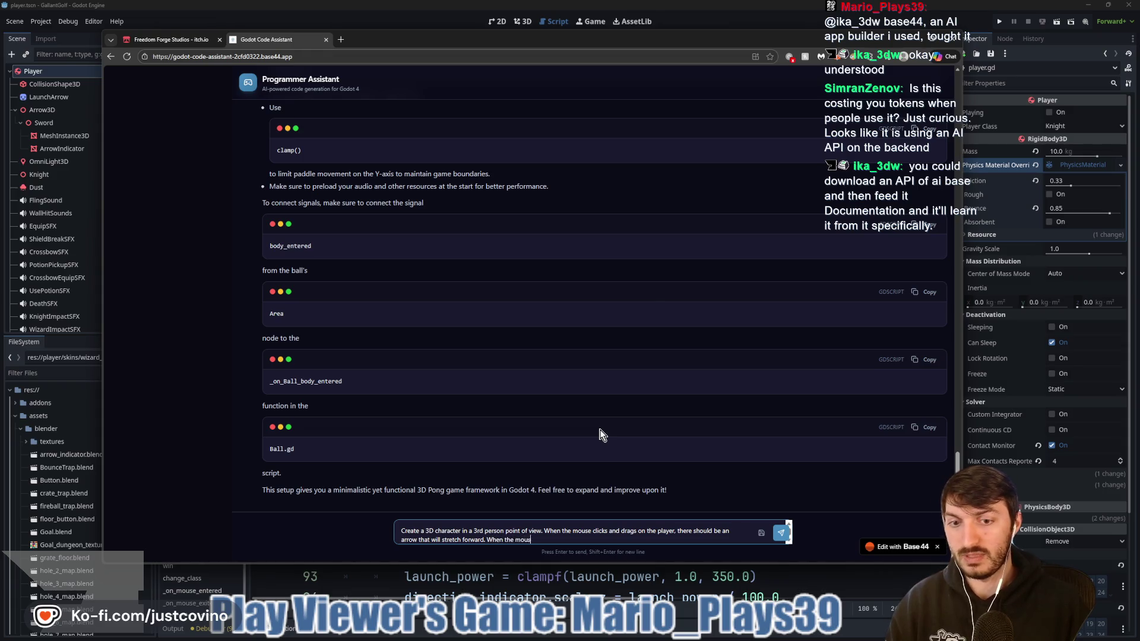
type("d the player will")
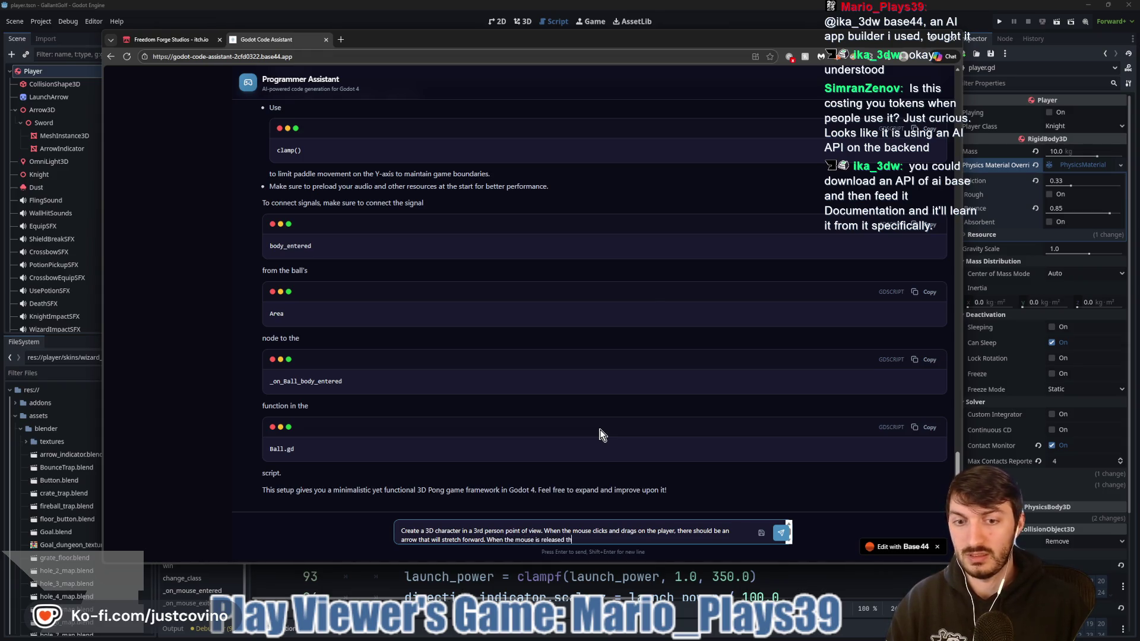
type("r eceive ")
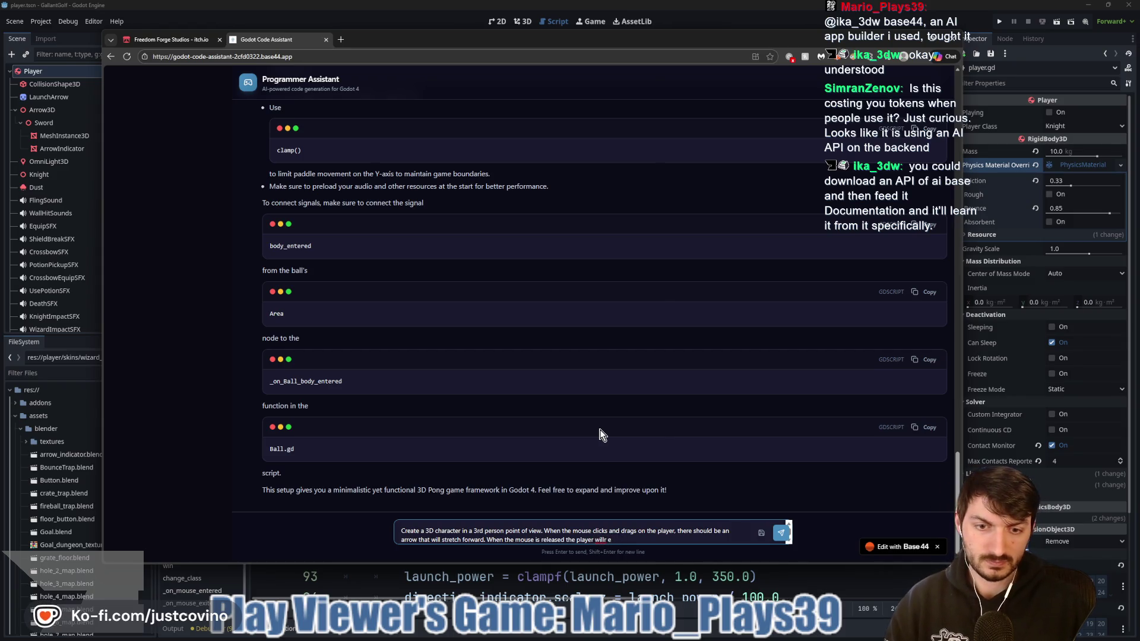
type("cieve an")
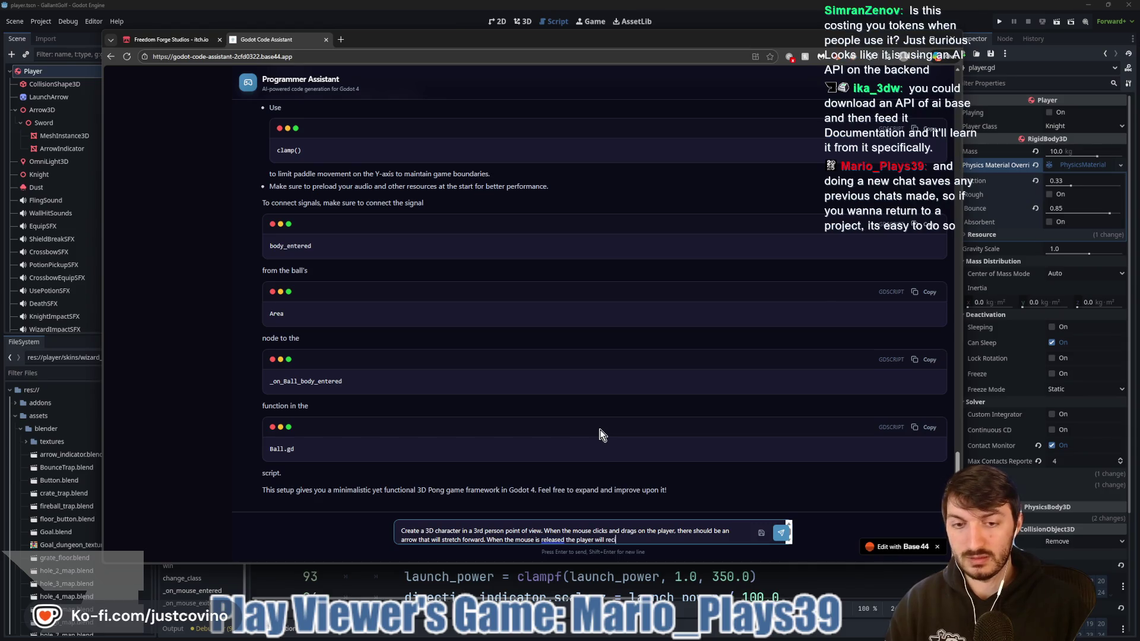
key("BackSpace")
key("BackSpace")
key("BackSpace")
type("eive an impulse")
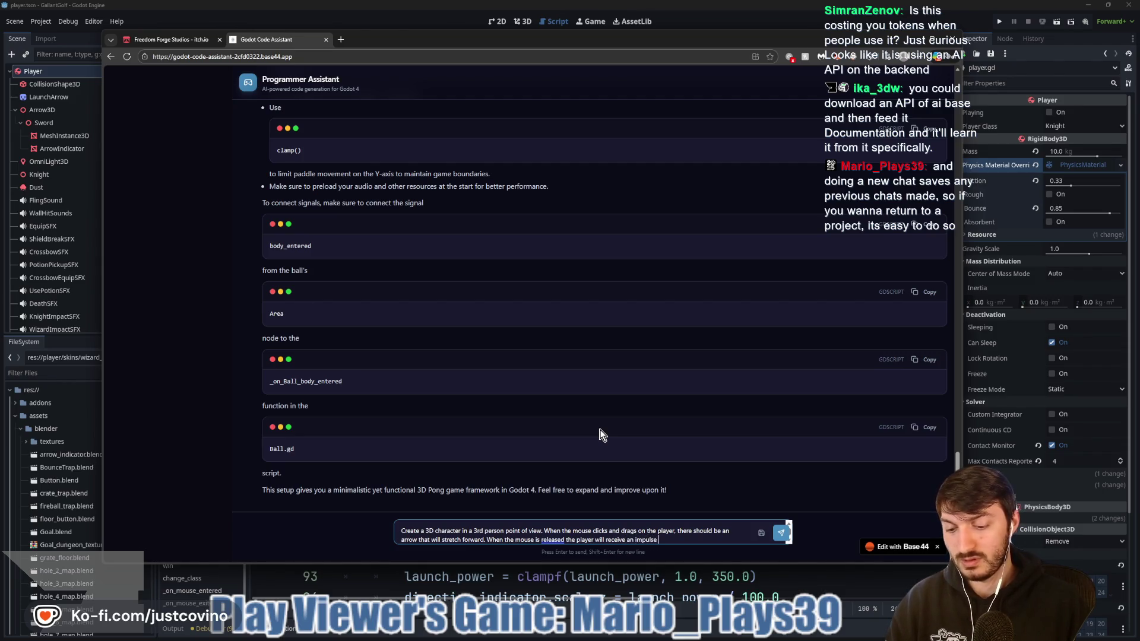
type("based")
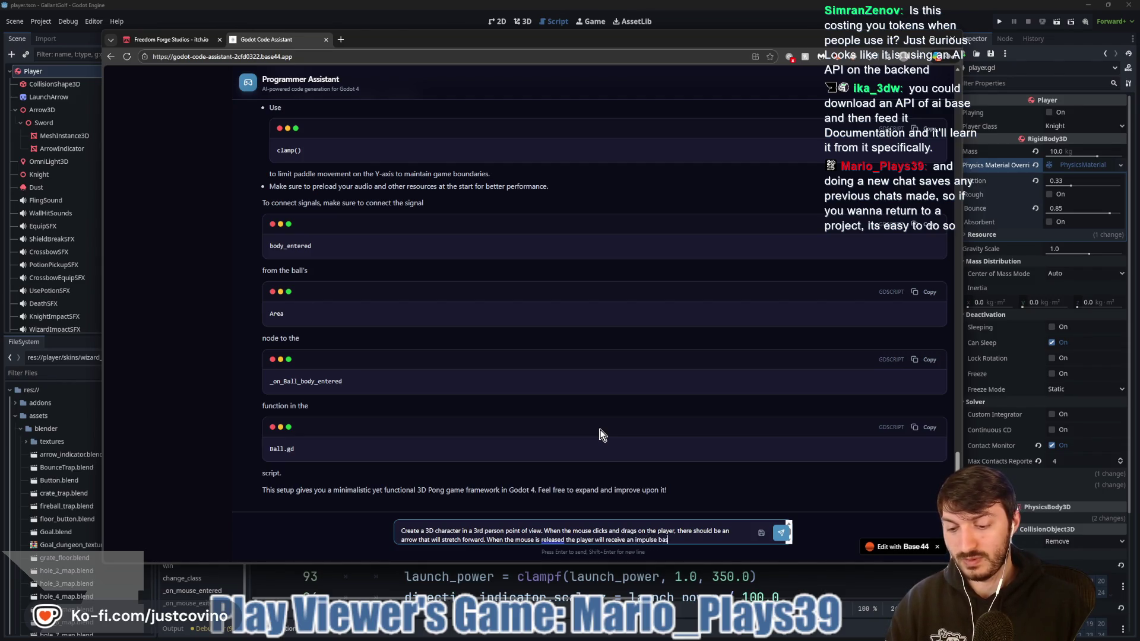
key("BackSpace")
key("BackSpace")
key("BackSpace")
type("with power based off of")
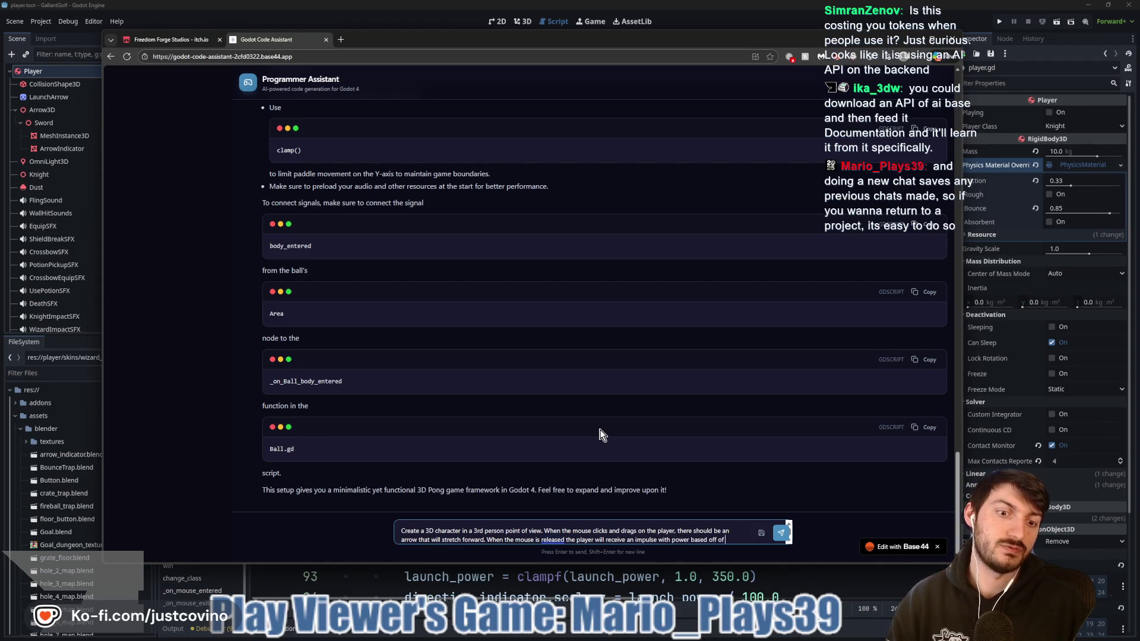
type("how far back th")
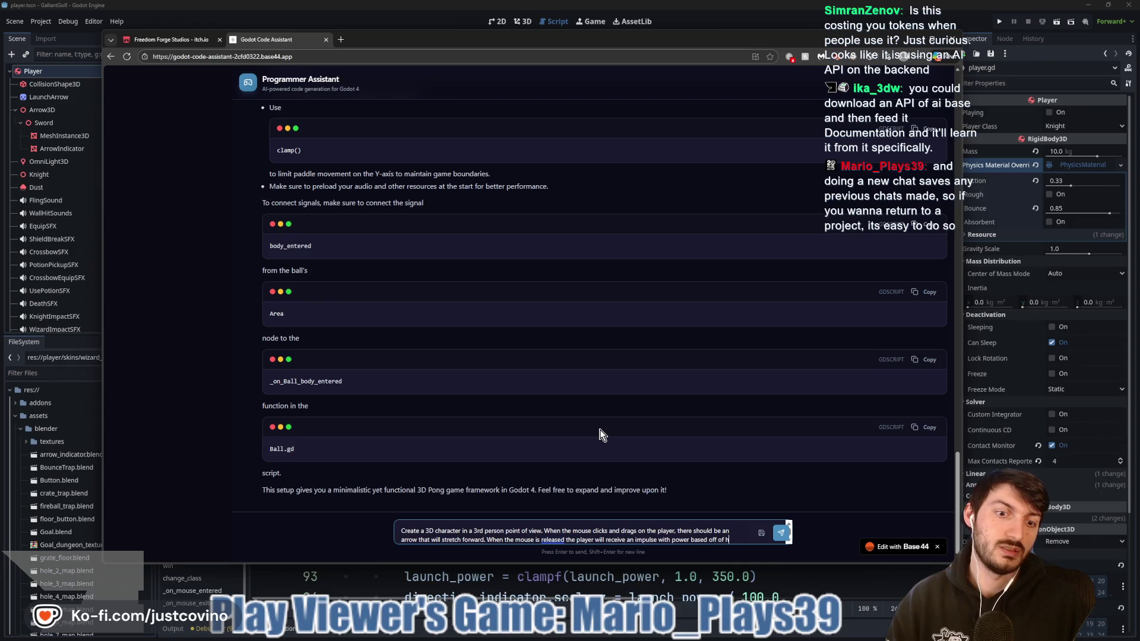
type("e mouse was")
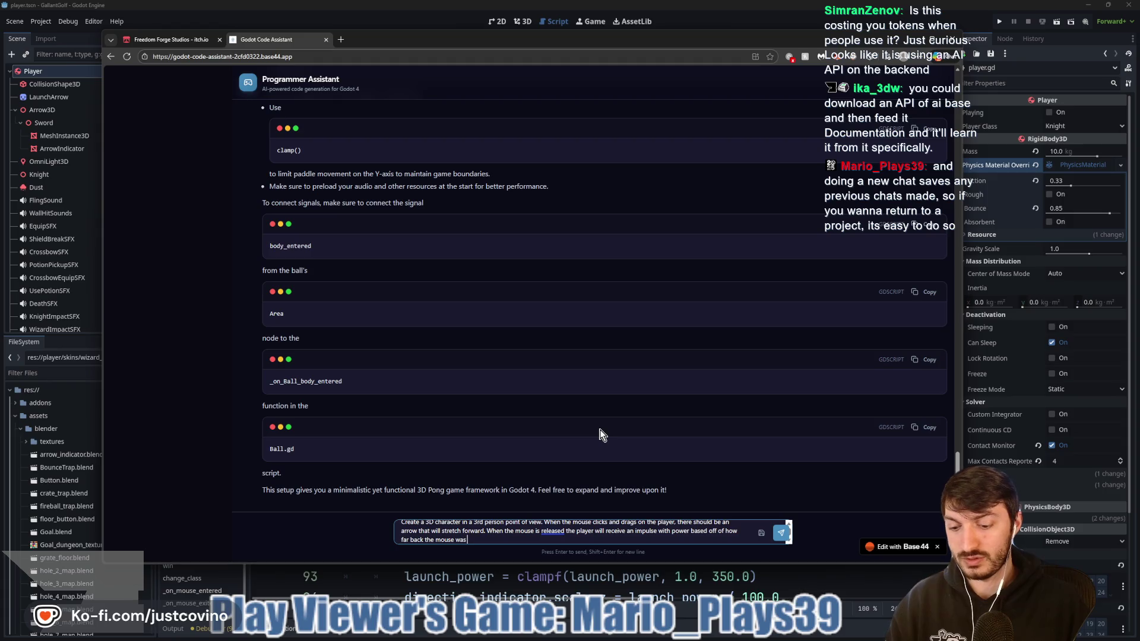
type(" dragged and towards t")
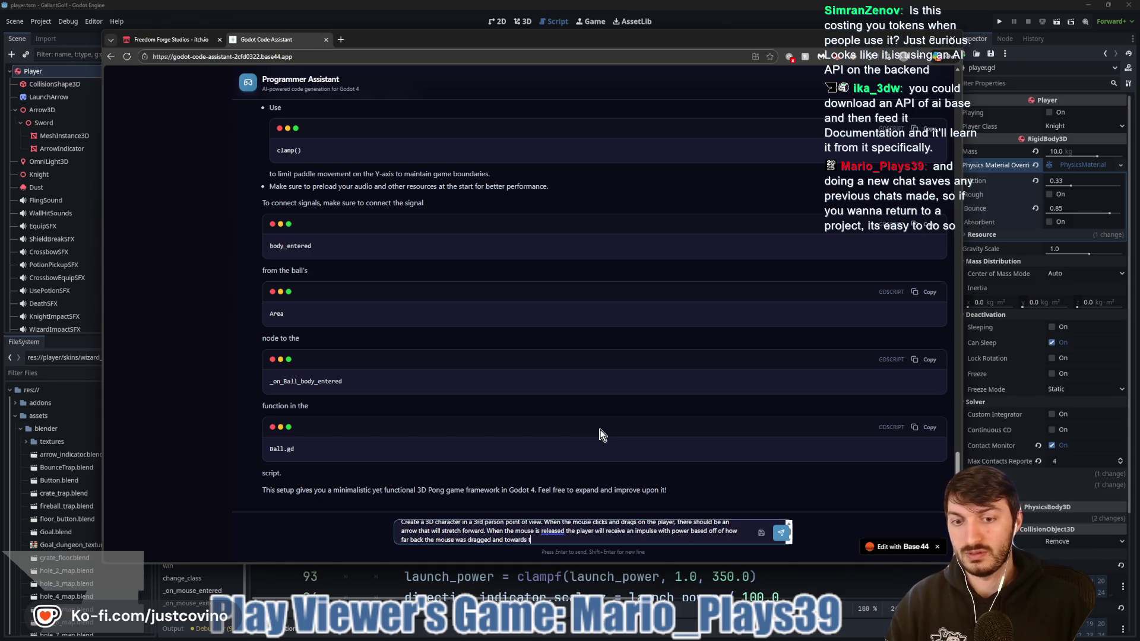
type("position of where t")
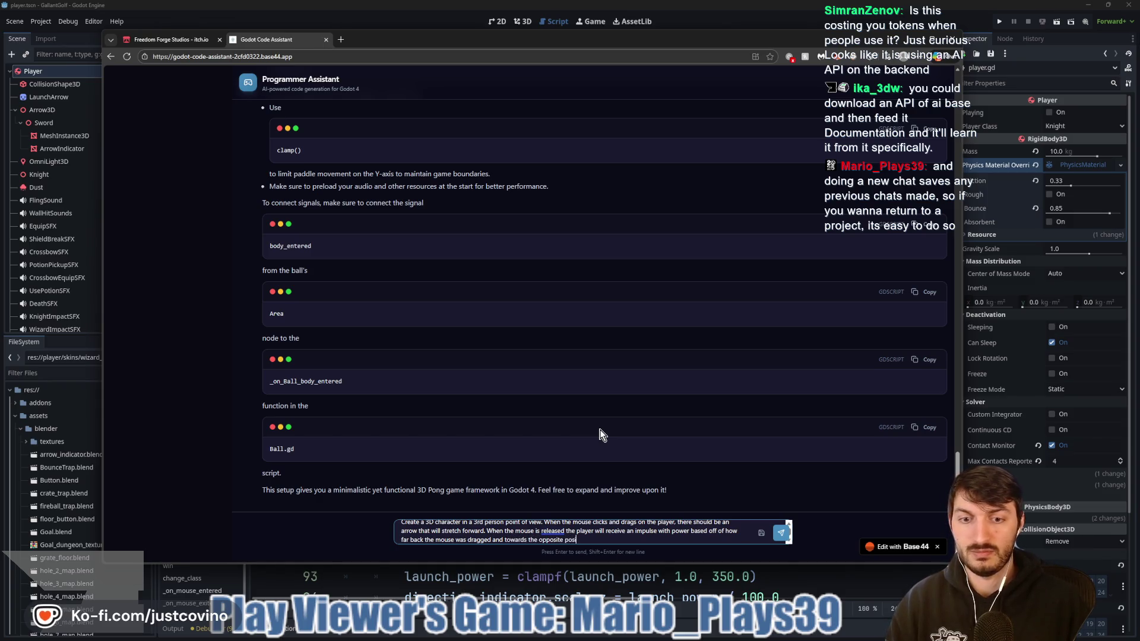
type("he mouse is.")
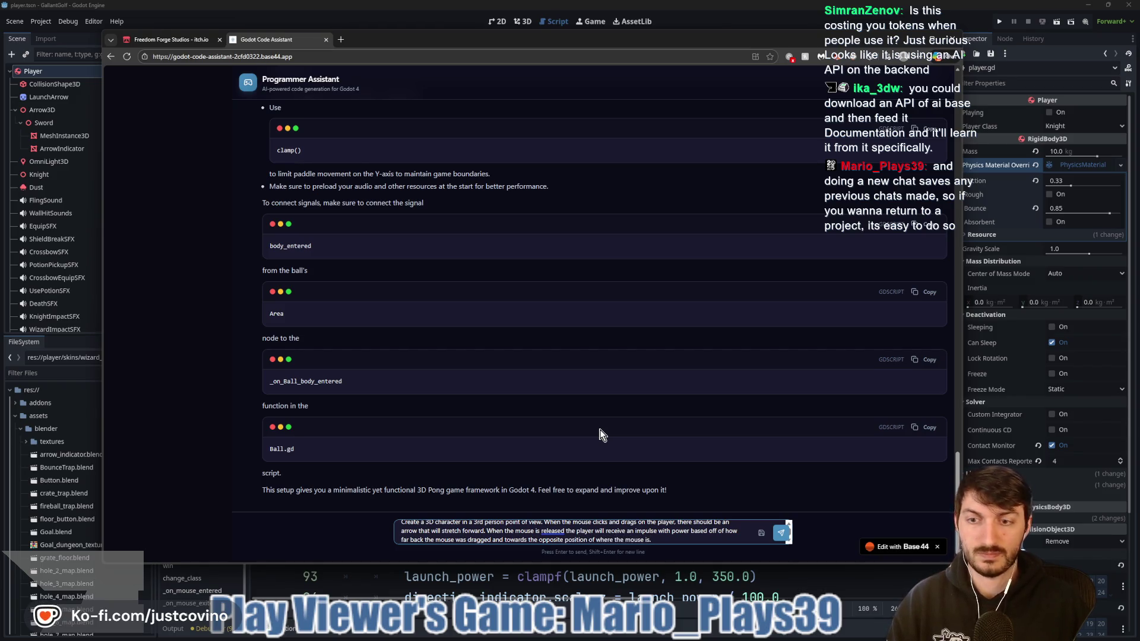
key("Return")
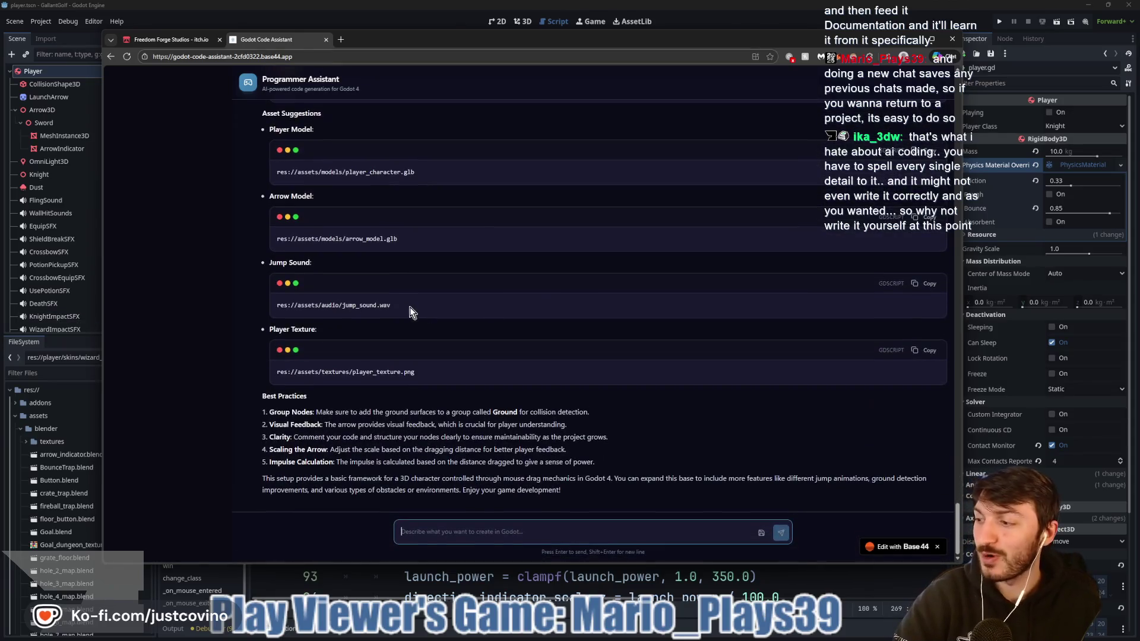
Scroll back up through the reply from Best Practices to the Project Structure tree.
scroll(518, 344, "up", 6)
scroll(522, 380, "up", 10)
scroll(516, 379, "up", 10)
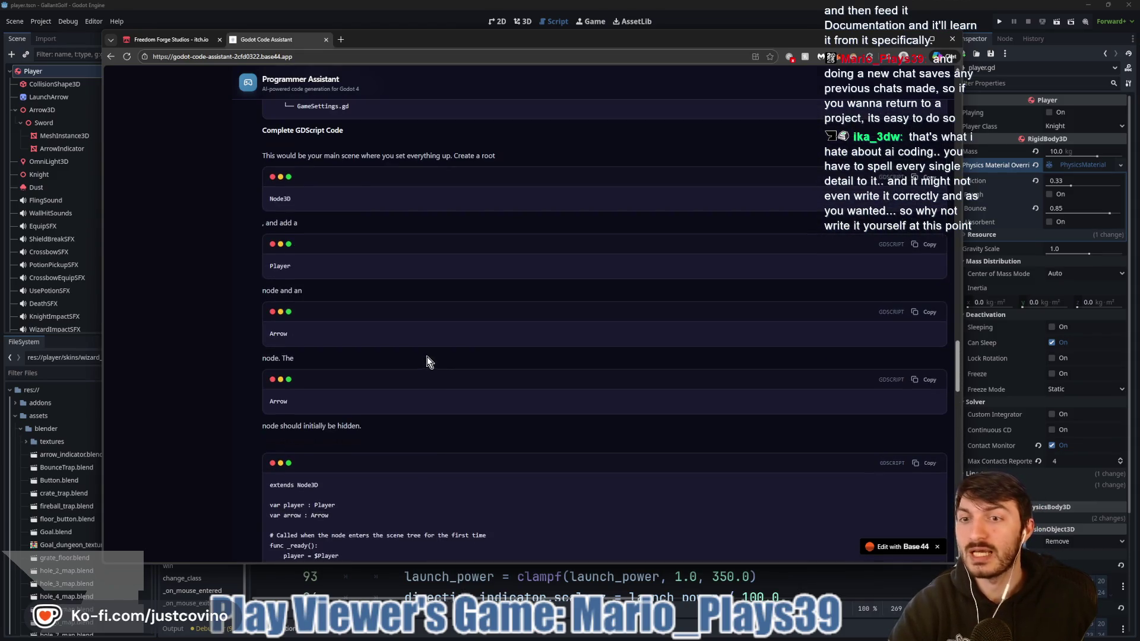
scroll(416, 365, "up", 7)
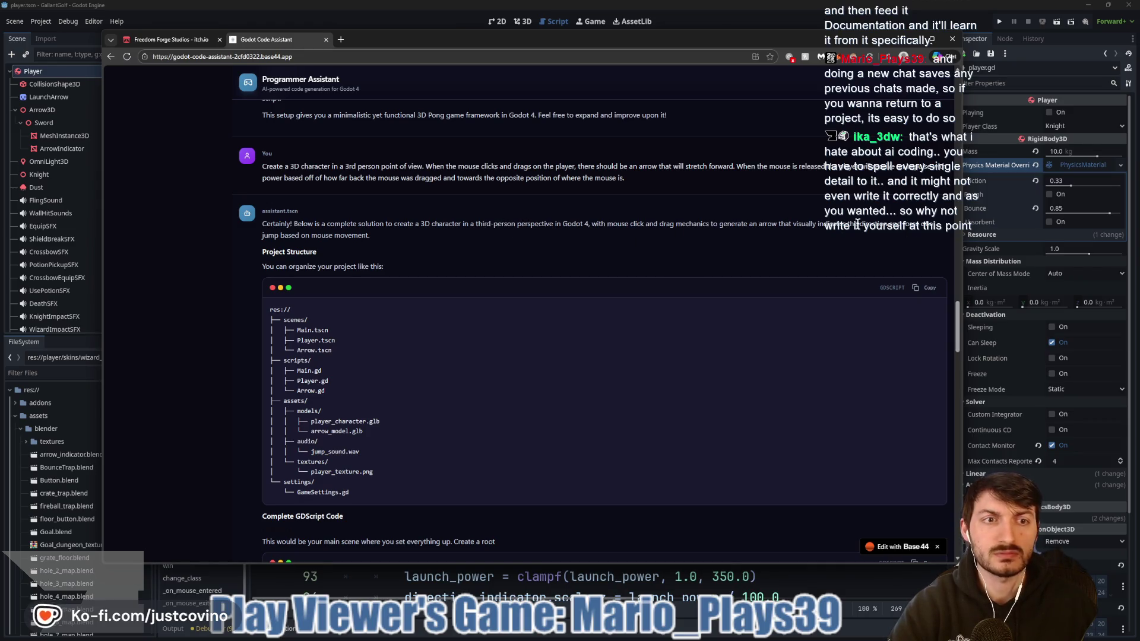
scroll(341, 263, "down", 2)
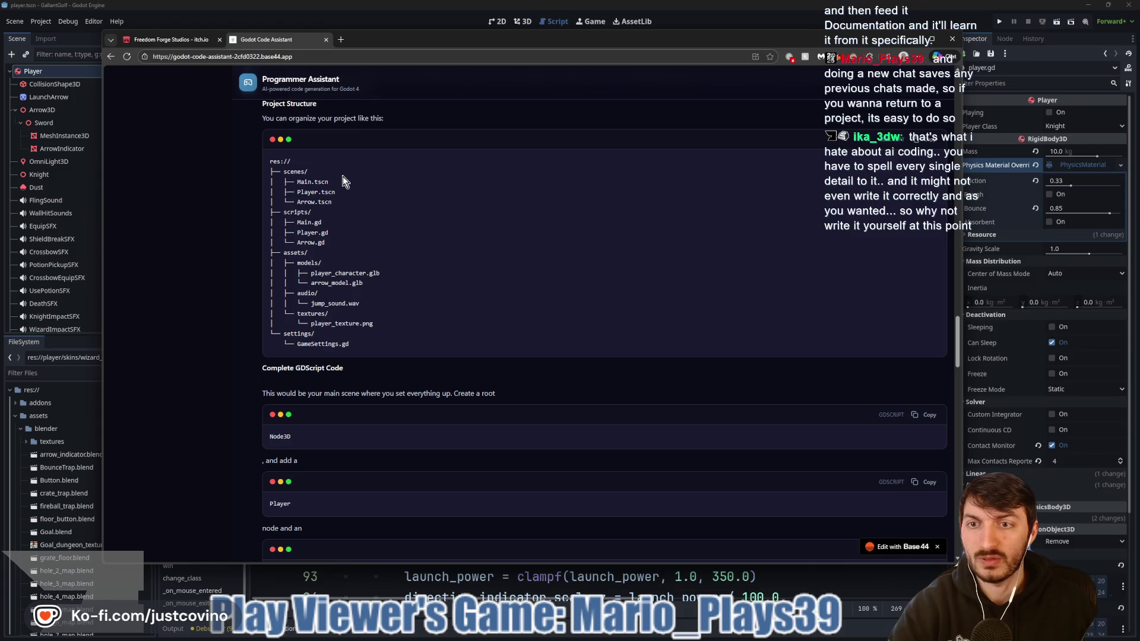
scroll(336, 343, "down", 2)
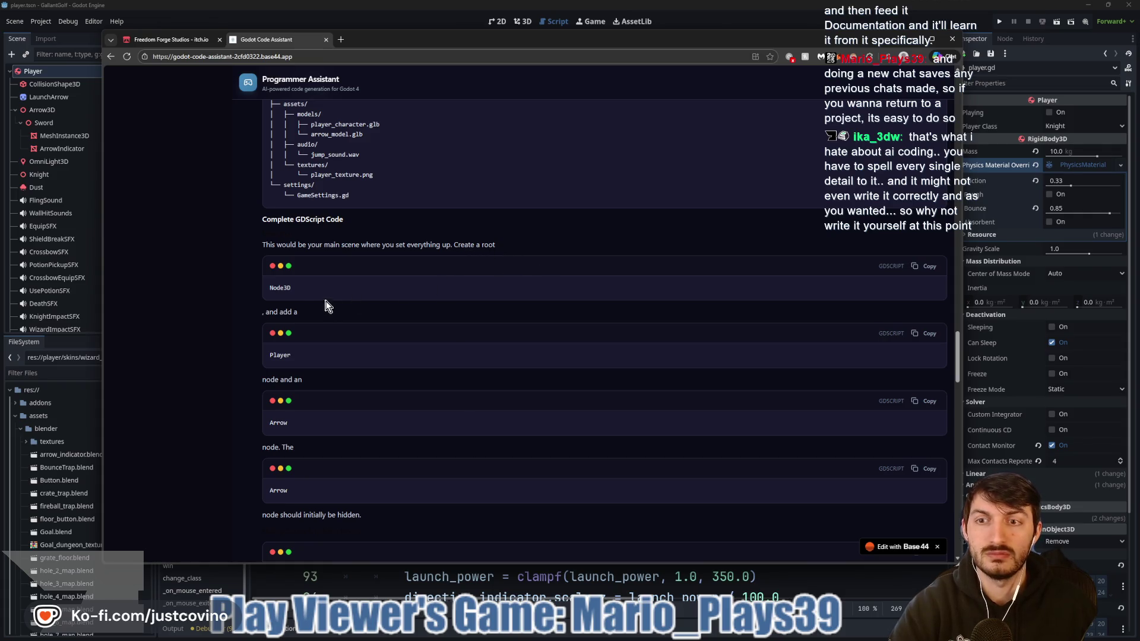
scroll(303, 292, "down", 2)
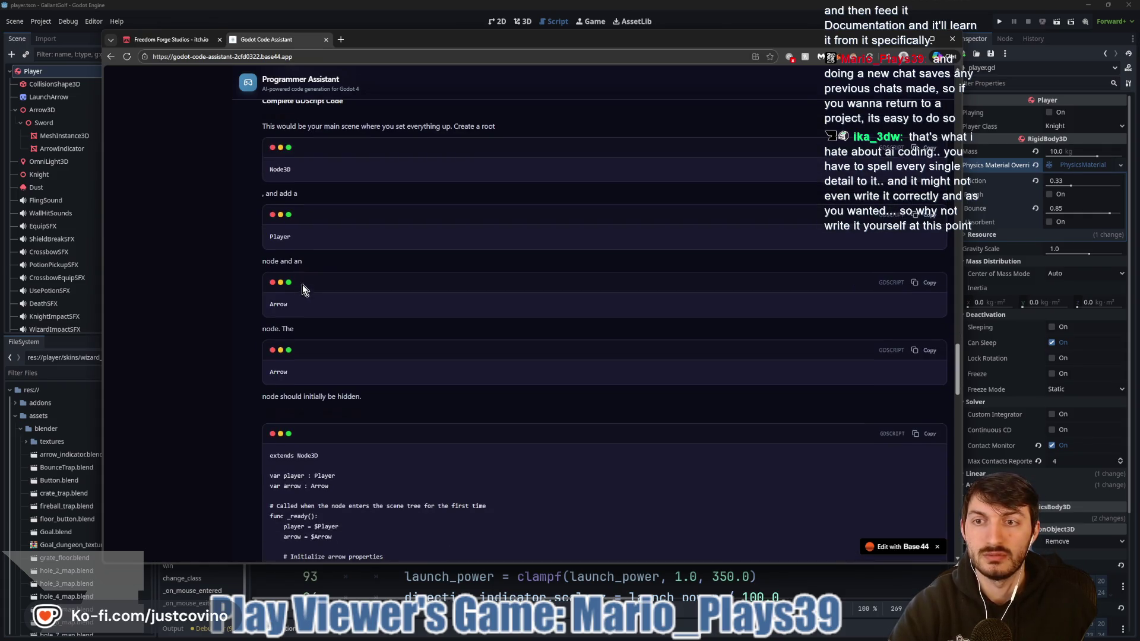
left_click_drag(305, 237, 259, 237)
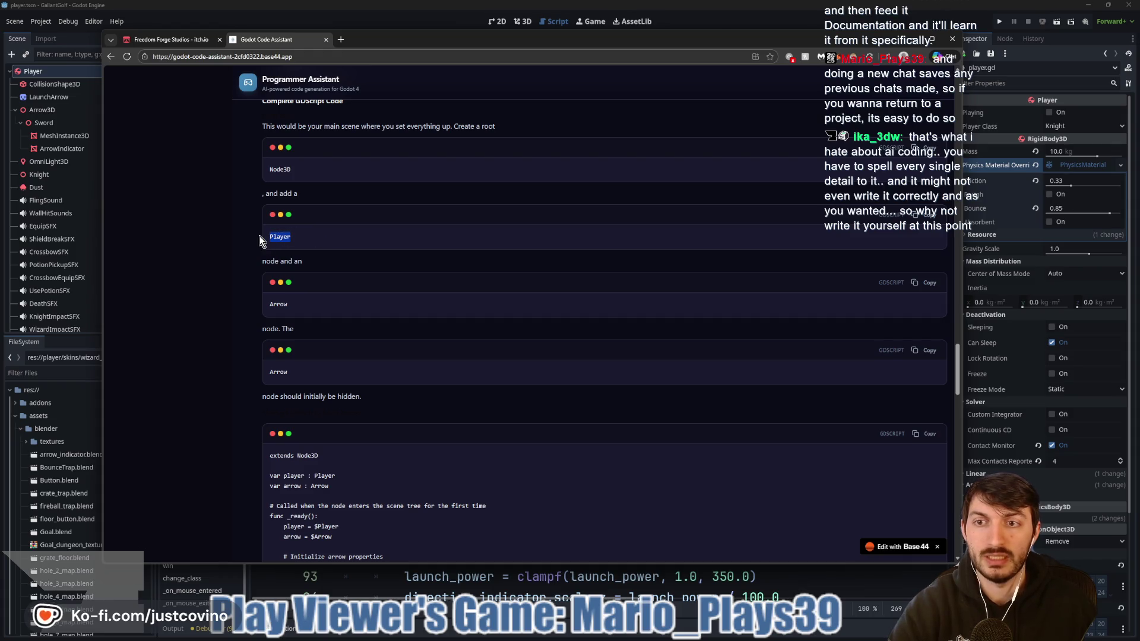
left_click(344, 241)
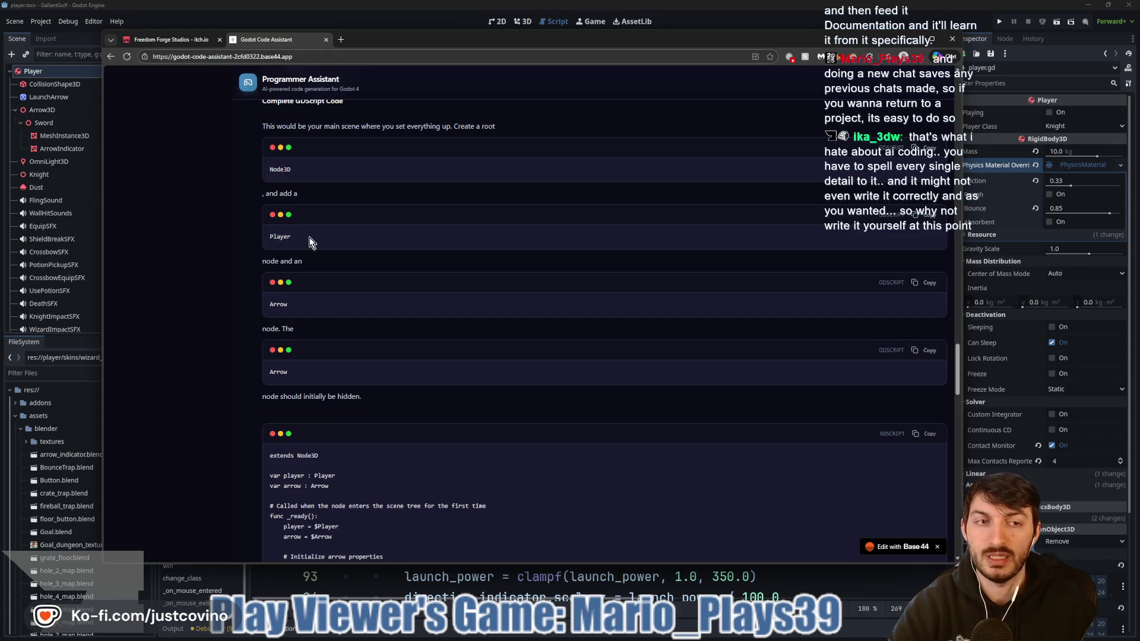
scroll(444, 276, "down", 2)
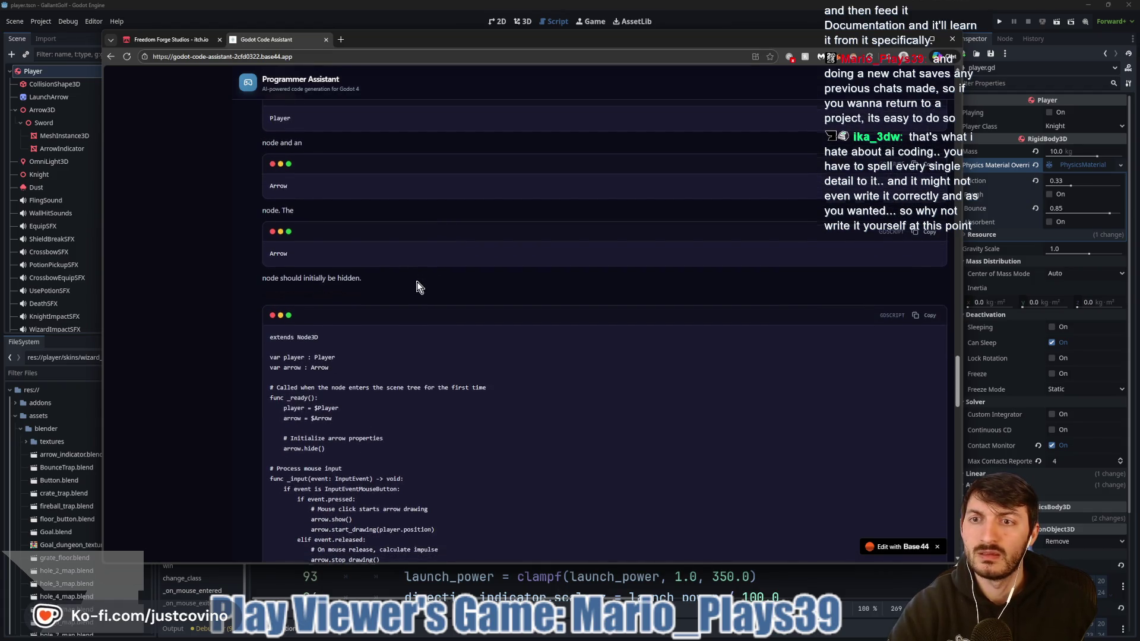
scroll(410, 285, "up", 6)
scroll(394, 295, "up", 1)
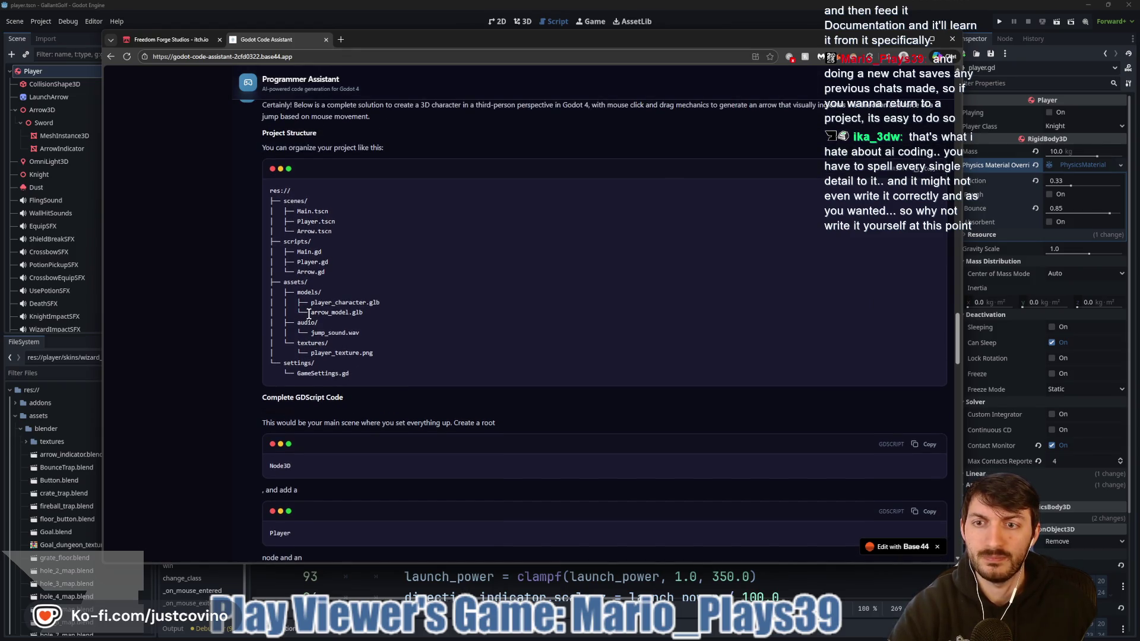
scroll(331, 323, "down", 6)
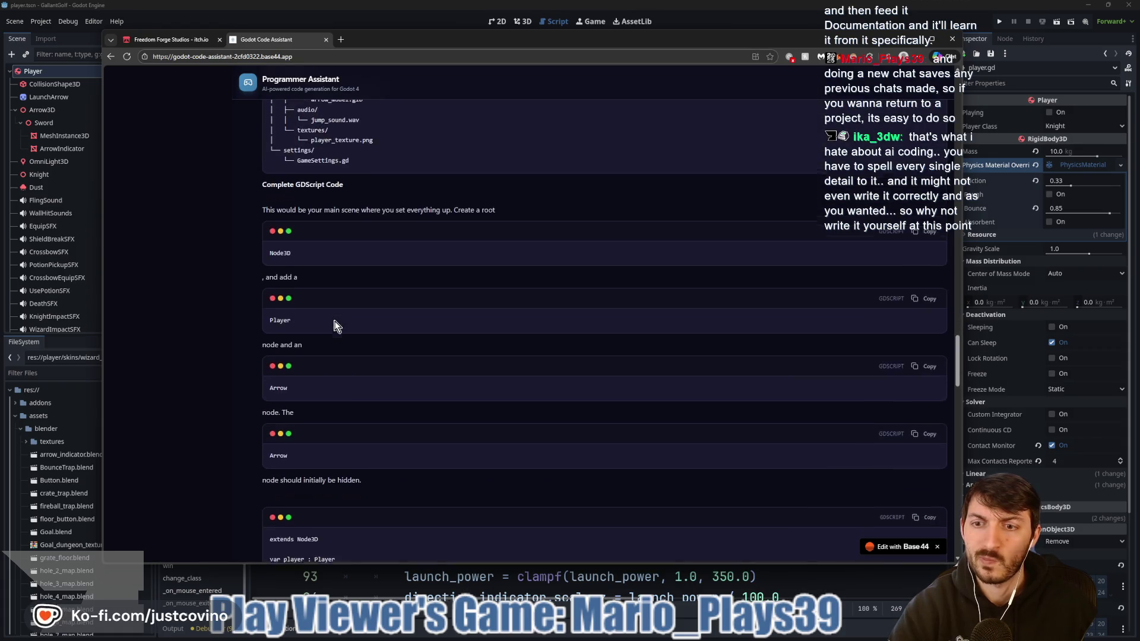
scroll(333, 321, "down", 3)
scroll(344, 267, "up", 5)
scroll(341, 273, "down", 5)
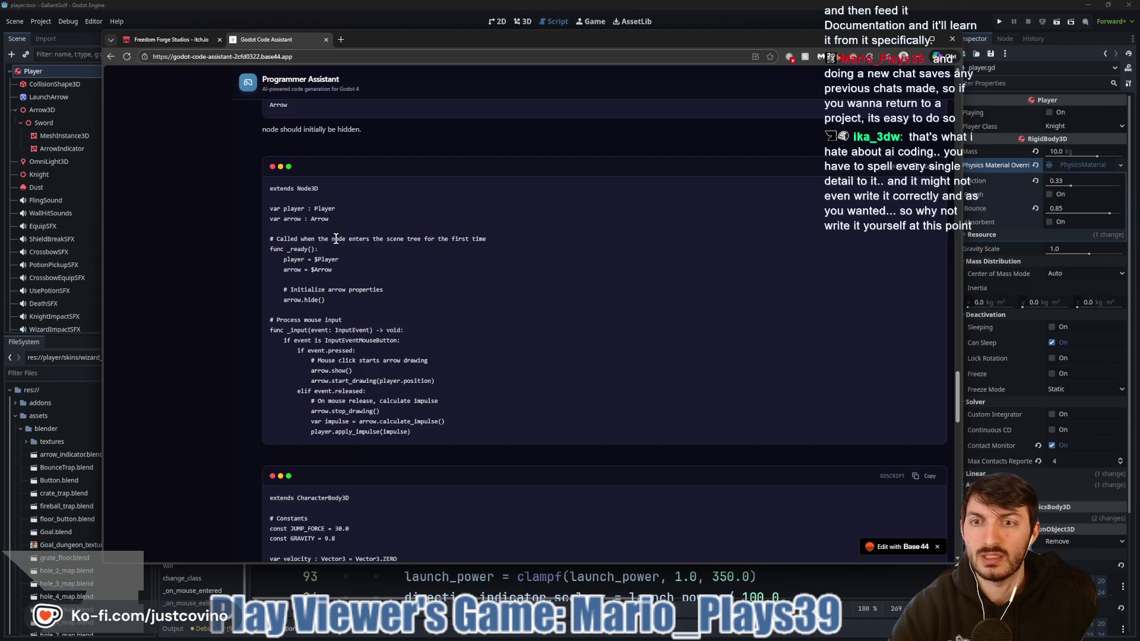
left_click_drag(495, 244, 289, 239)
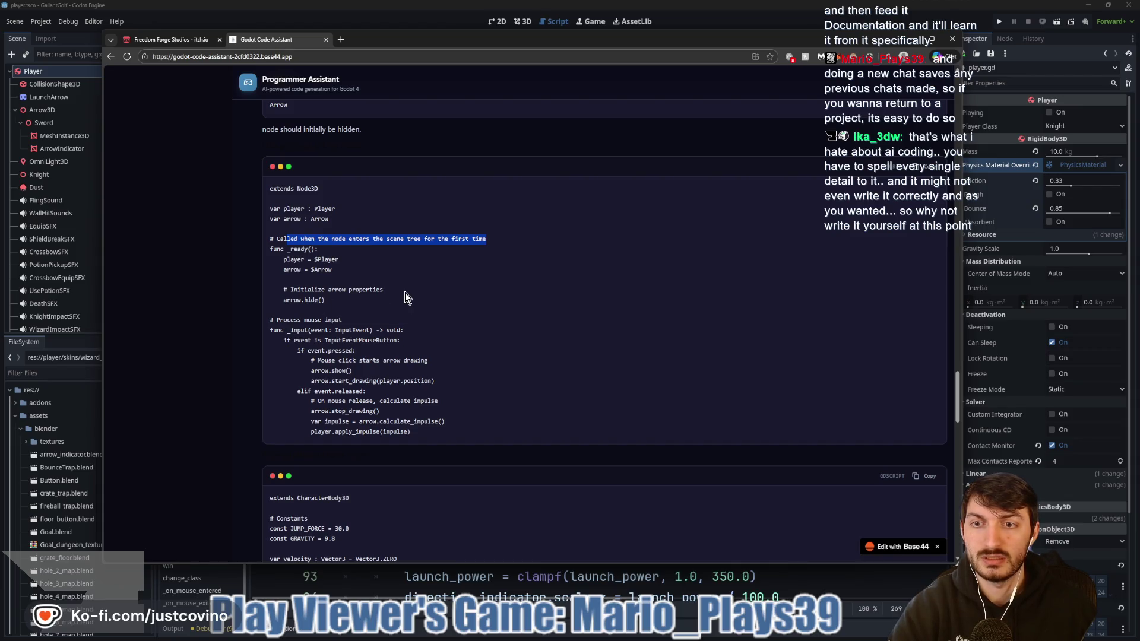
scroll(273, 309, "down", 3)
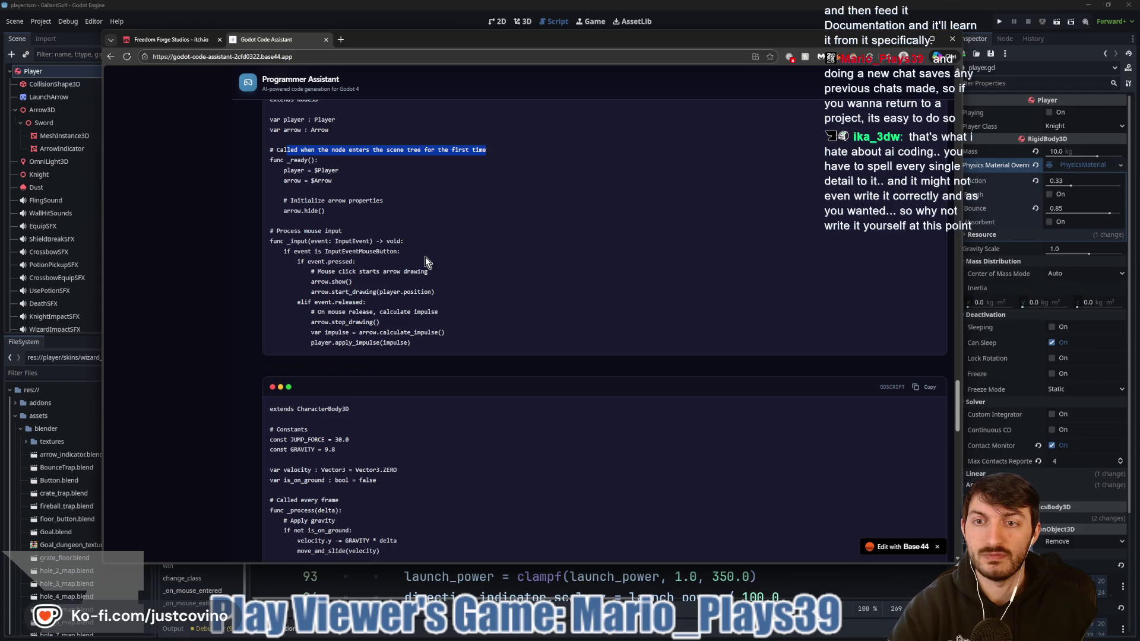
left_click_drag(453, 292, 297, 291)
scroll(469, 277, "down", 3)
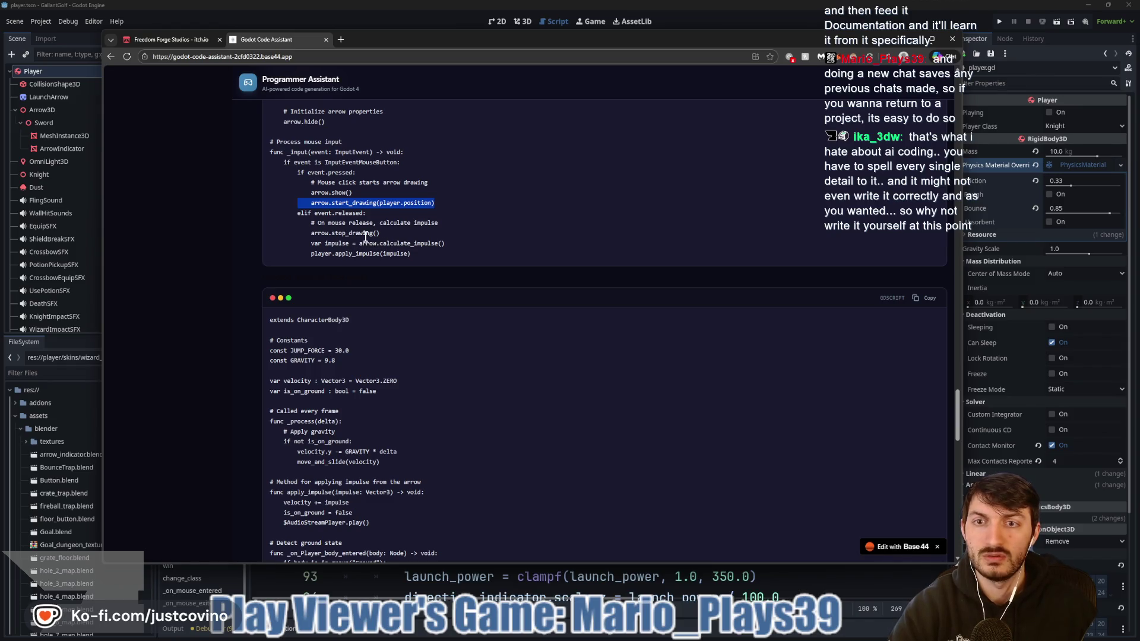
scroll(411, 263, "down", 2)
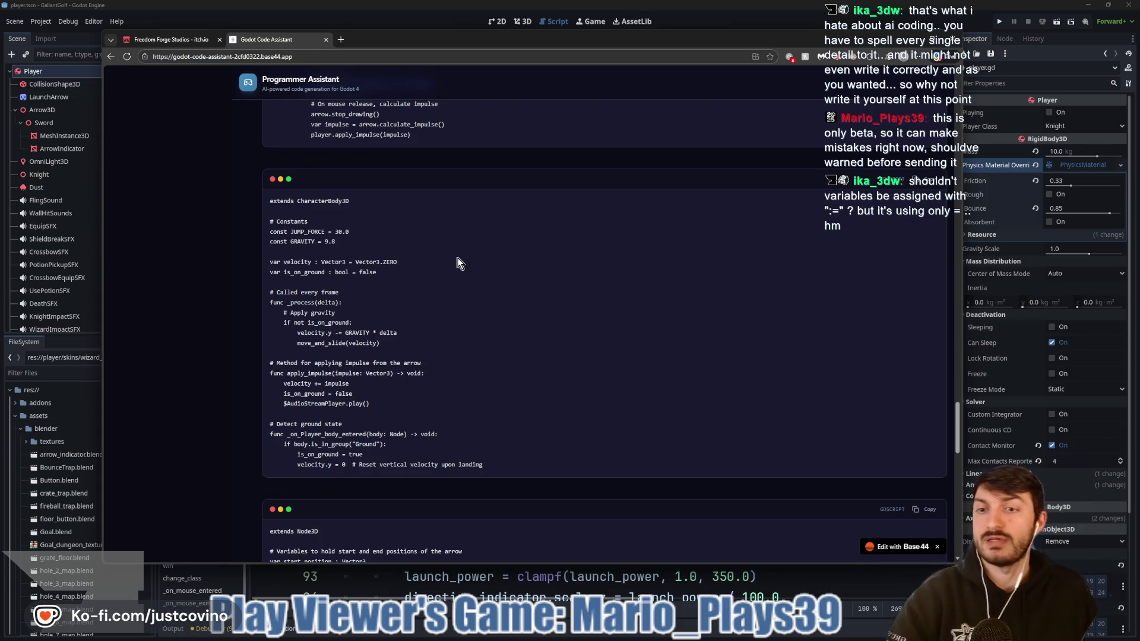
scroll(450, 285, "down", 3)
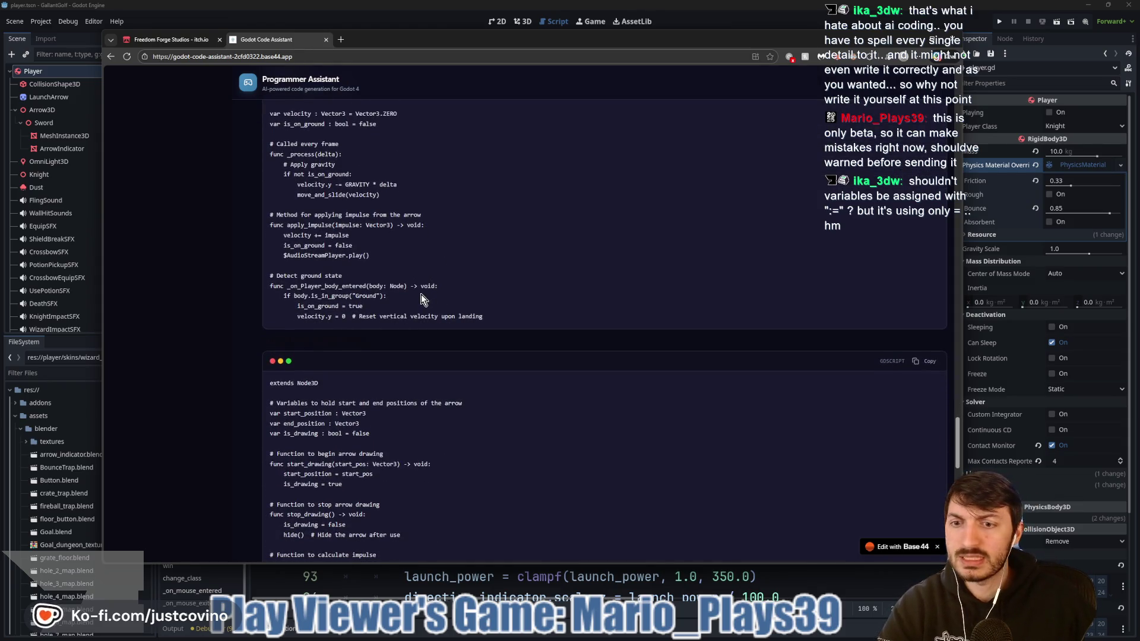
scroll(422, 294, "down", 3)
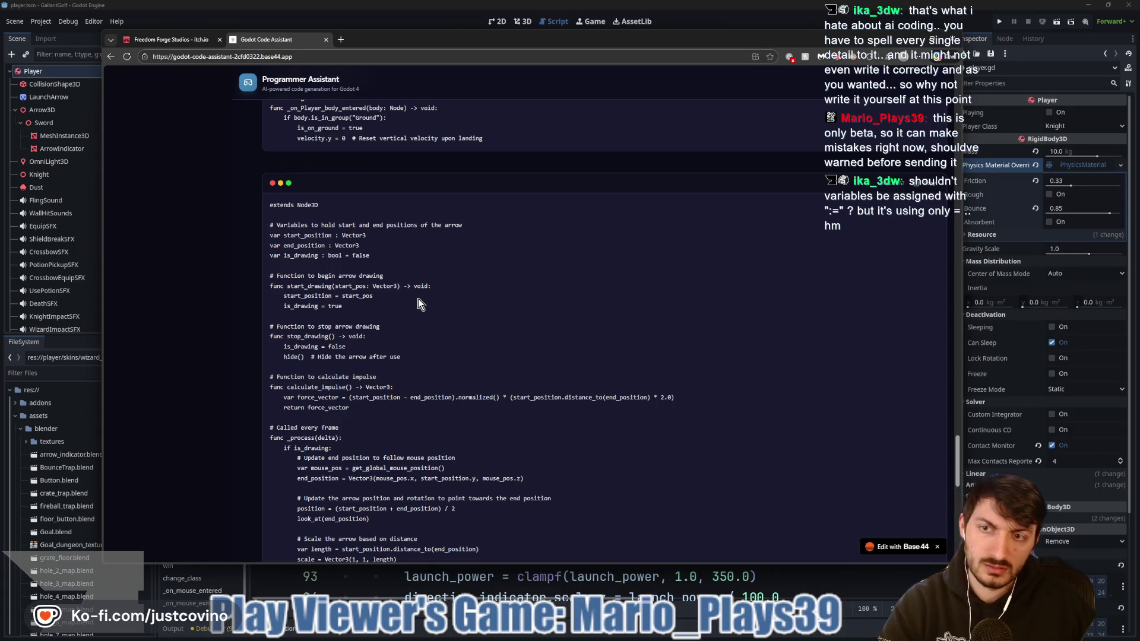
scroll(411, 301, "down", 2)
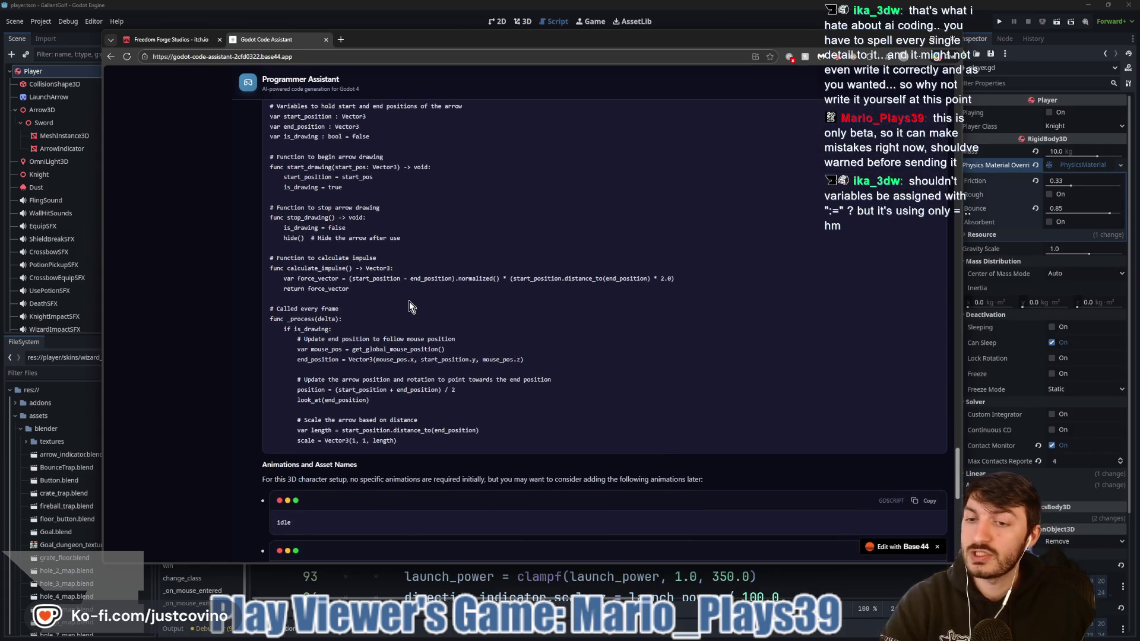
scroll(411, 306, "down", 1)
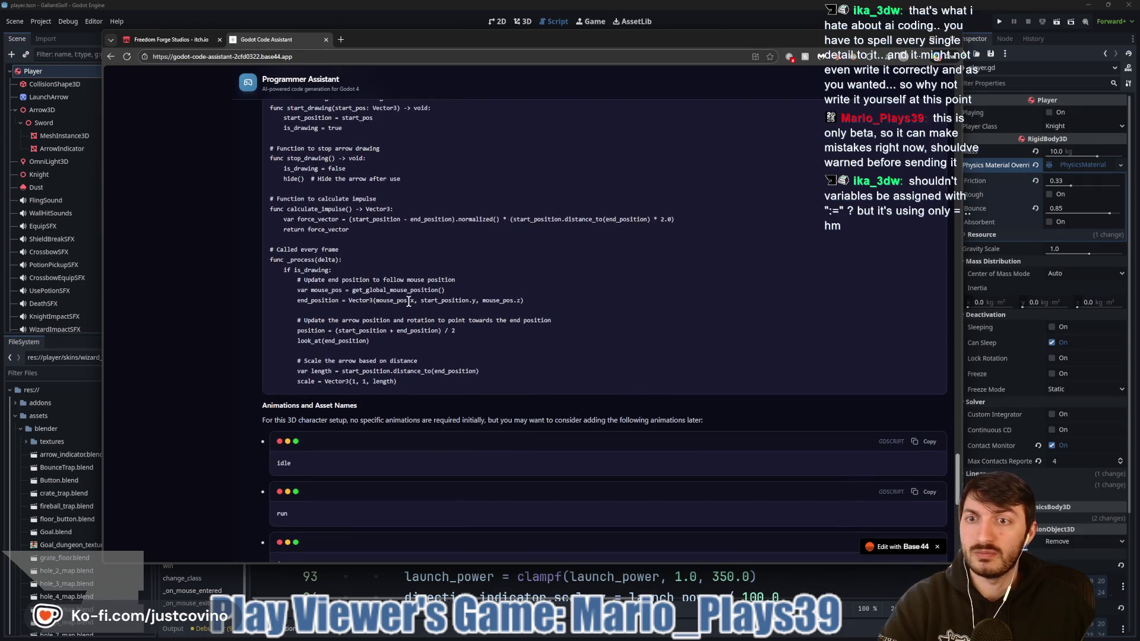
scroll(409, 302, "up", 3)
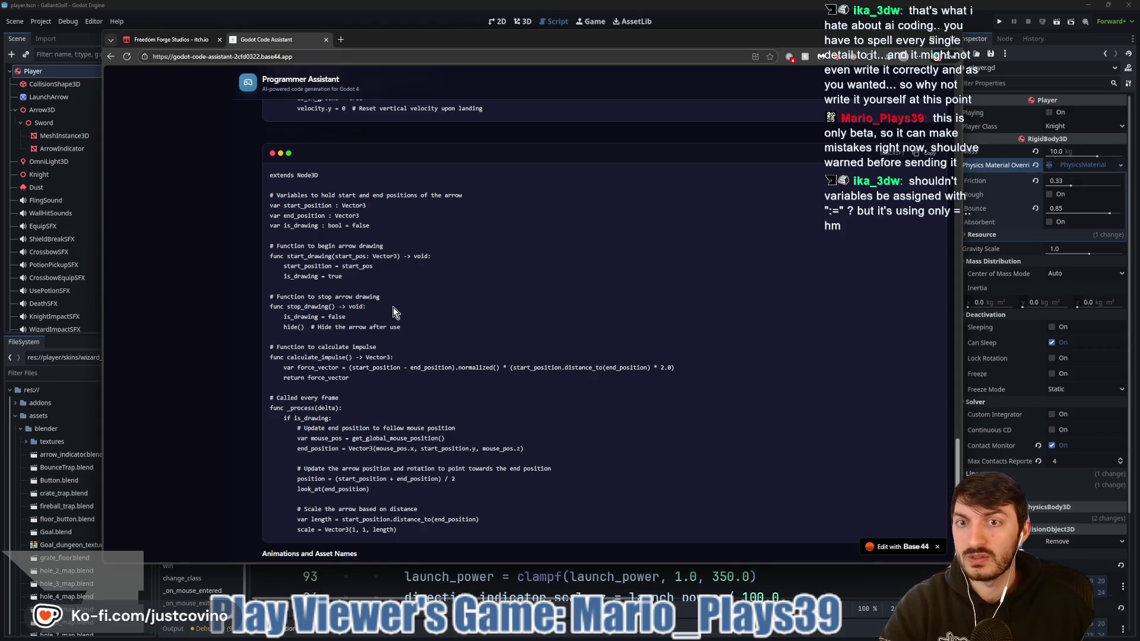
scroll(393, 307, "down", 2)
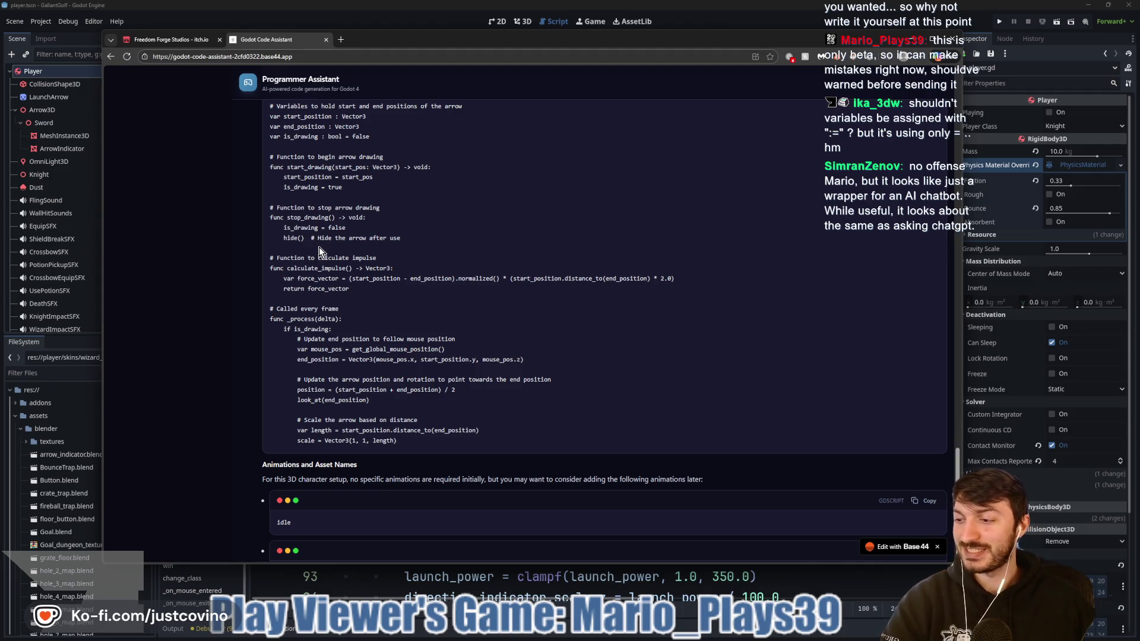
scroll(398, 258, "down", 6)
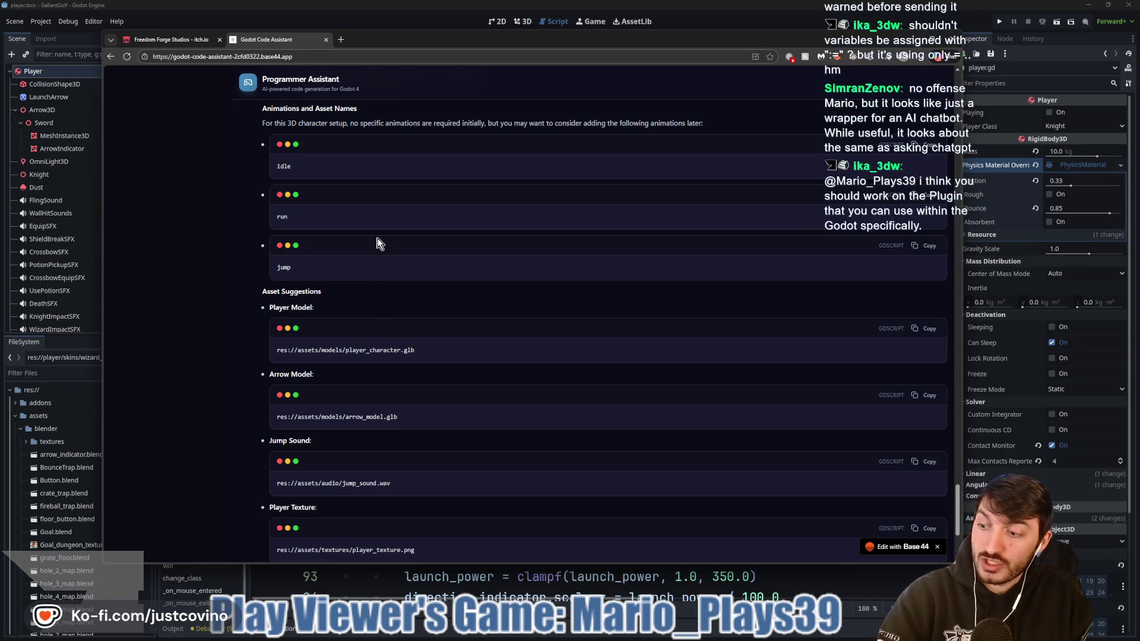
scroll(379, 240, "down", 1)
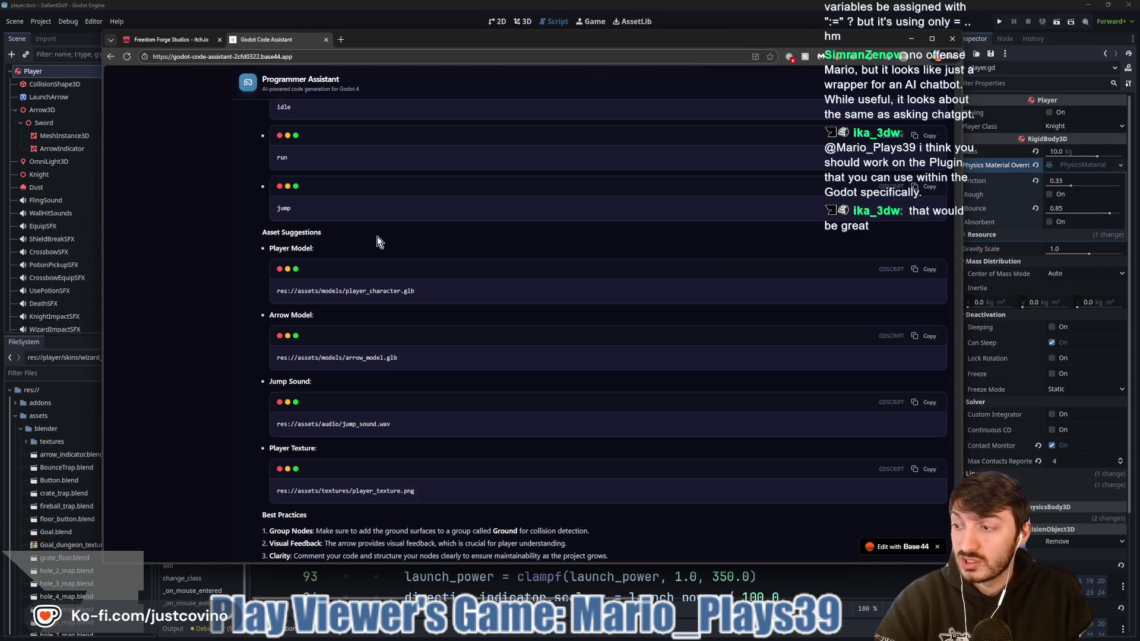
scroll(390, 252, "down", 2)
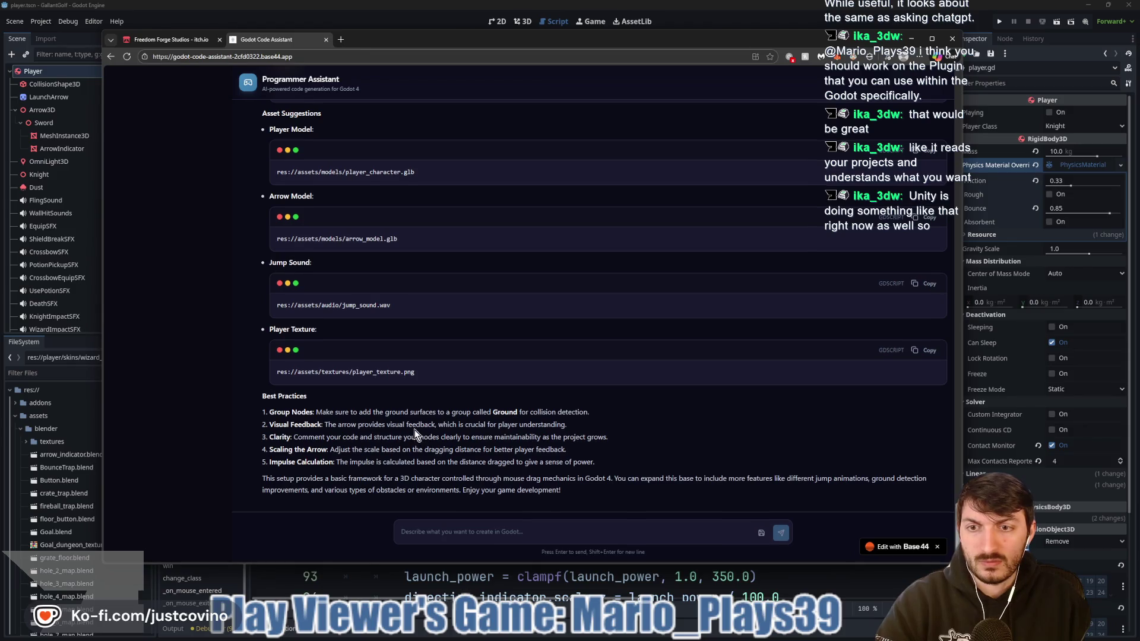
scroll(415, 430, "up", 10)
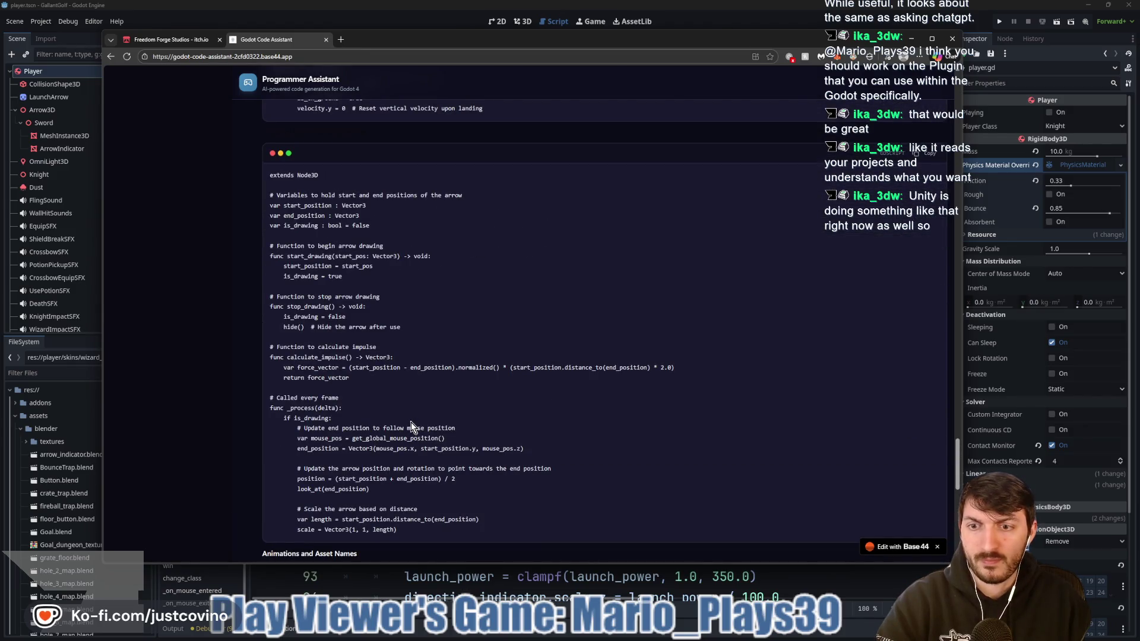
scroll(411, 422, "down", 3)
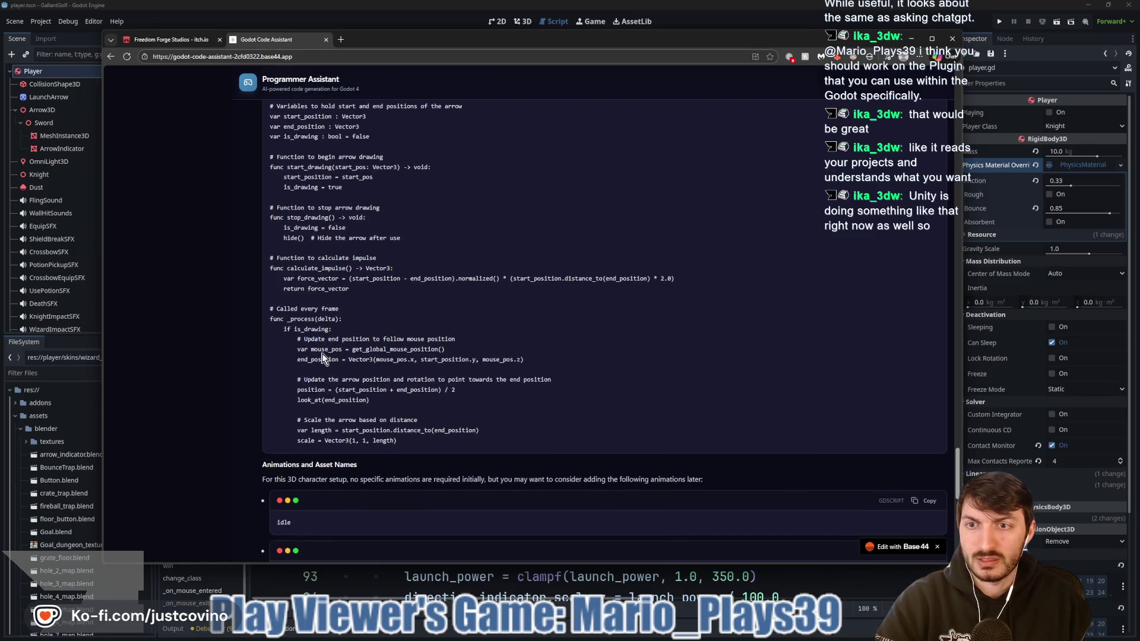
scroll(360, 335, "up", 4)
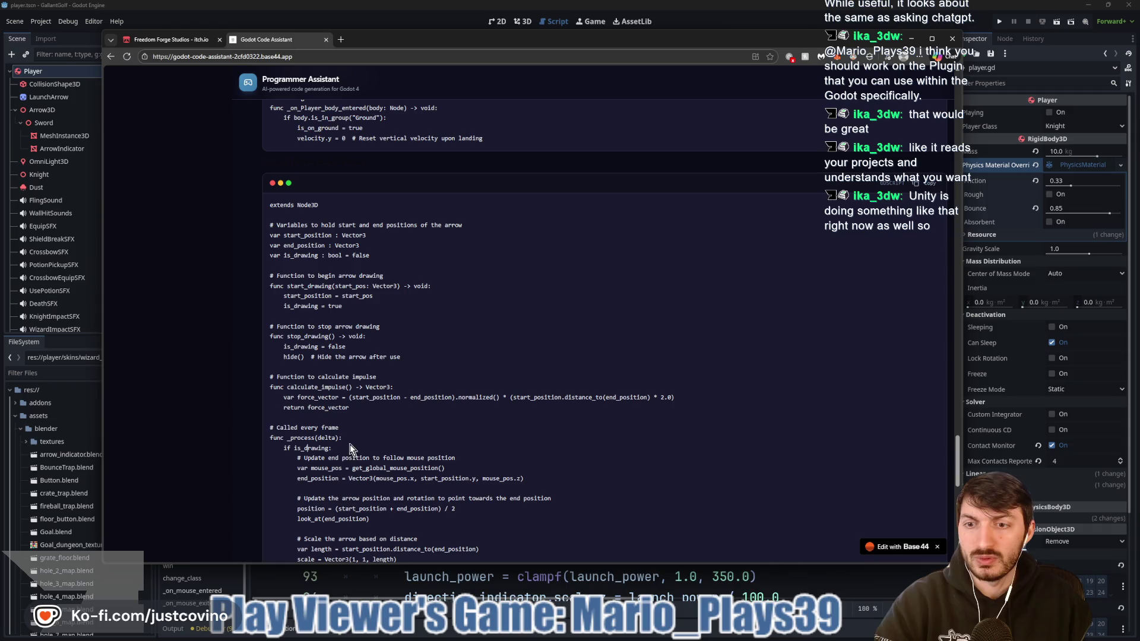
scroll(314, 445, "down", 3)
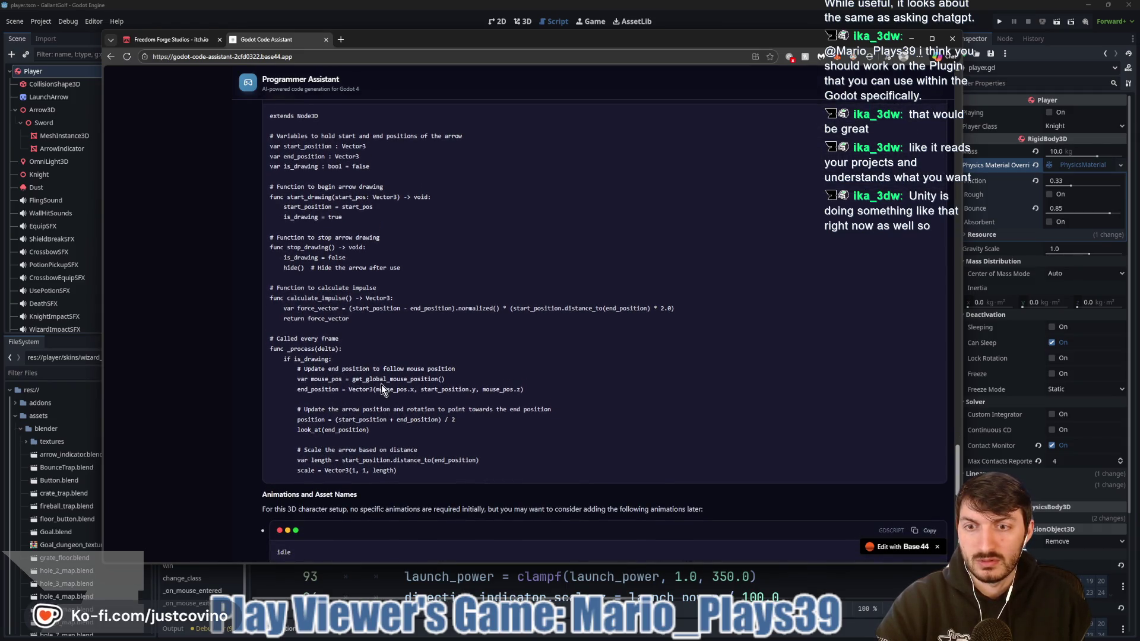
double_click(380, 380)
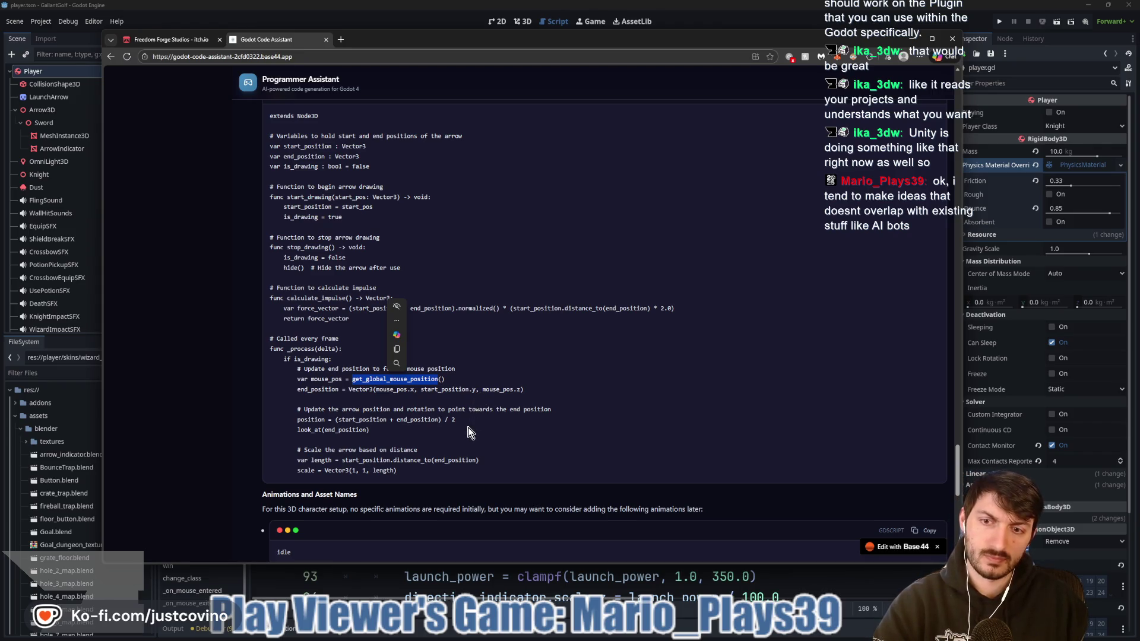
scroll(462, 423, "down", 2)
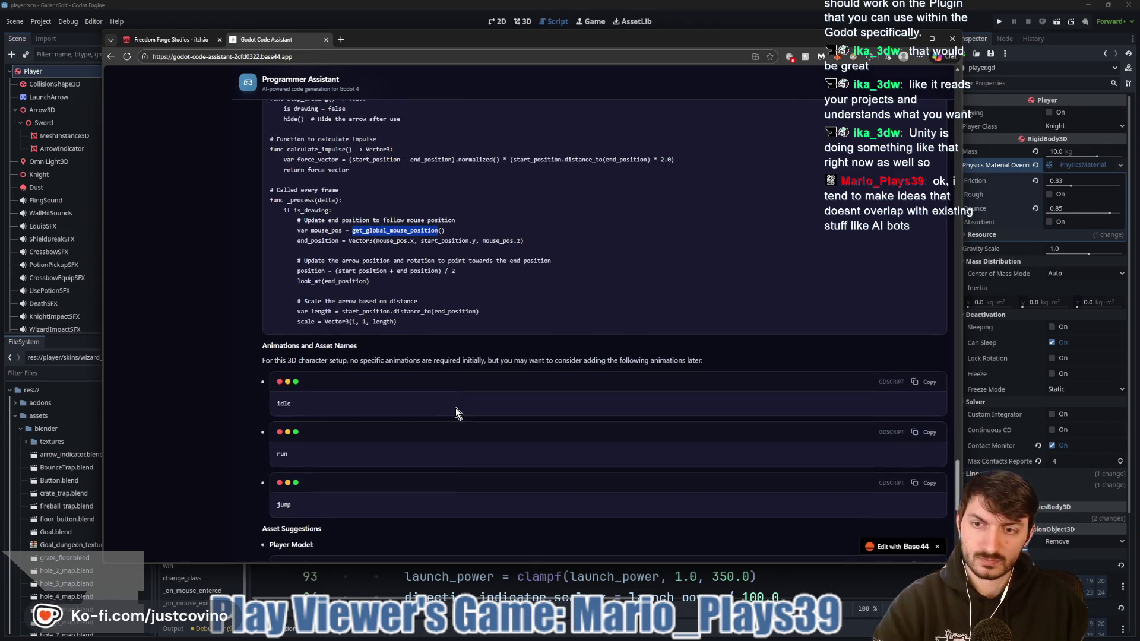
scroll(452, 407, "down", 2)
scroll(453, 409, "down", 4)
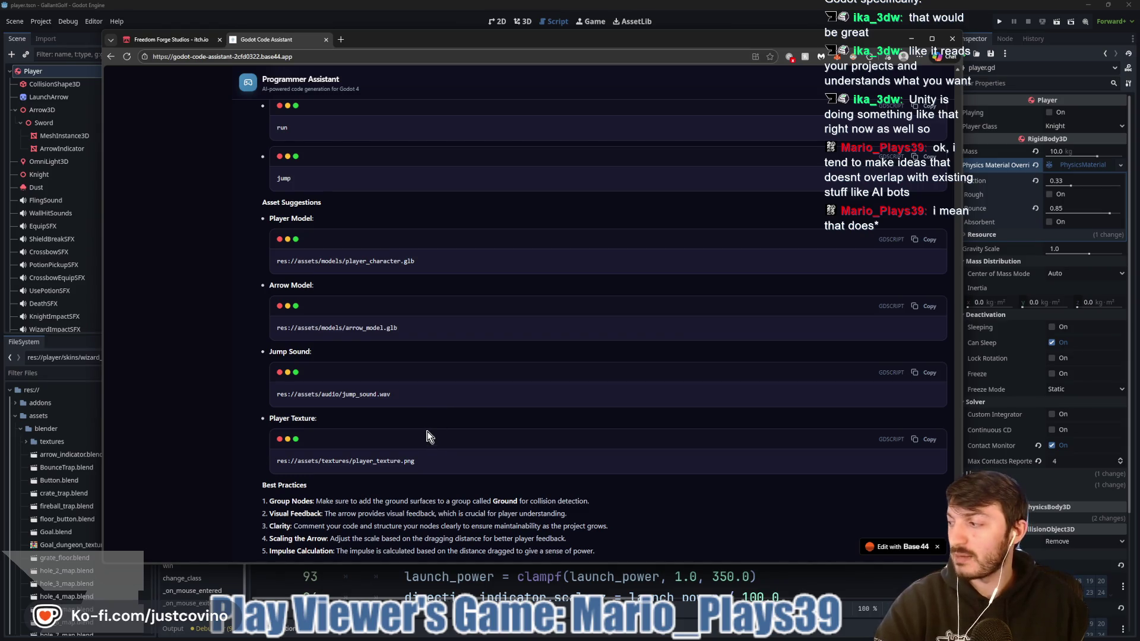
scroll(427, 433, "up", 3)
scroll(466, 386, "up", 3)
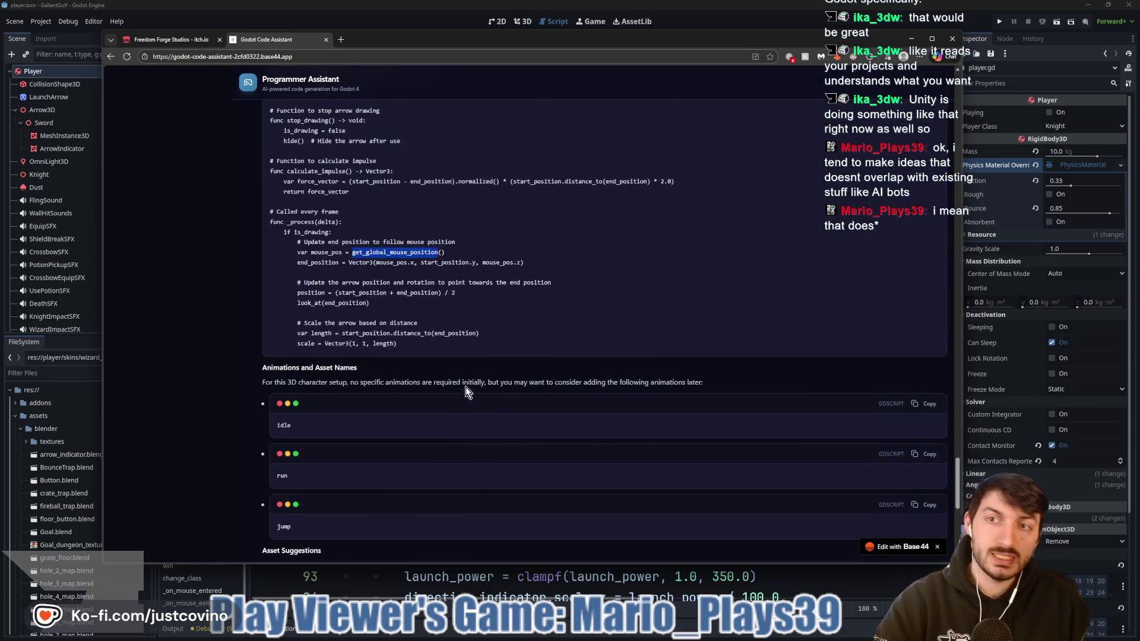
scroll(463, 375, "up", 10)
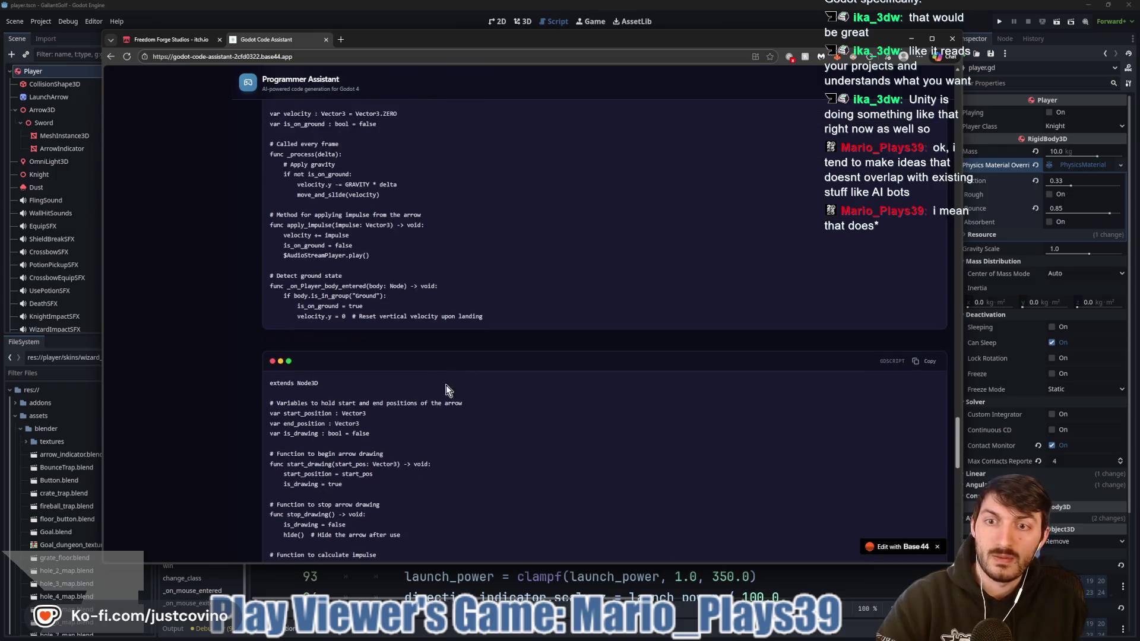
scroll(398, 402, "up", 6)
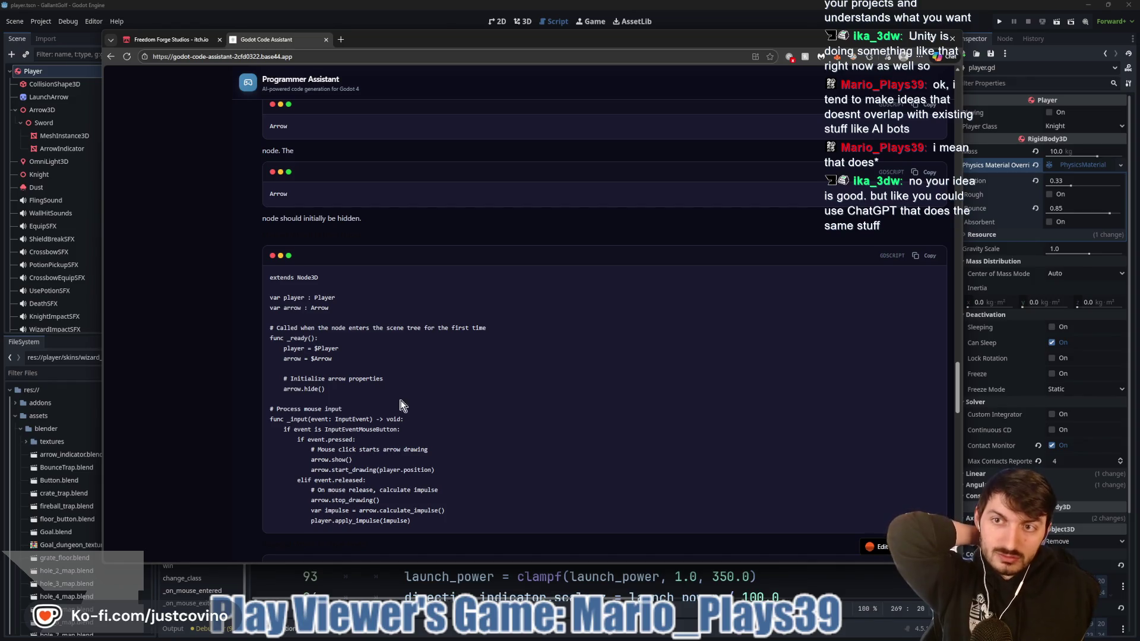
scroll(404, 344, "down", 2)
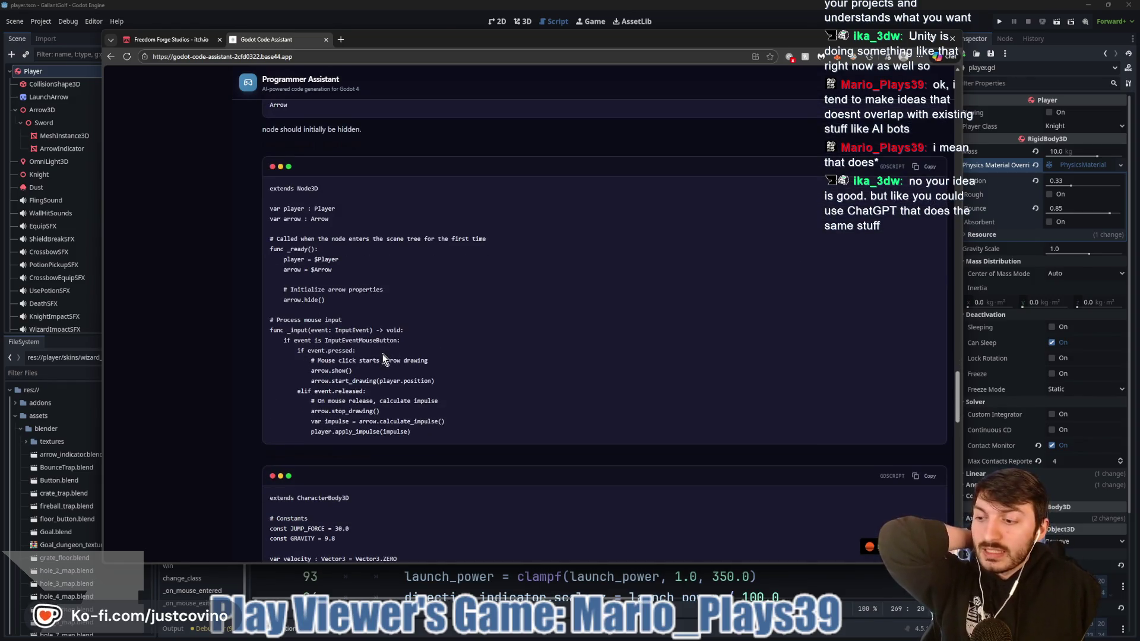
mouse_move(386, 39)
left_mouse_down()
mouse_move(426, 190)
mouse_move(397, 56)
left_mouse_up()
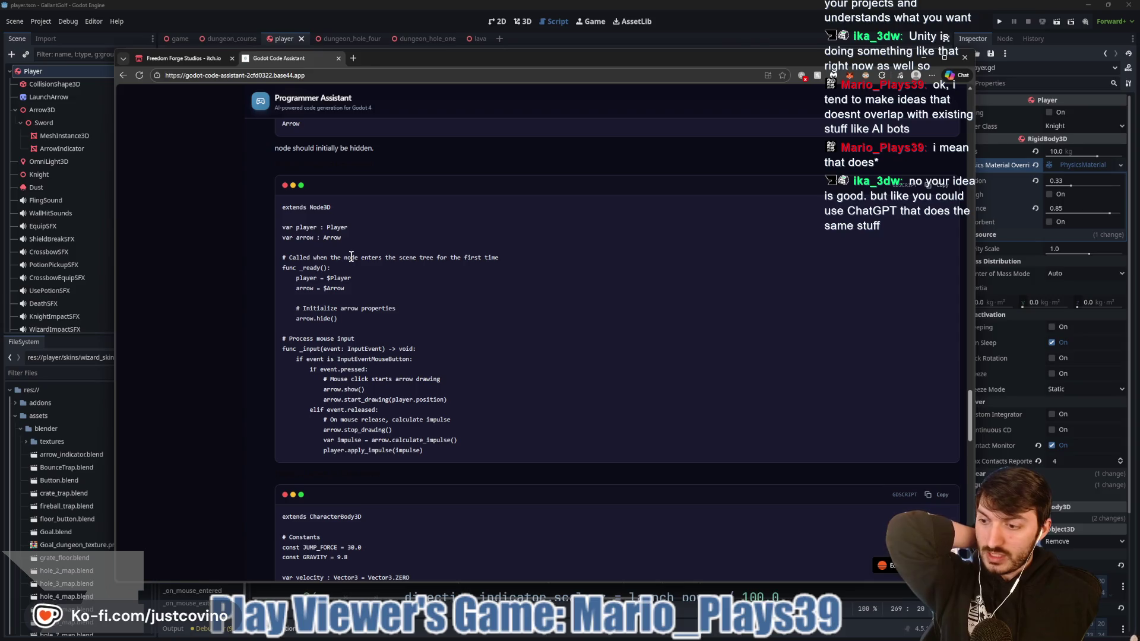
scroll(404, 361, "down", 15)
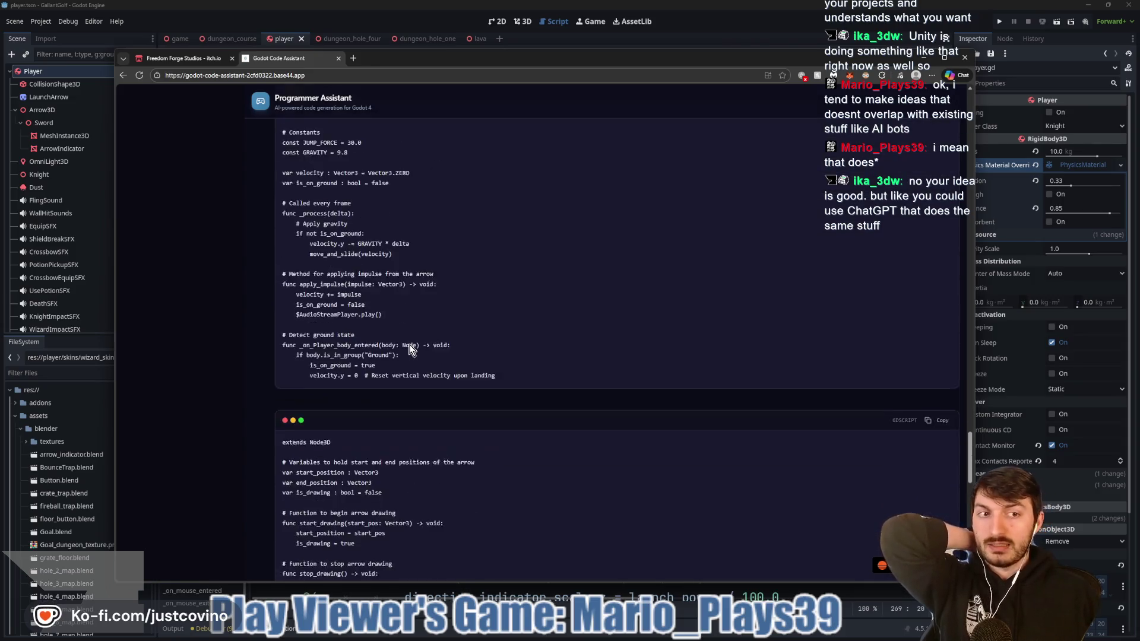
scroll(403, 394, "down", 7)
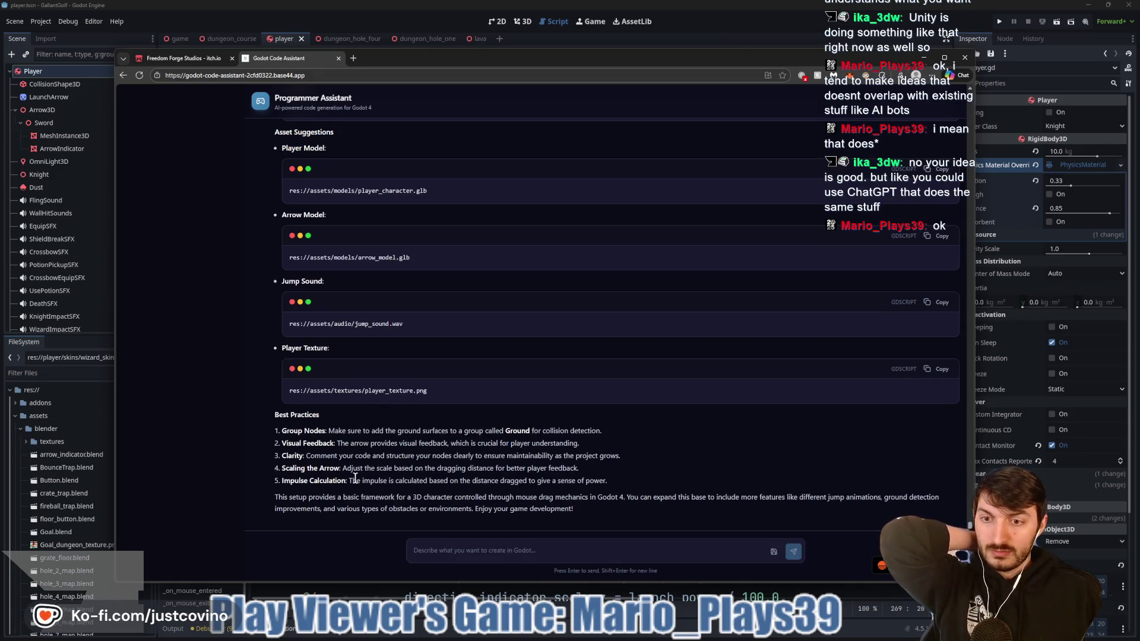
triple_click(330, 415)
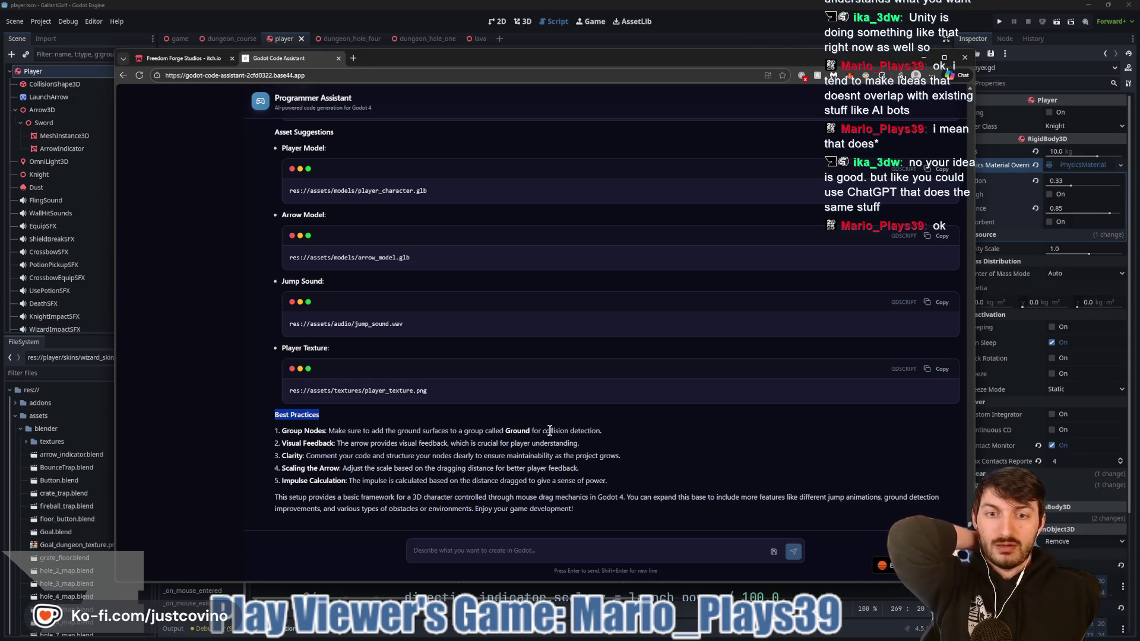
left_click_drag(601, 430, 287, 428)
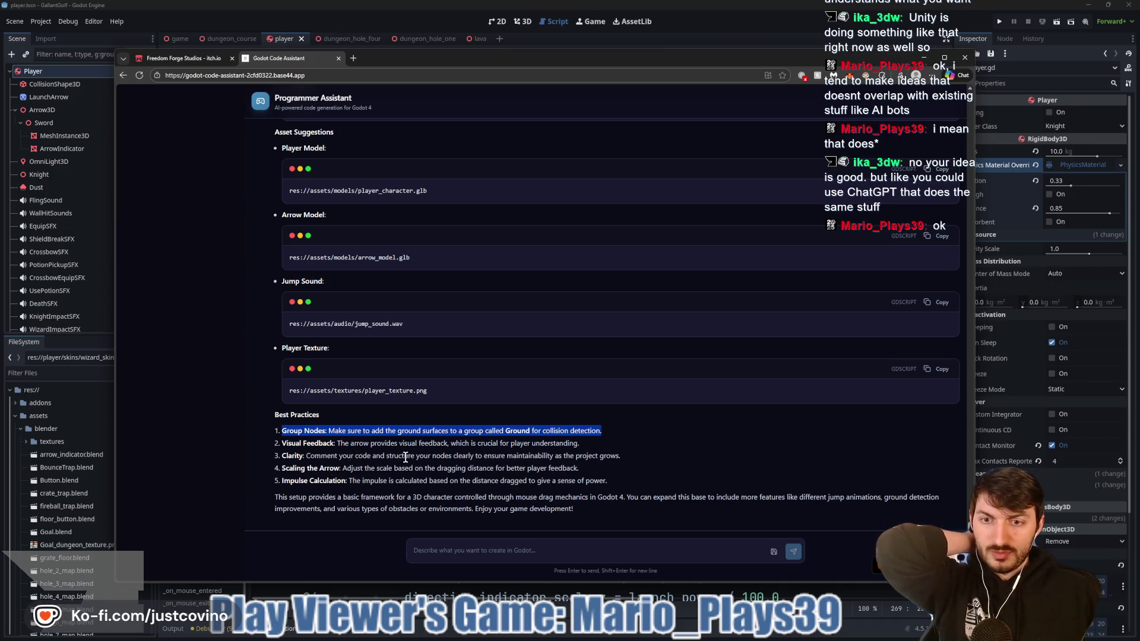
left_click(621, 458)
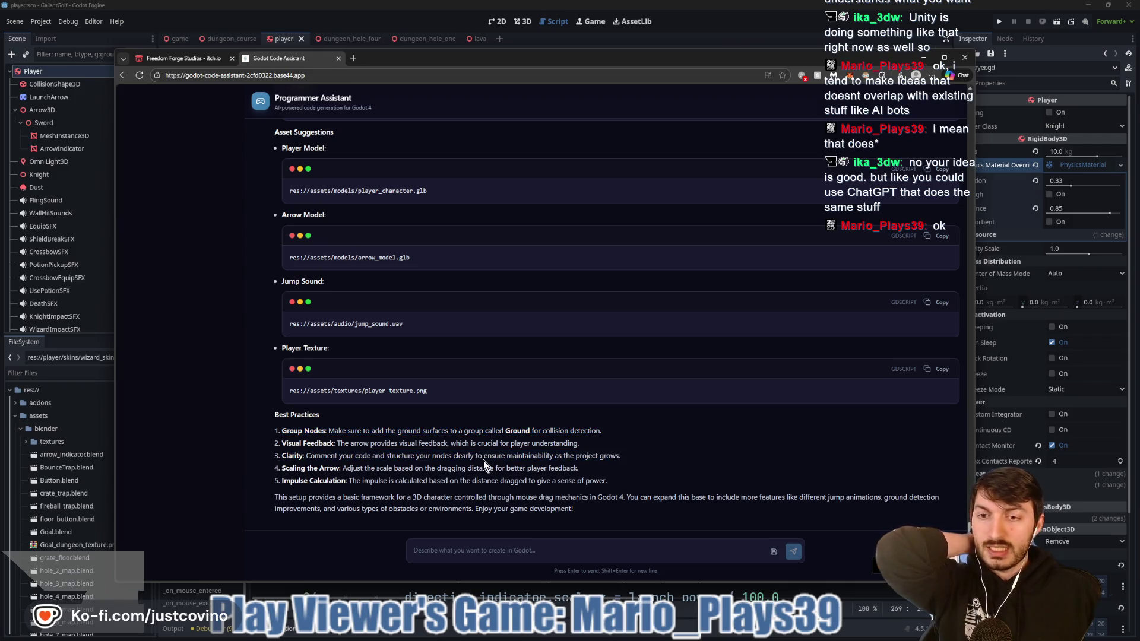
scroll(470, 452, "up", 10)
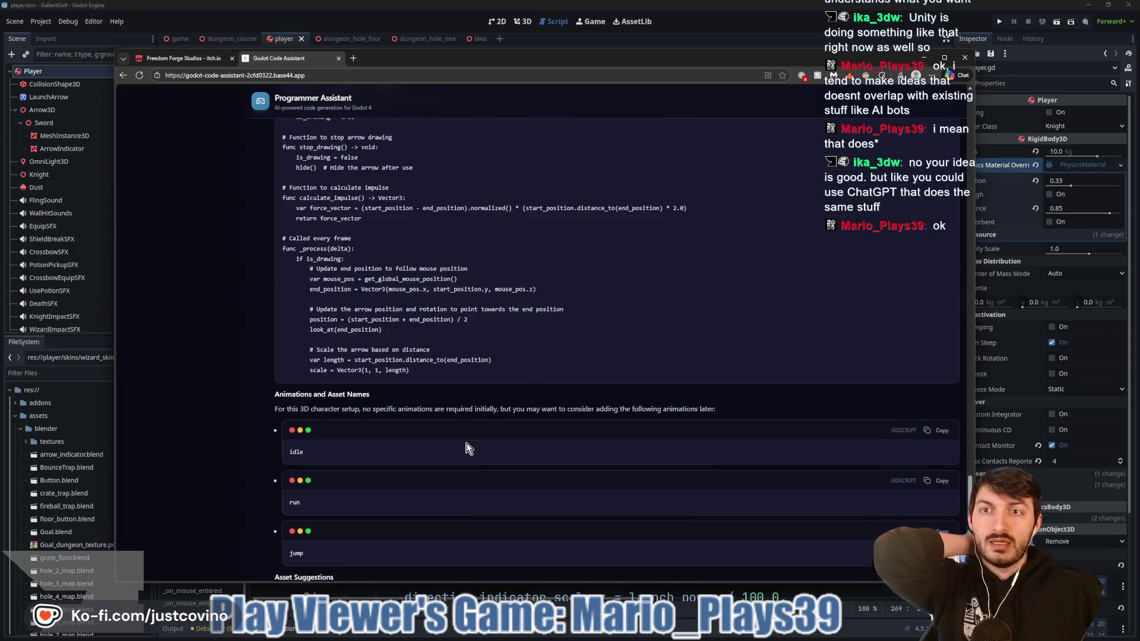
scroll(463, 441, "down", 10)
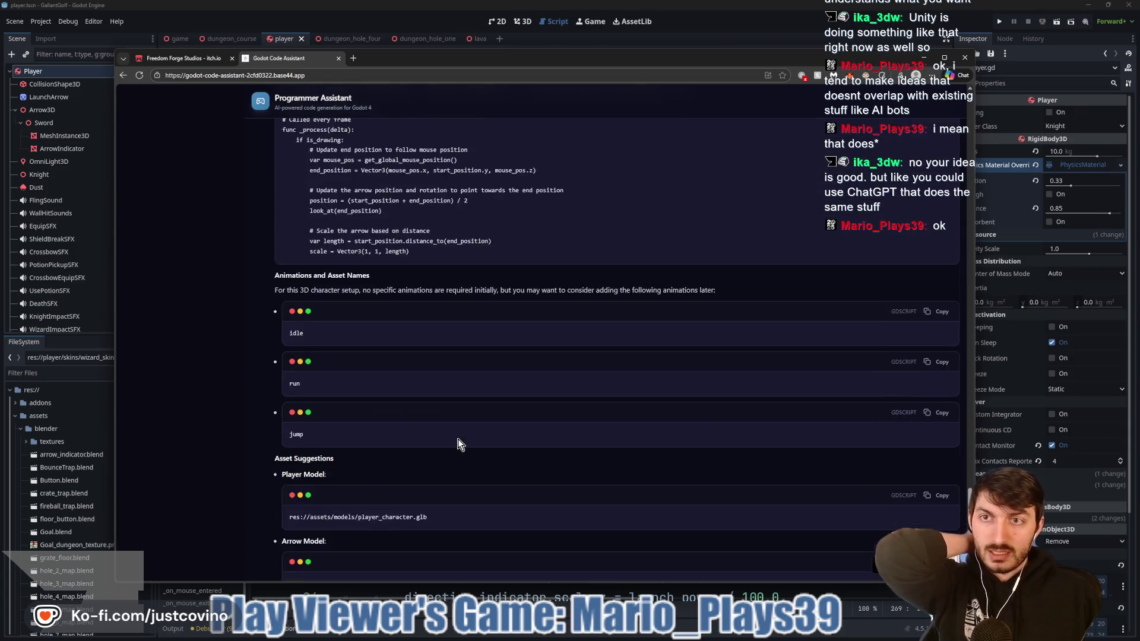
scroll(458, 442, "down", 3)
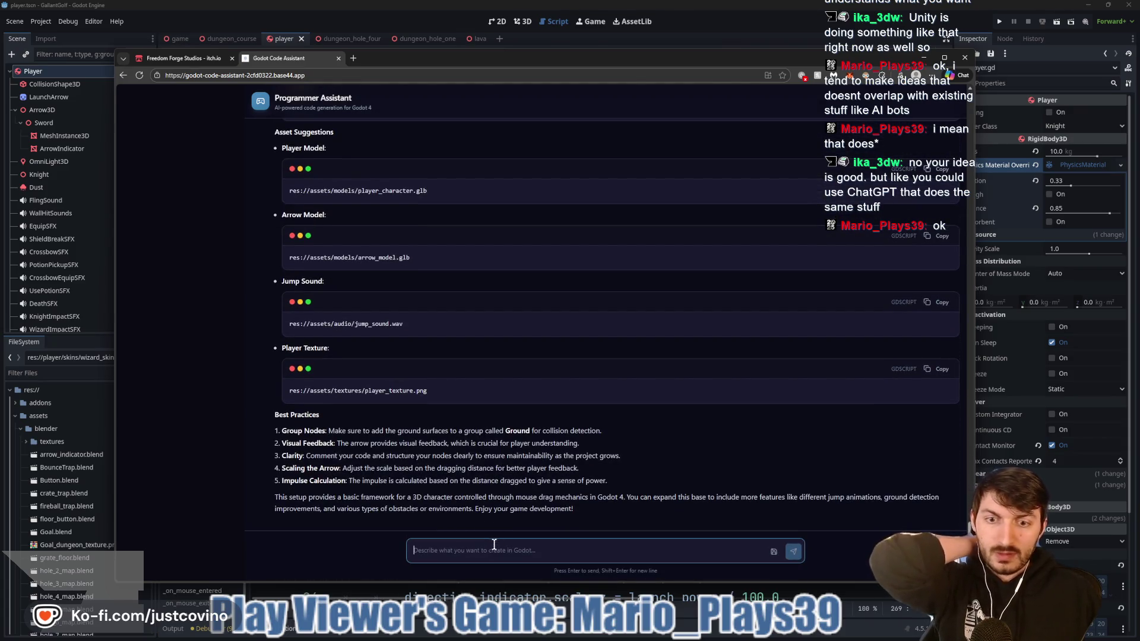
Replace the half-written collision question with 'How to make mechanical bees' and send it.
type("How would you ensure th")
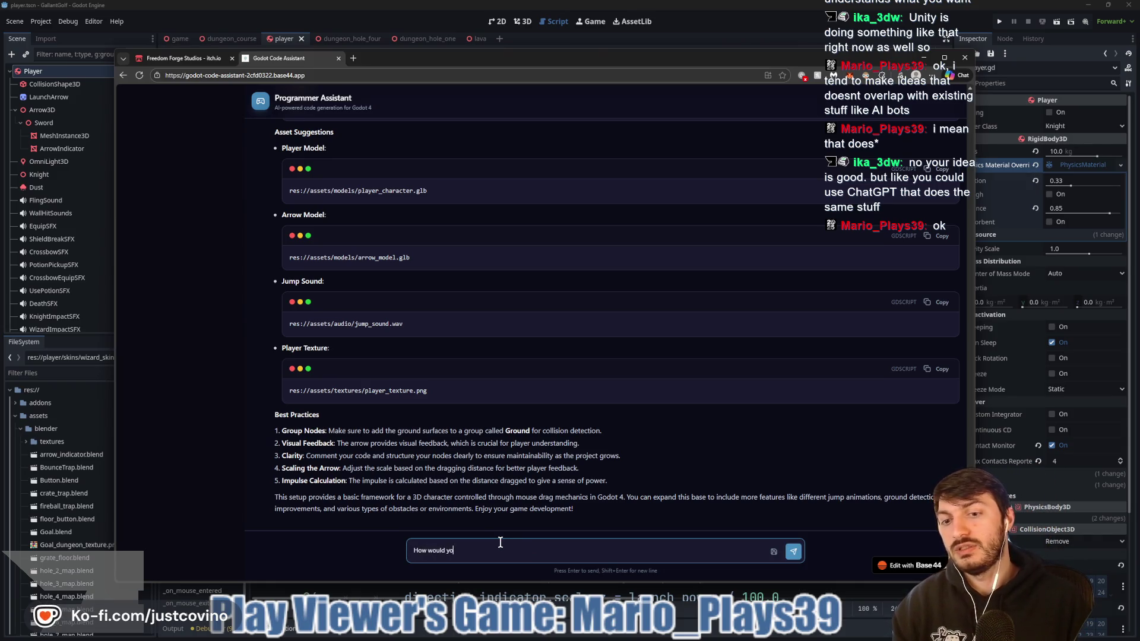
type("at a play")
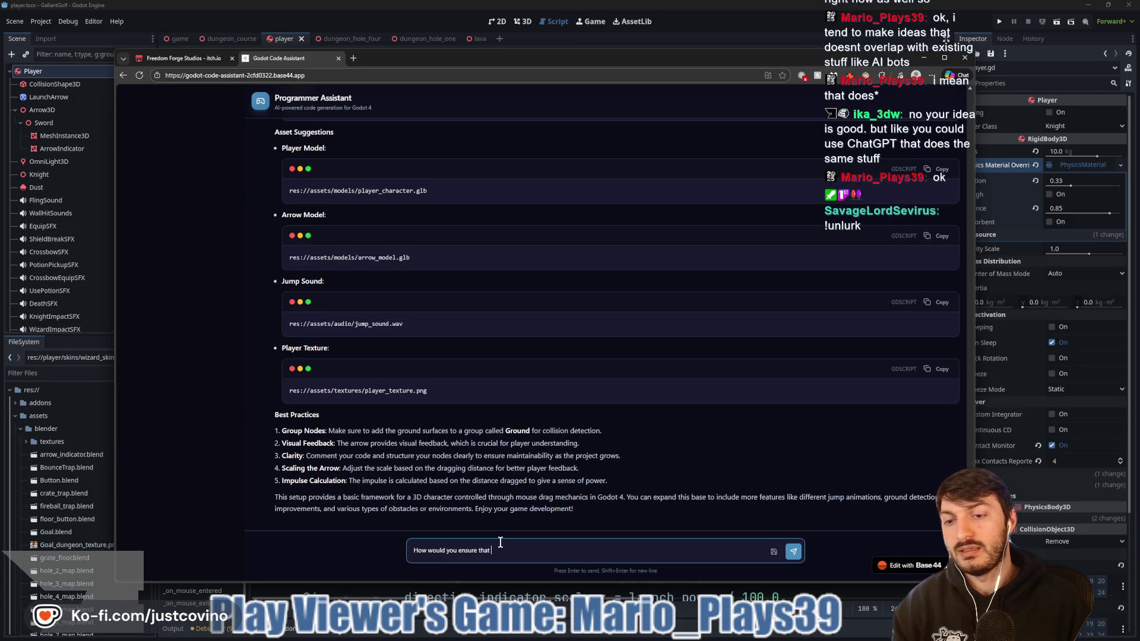
type("er")
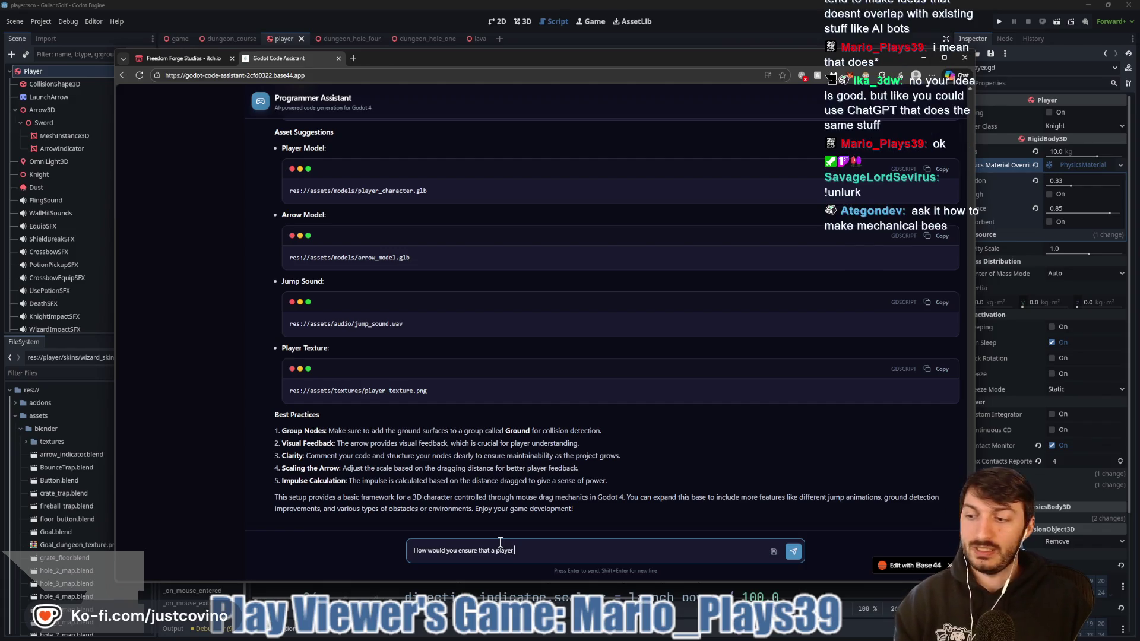
type(" collides with the f")
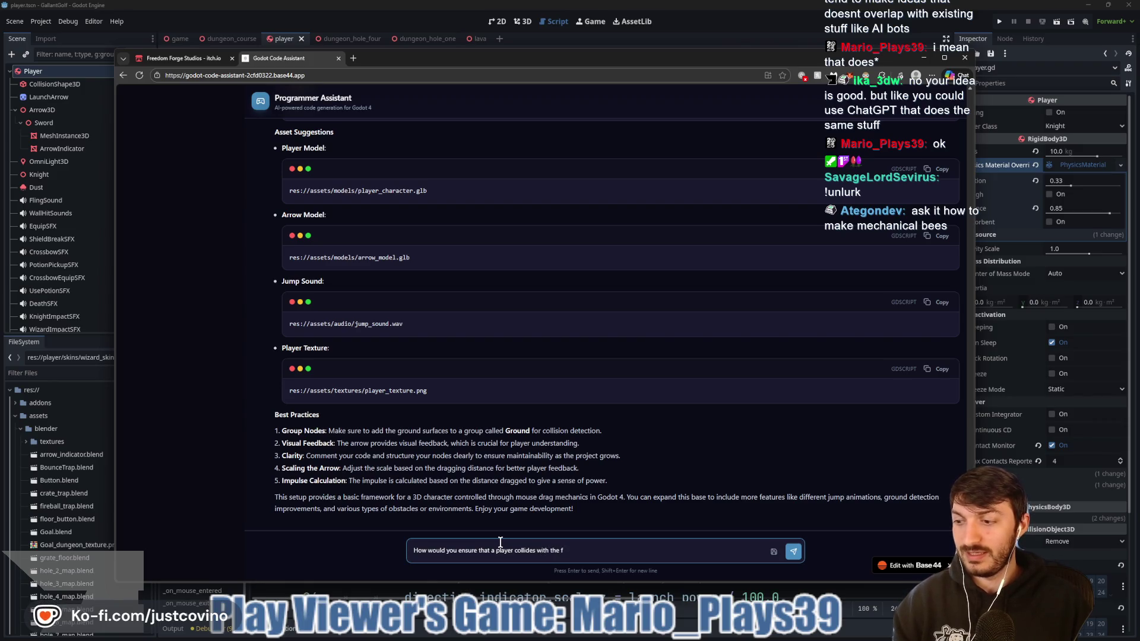
key("ctrl+a")
key("BackSpace")
type("How to make mechanical bees")
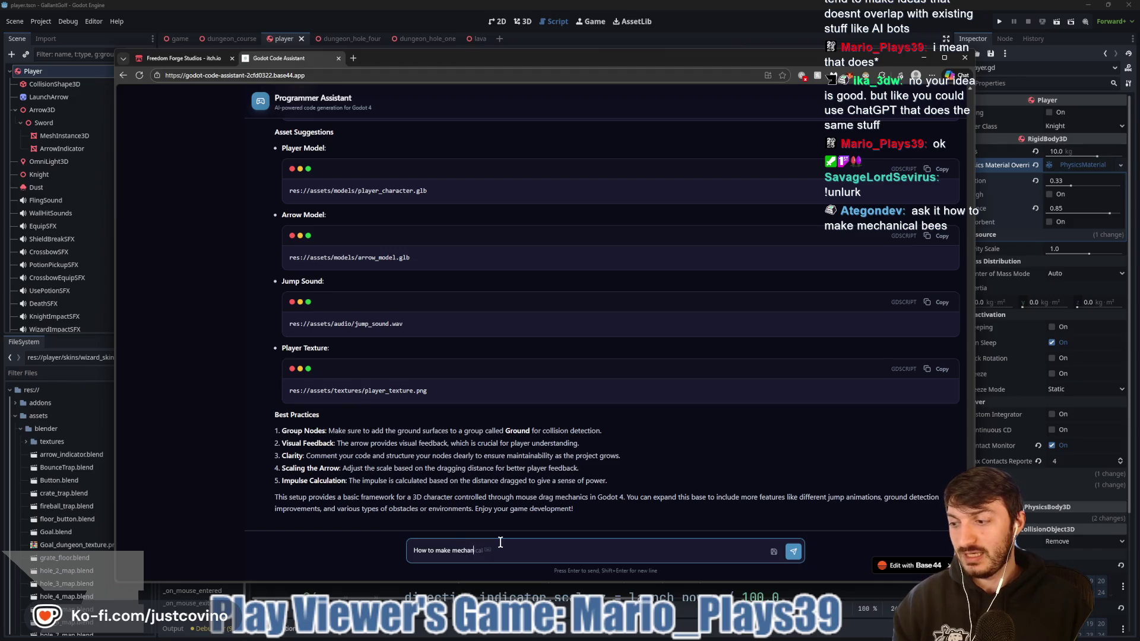
key("Return")
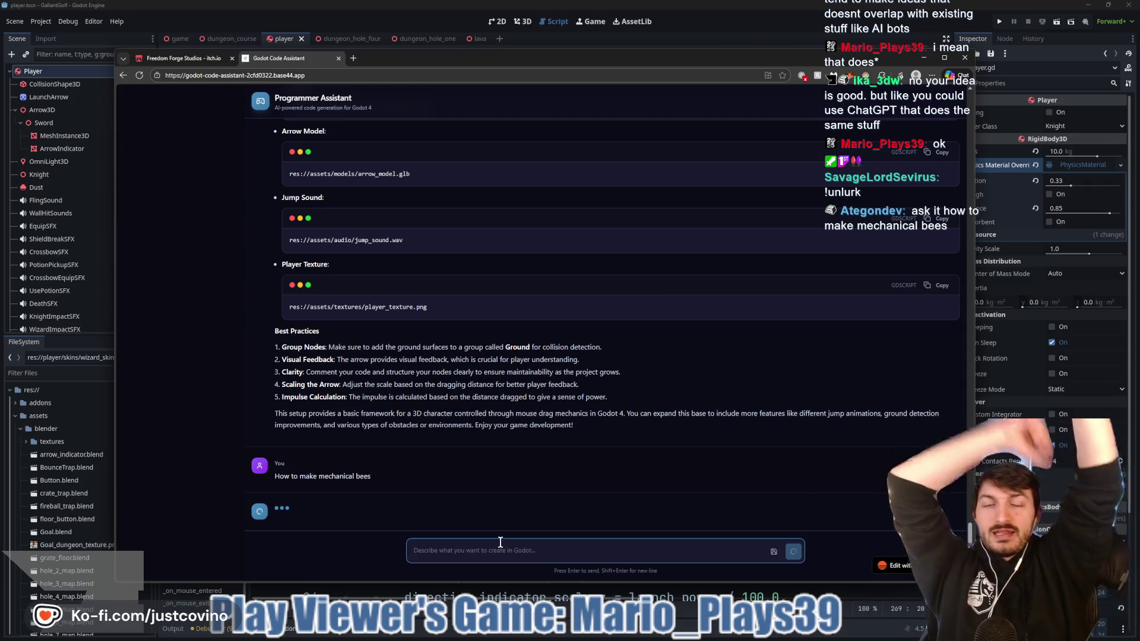
Scroll through the mechanical-bee guide's project structure and main scene code.
scroll(500, 545, "down", 10)
scroll(501, 543, "down", 7)
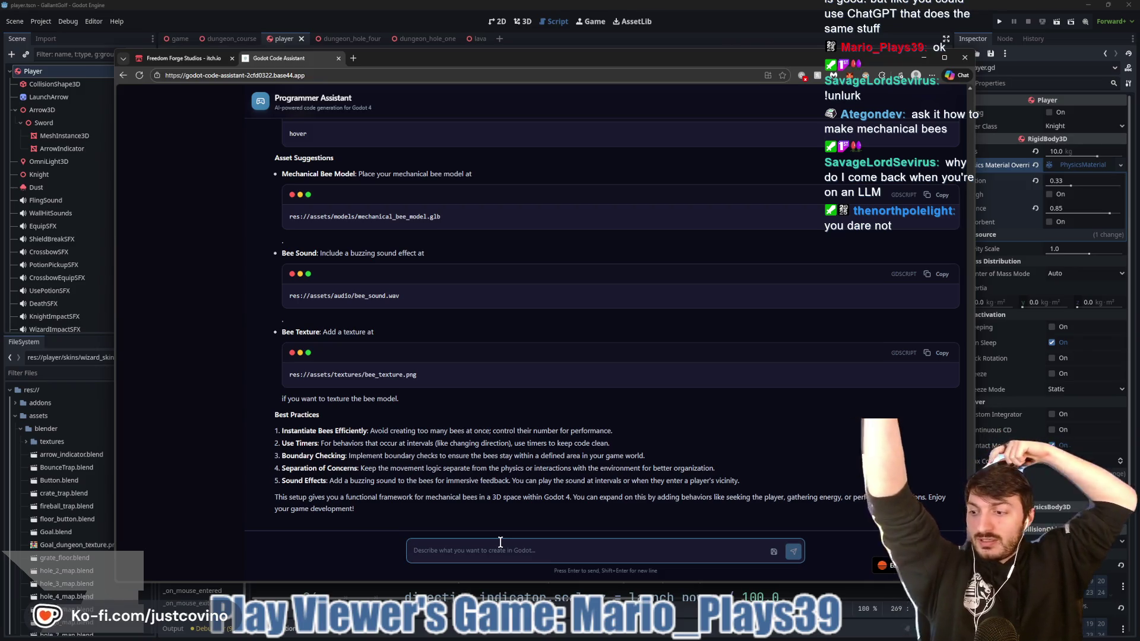
left_click(500, 542)
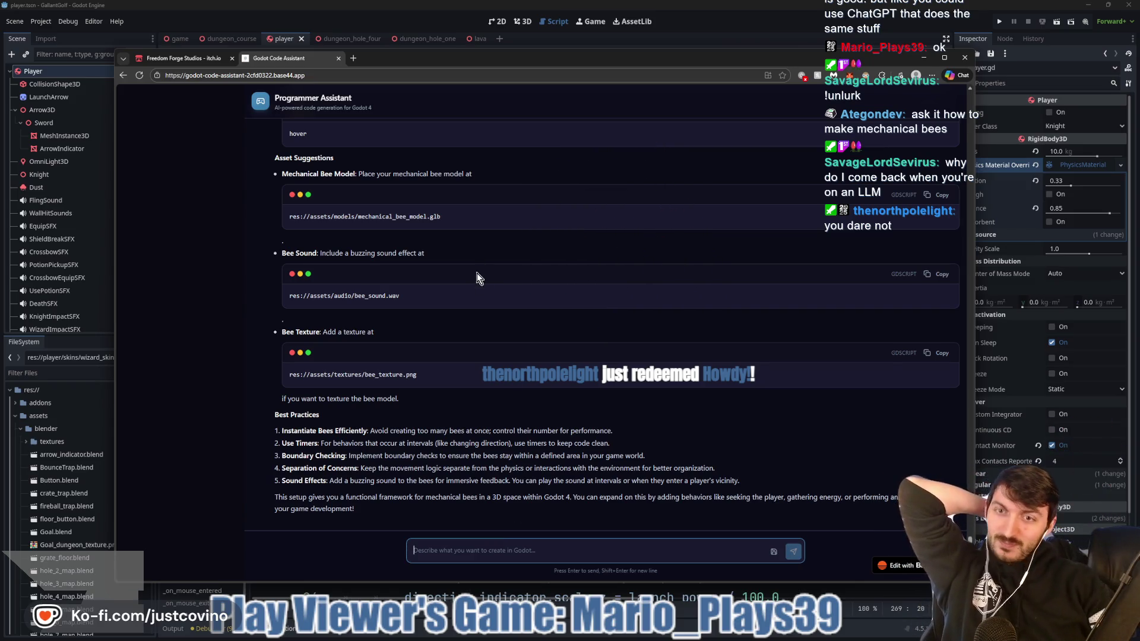
scroll(504, 288, "up", 3)
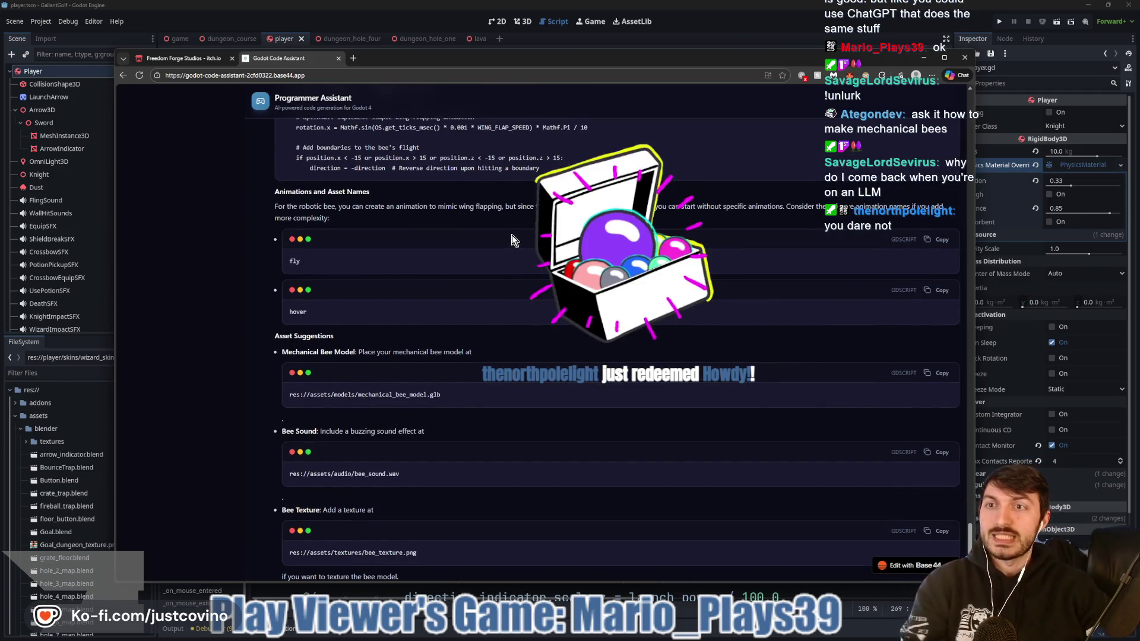
scroll(483, 257, "up", 10)
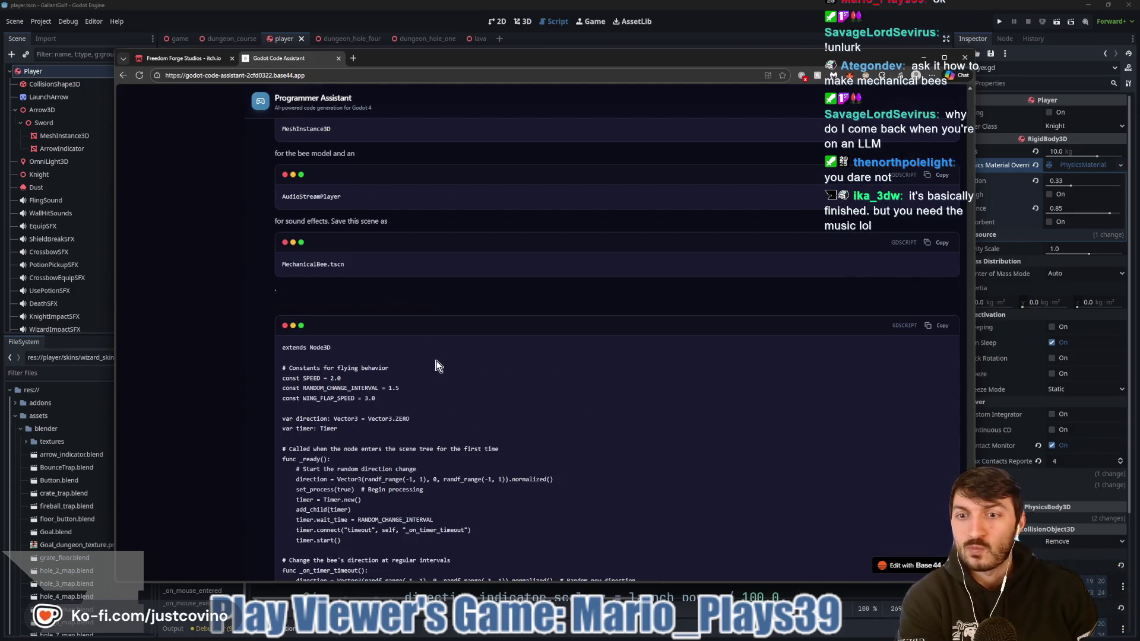
scroll(440, 369, "up", 10)
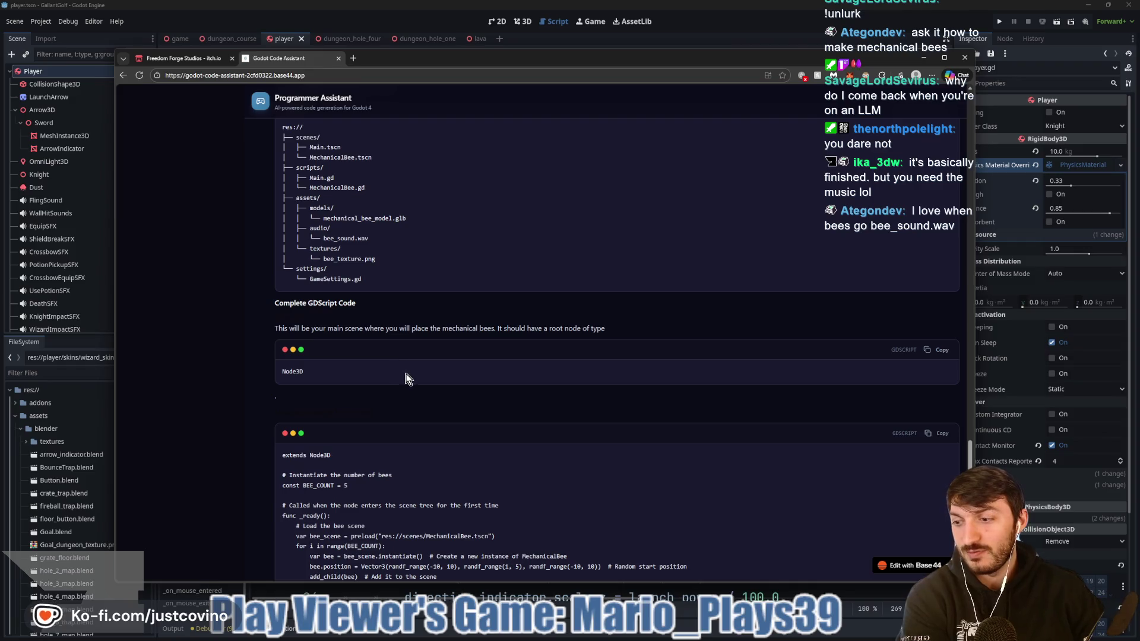
scroll(416, 378, "up", 4)
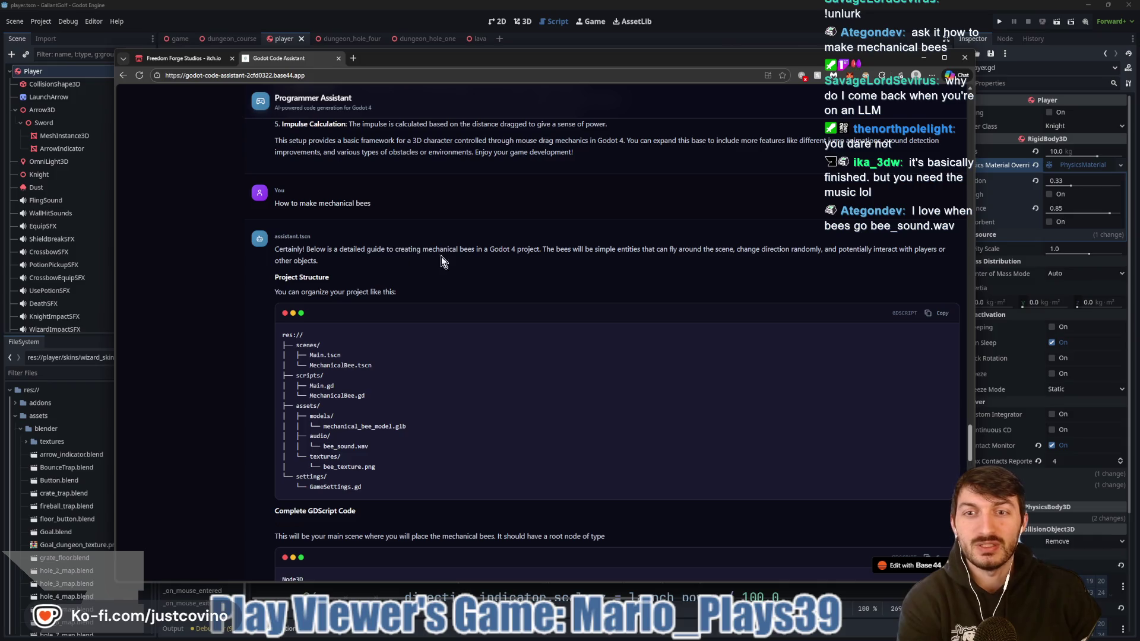
scroll(463, 314, "down", 6)
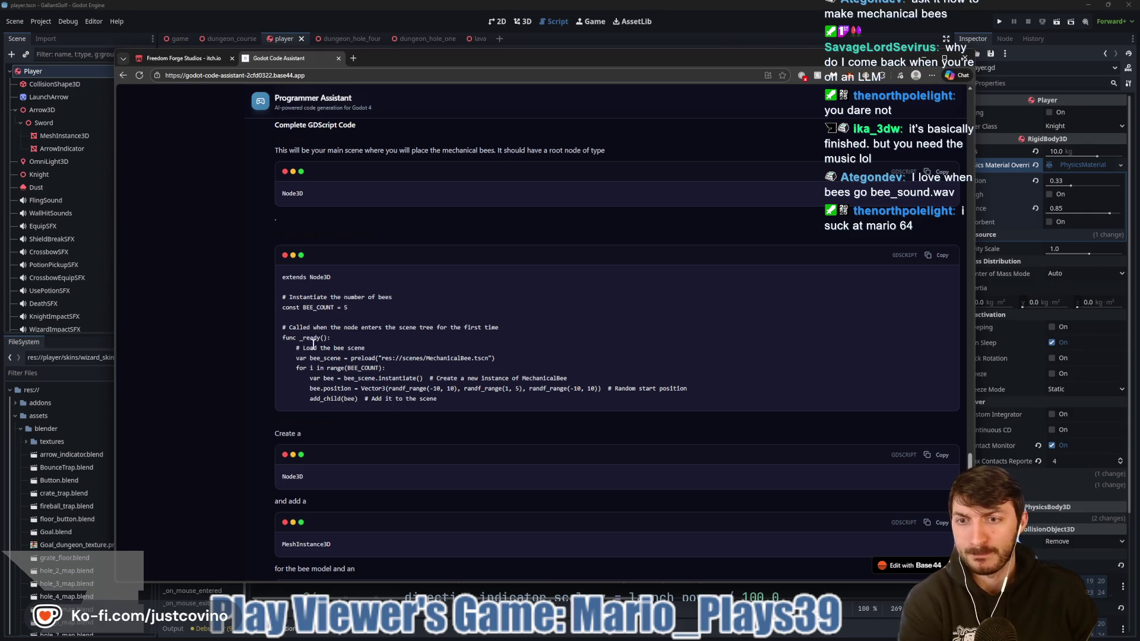
scroll(334, 358, "down", 1)
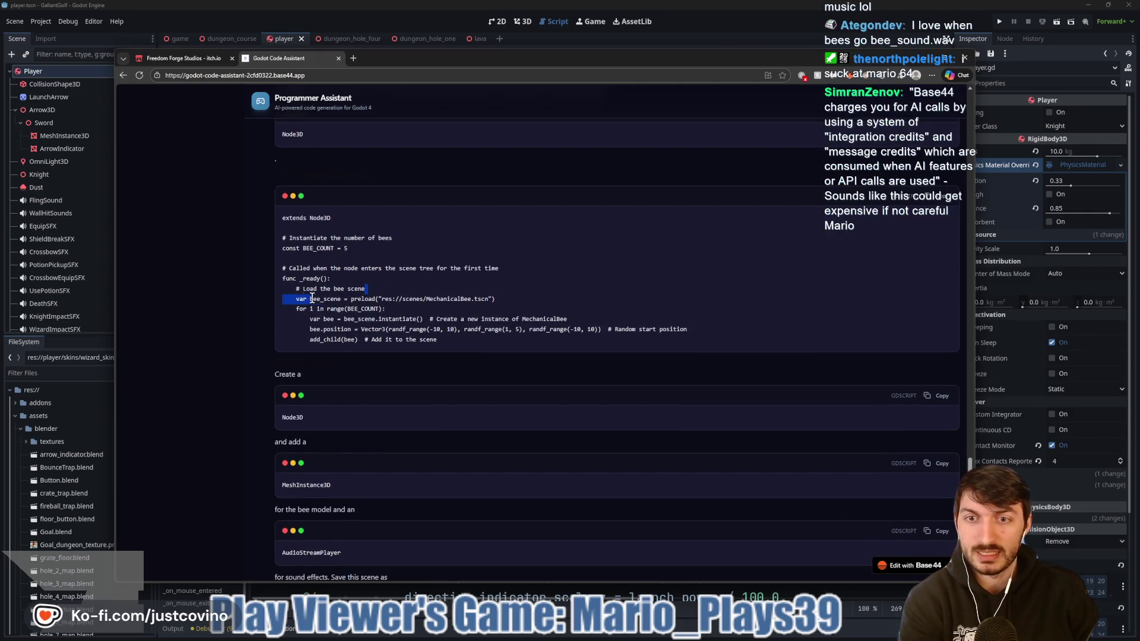
Select and deselect the bee-scene preload line, scroll to the bee script, and close the assistant page.
left_click(495, 299, "shift")
scroll(326, 293, "down", 1)
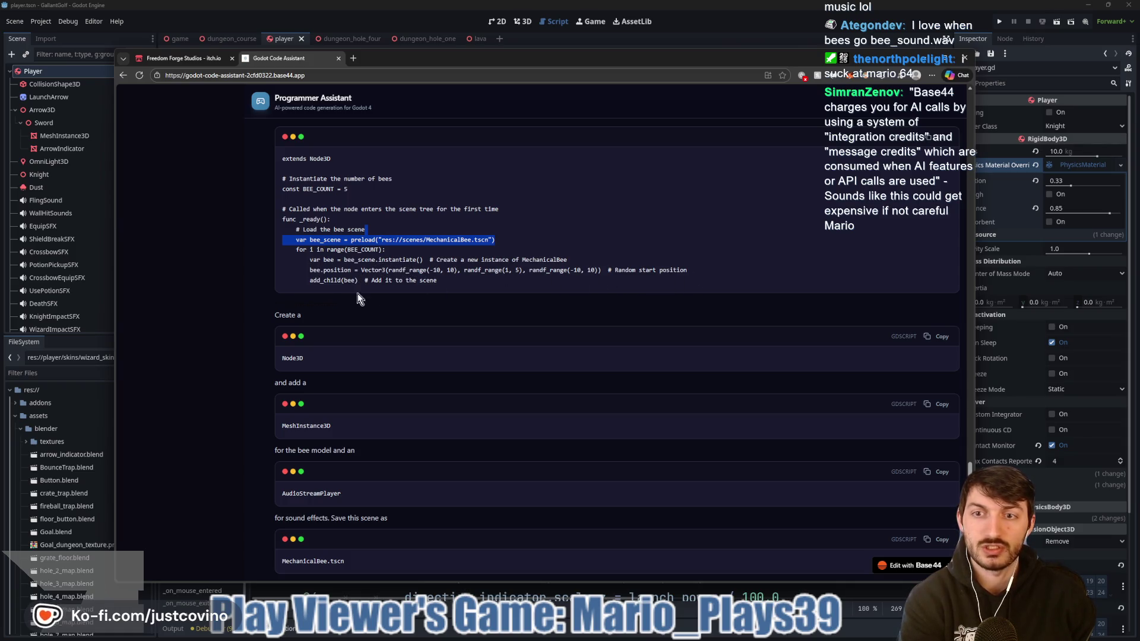
left_click(438, 279)
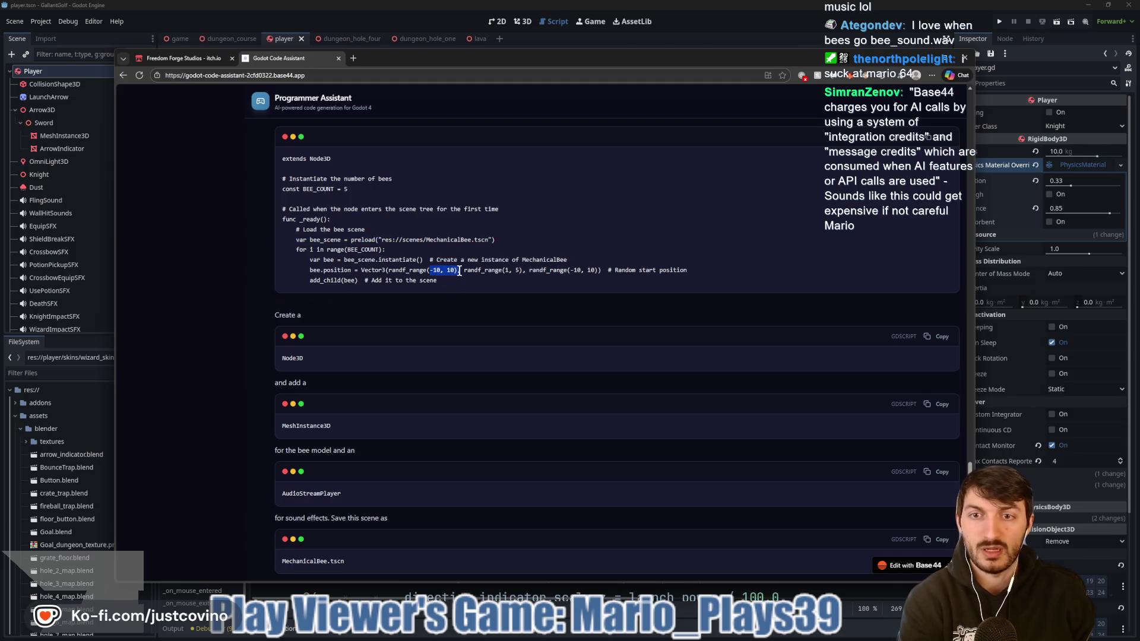
scroll(350, 293, "down", 5)
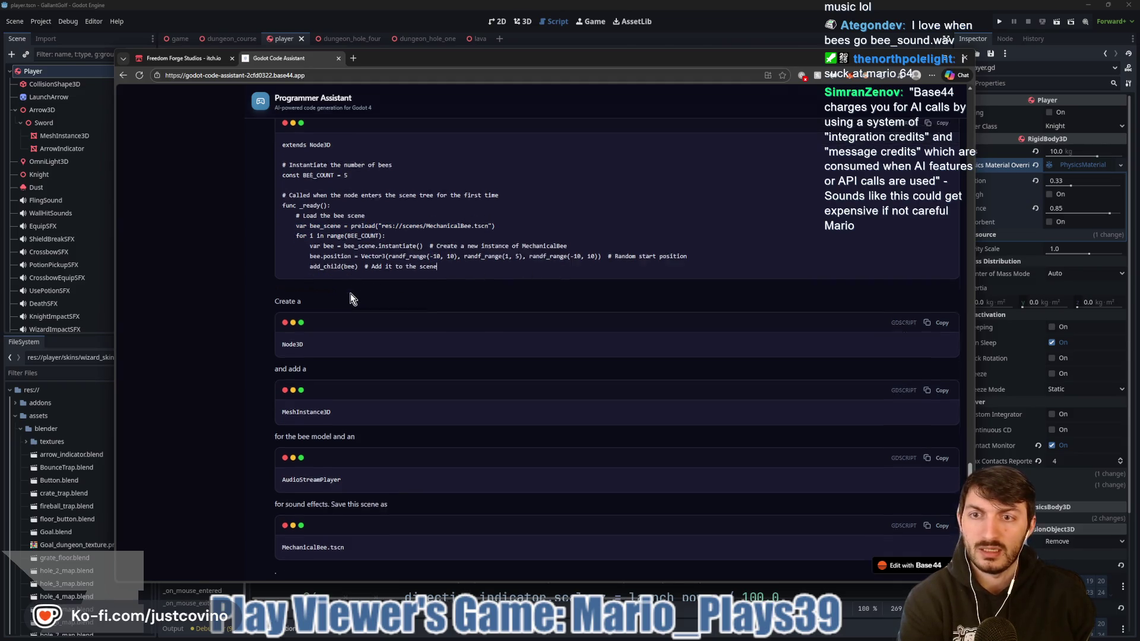
scroll(348, 301, "down", 2)
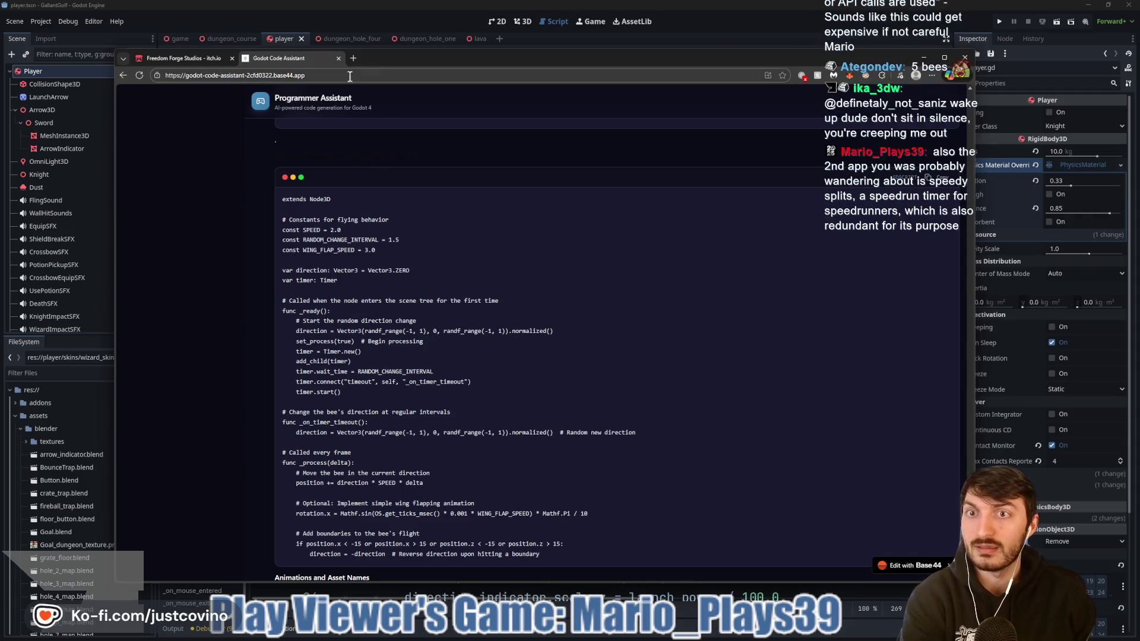
left_click(339, 59)
Return to player.gd at line 79 and run Galant Golf to its course-selection menu.
left_click(718, 34)
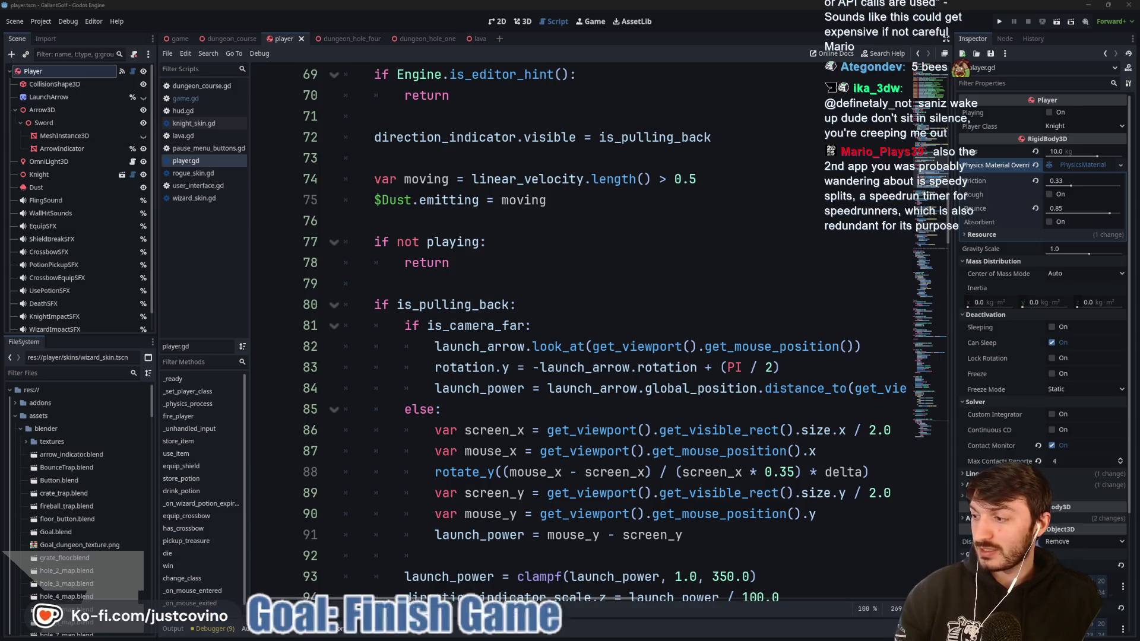
left_click(576, 291)
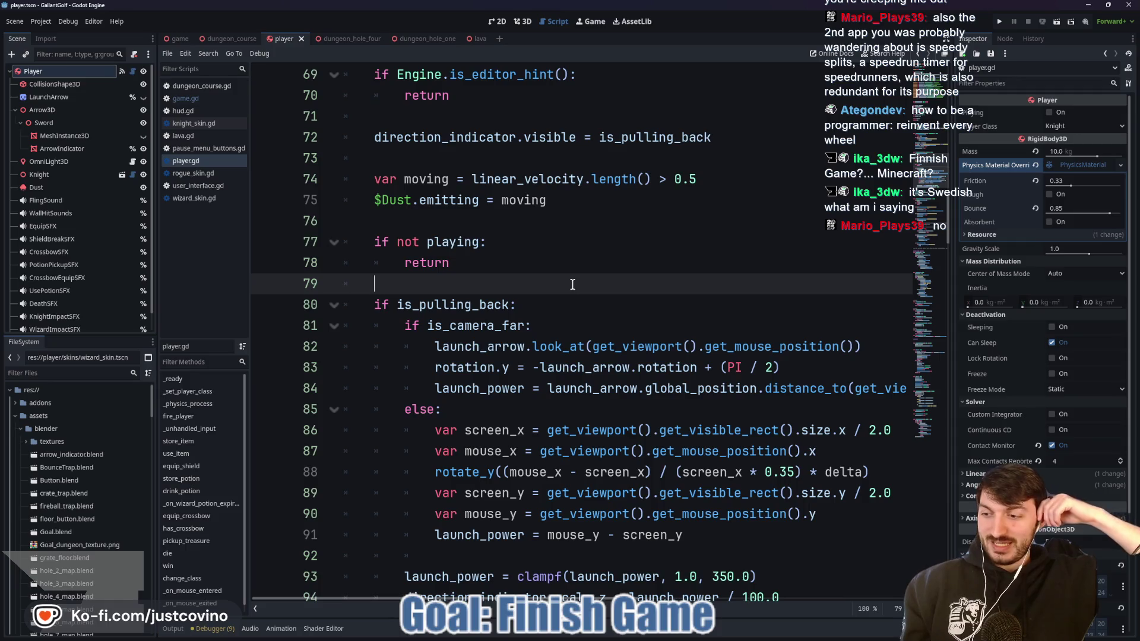
left_click(997, 22)
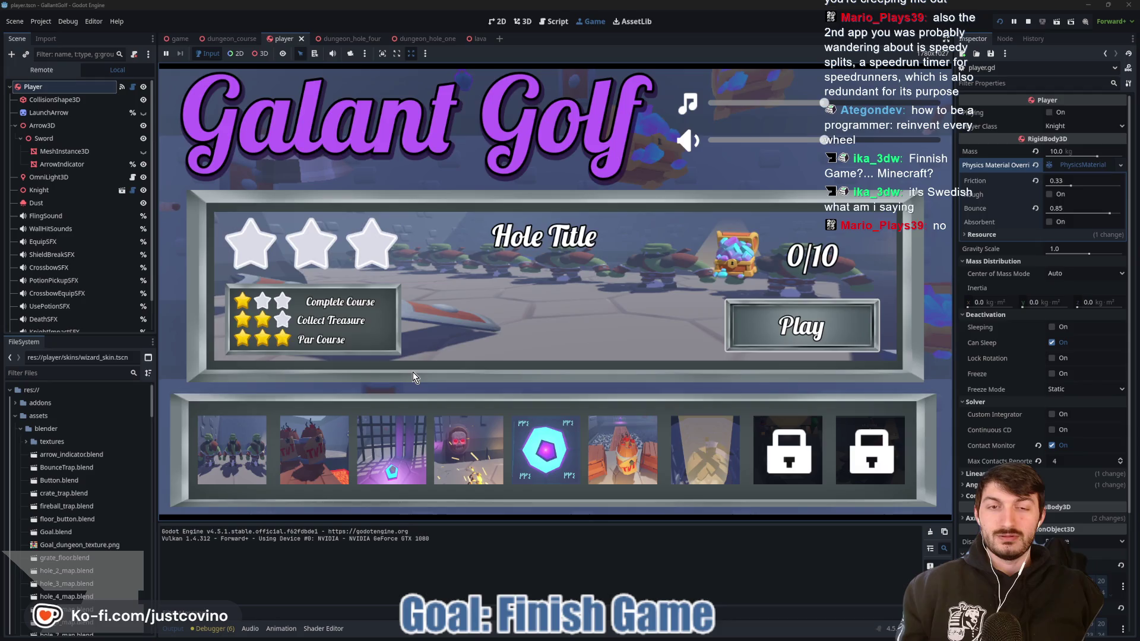
Start the level, take three knight shots triggering the shield slam, then stop the game.
left_click(802, 326)
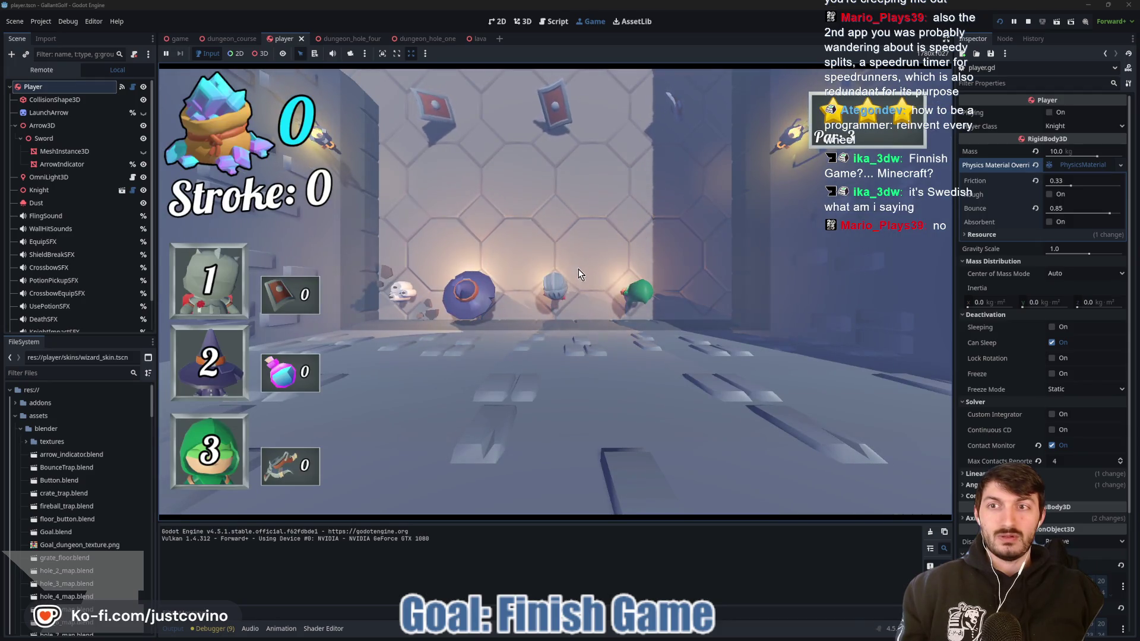
left_click_drag(550, 249, 547, 439)
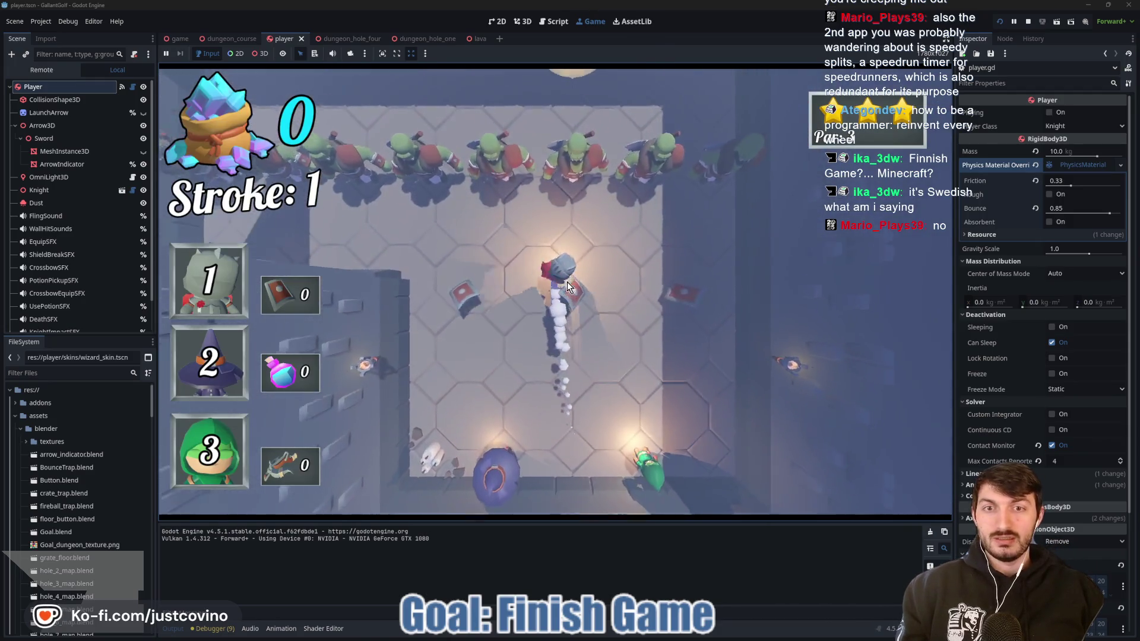
left_click_drag(568, 282, 593, 362)
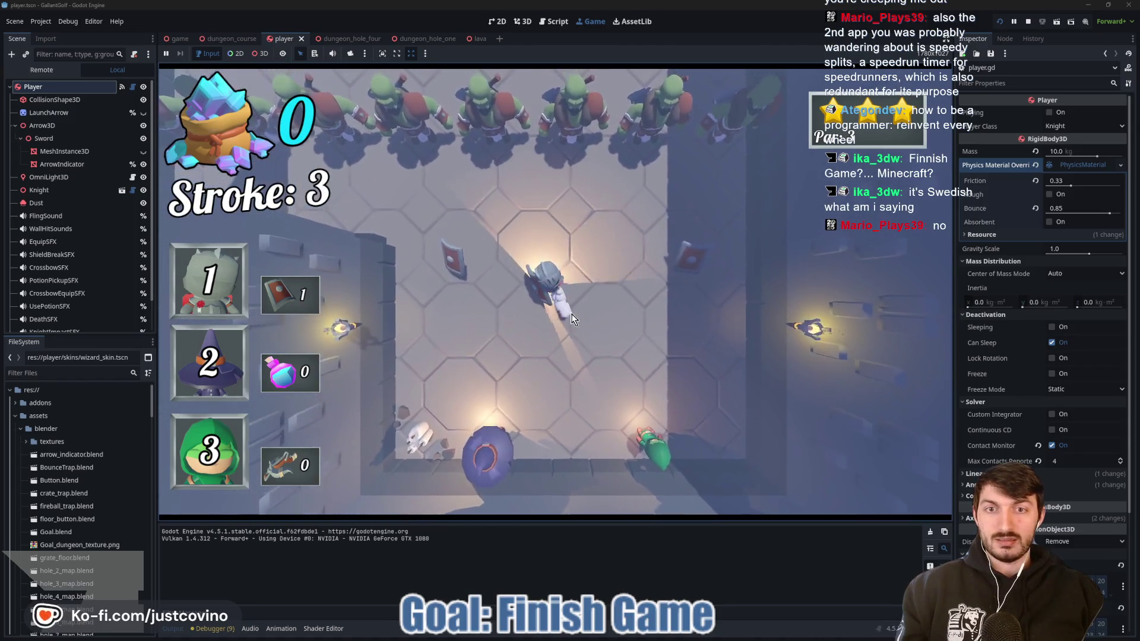
left_click(509, 328)
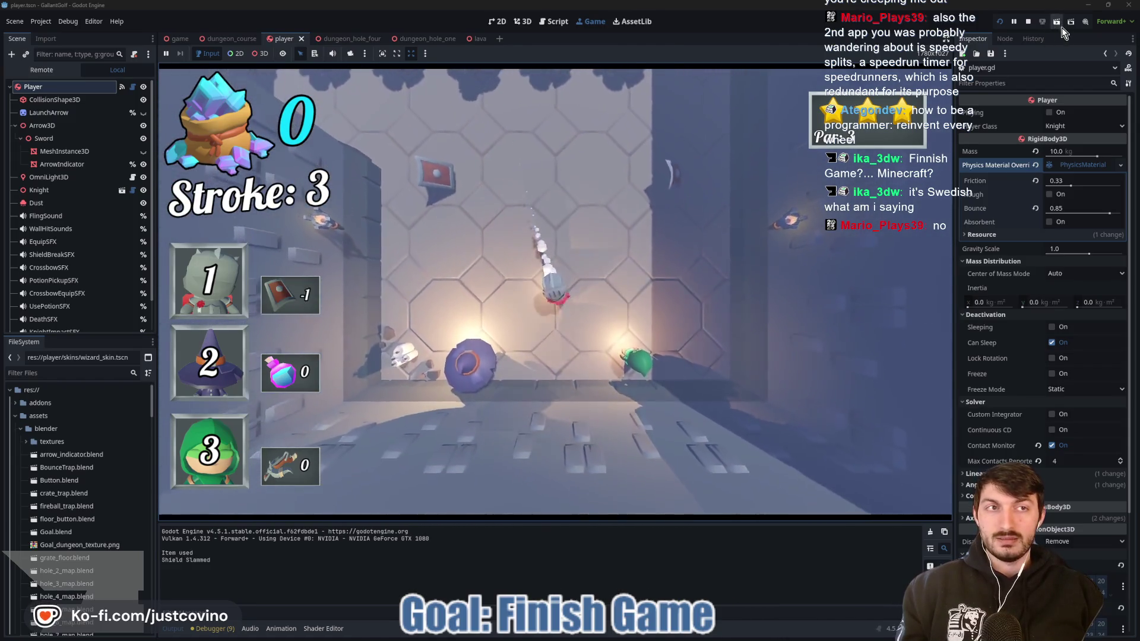
left_click(1028, 23)
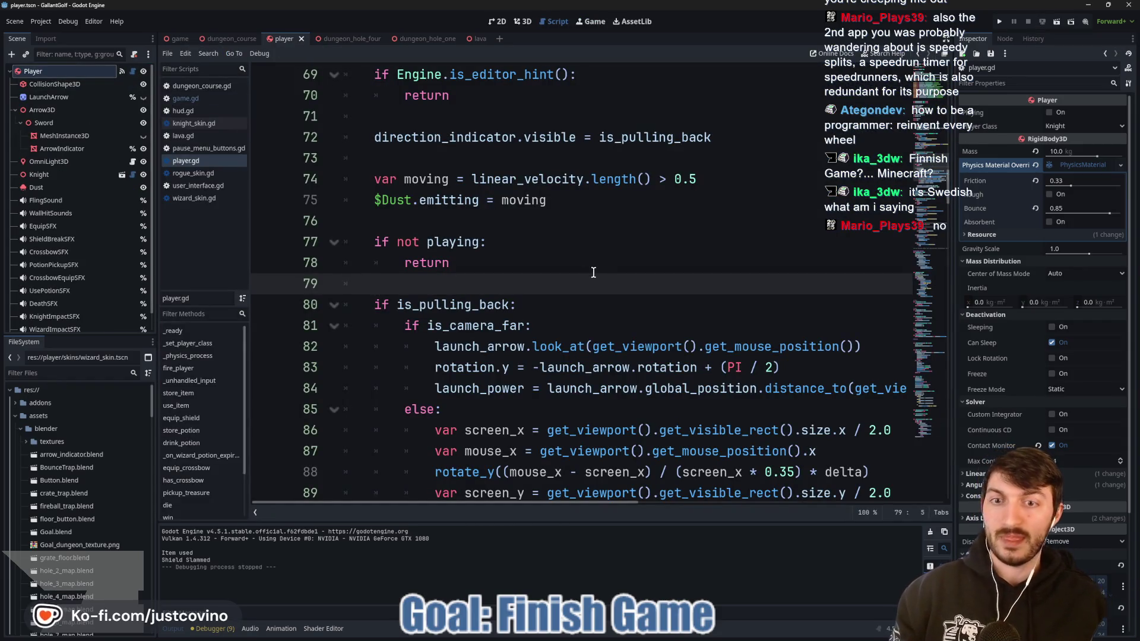
Scroll through player.gd and select stored_items in the die function.
scroll(555, 270, "down", 7)
scroll(543, 260, "down", 8)
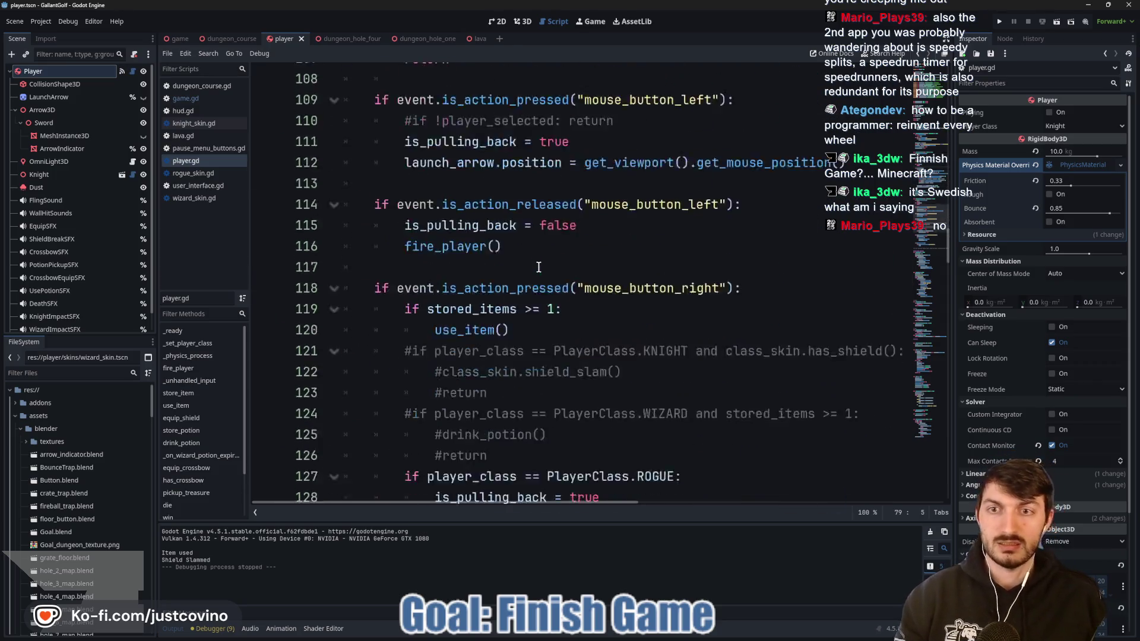
scroll(537, 262, "up", 8)
scroll(536, 263, "down", 8)
scroll(536, 263, "down", 18)
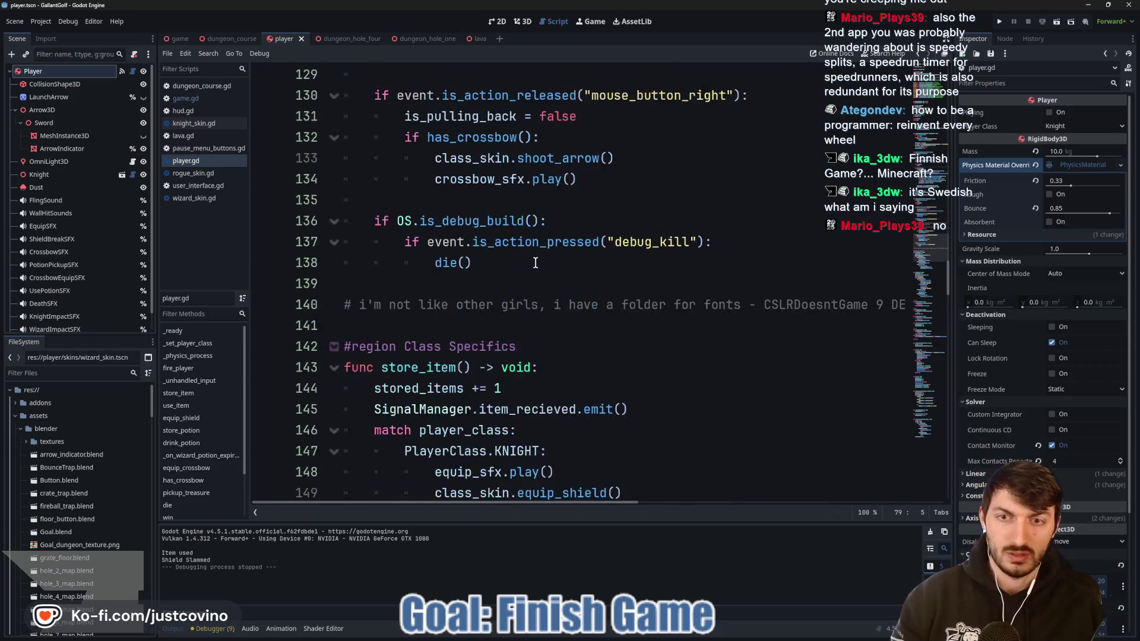
scroll(532, 260, "down", 3)
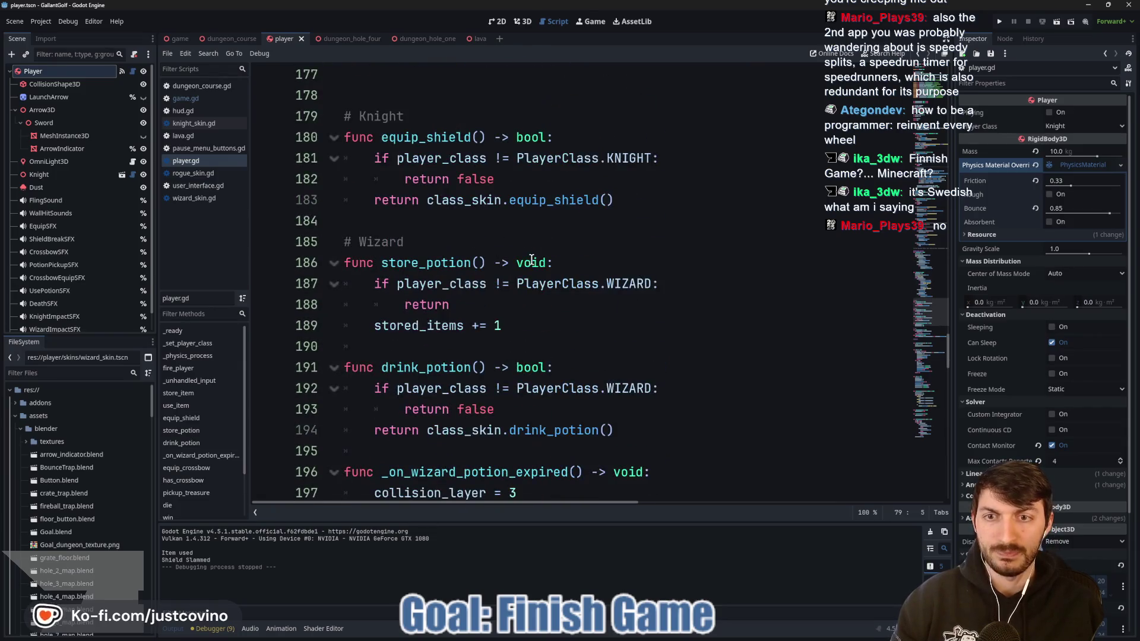
scroll(534, 256, "down", 6)
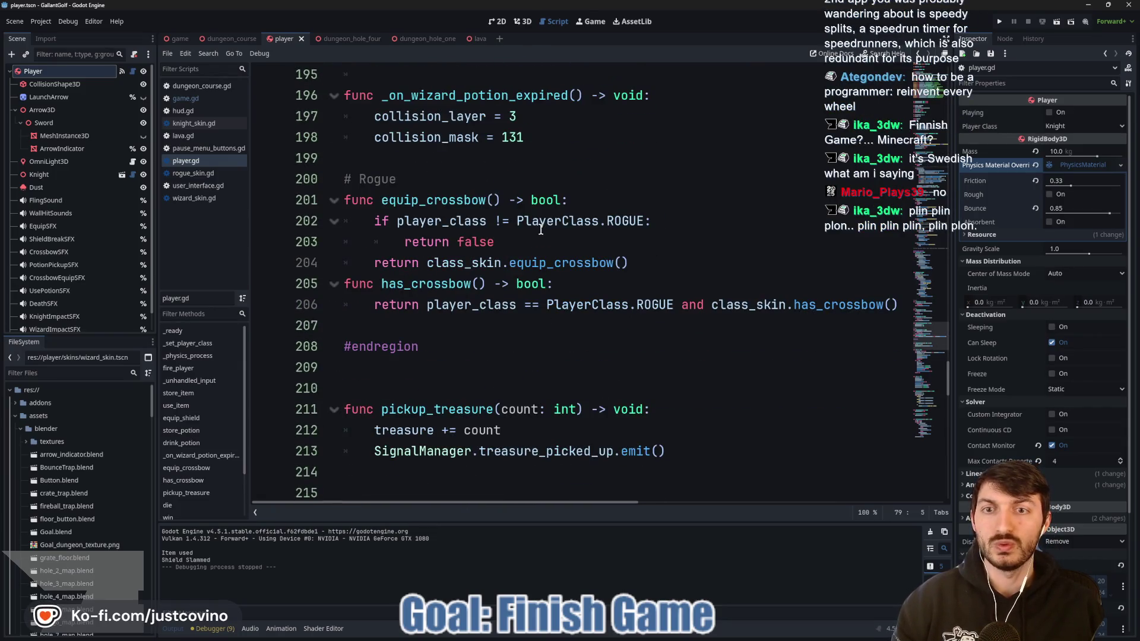
scroll(575, 262, "down", 5)
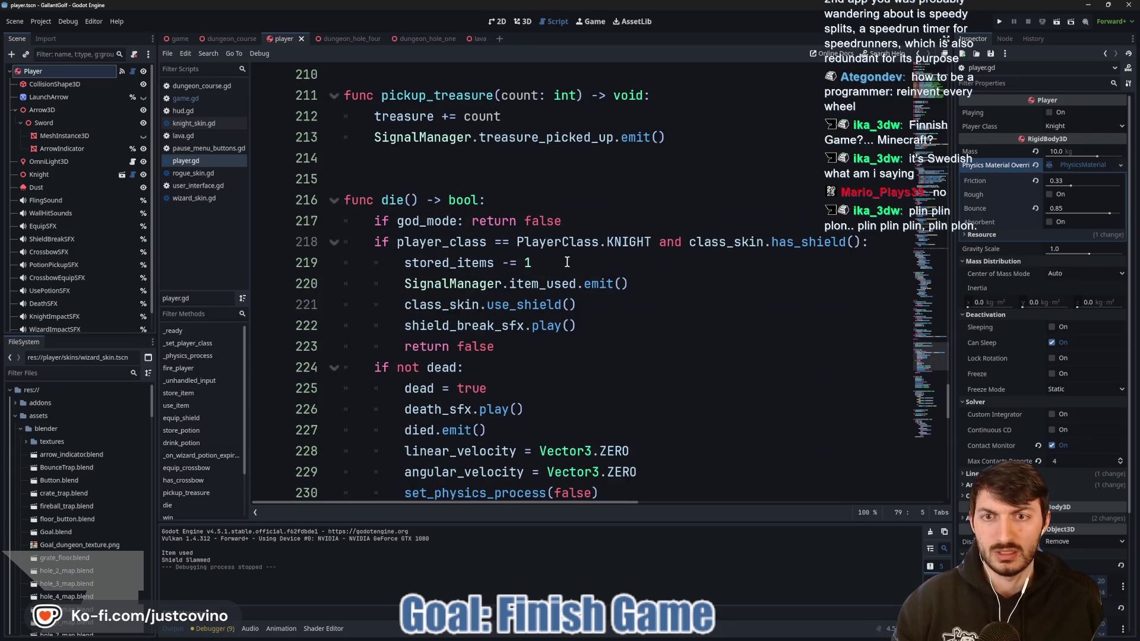
scroll(561, 261, "down", 3)
scroll(561, 262, "up", 3)
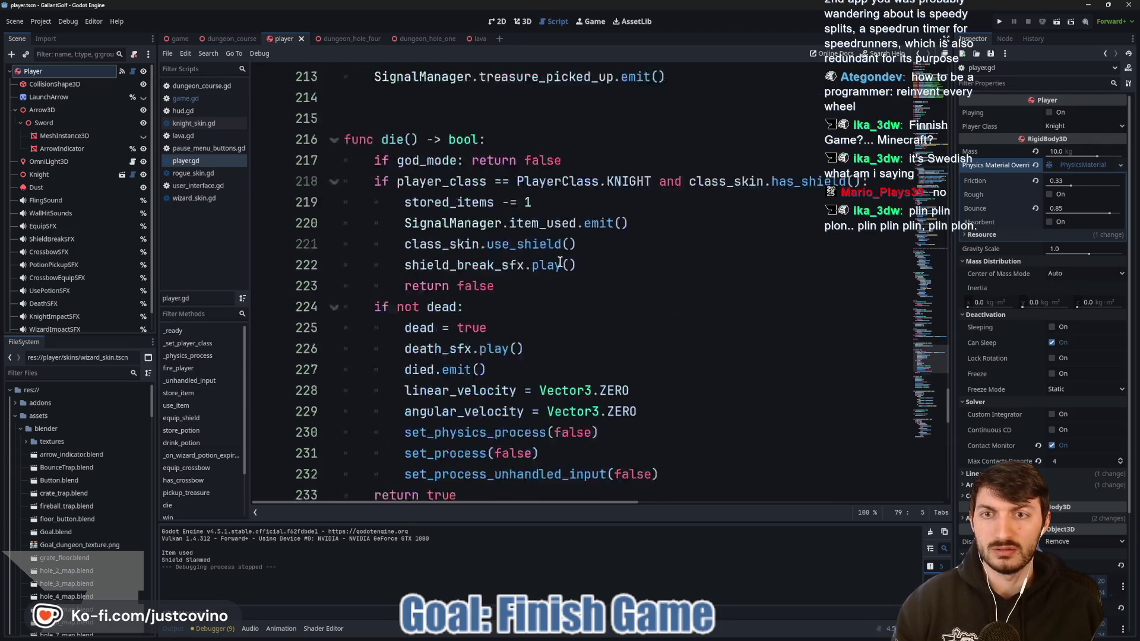
double_click(449, 262)
Scroll up to use_item, select the shield_slam call, and place the caret on lines 159, 164 and 165.
scroll(584, 267, "up", 11)
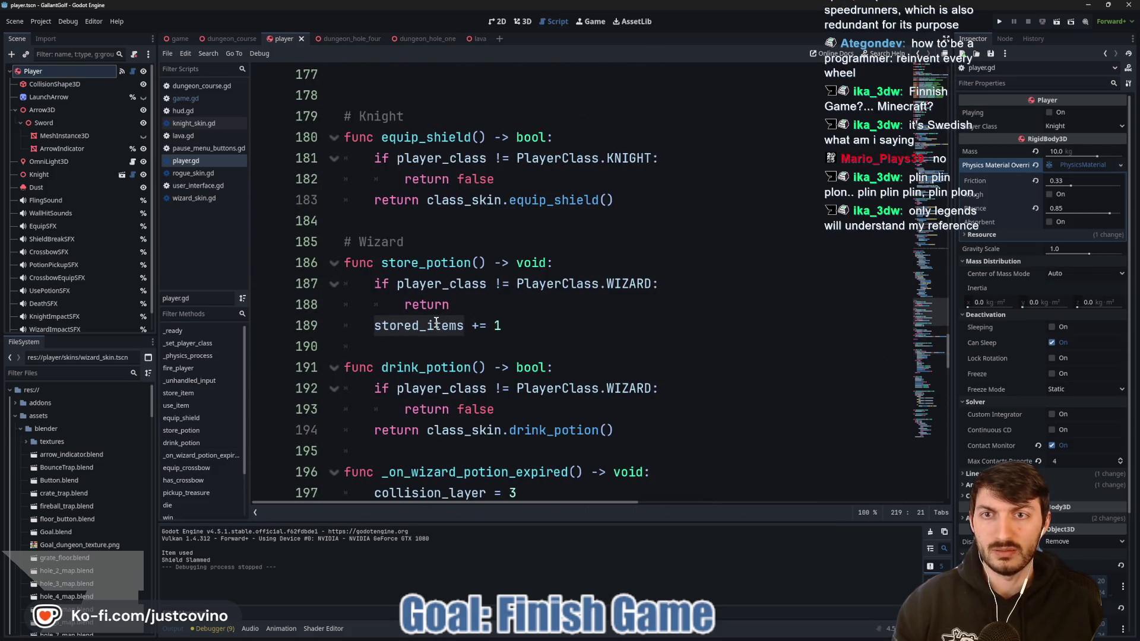
scroll(437, 322, "up", 2)
scroll(453, 301, "up", 3)
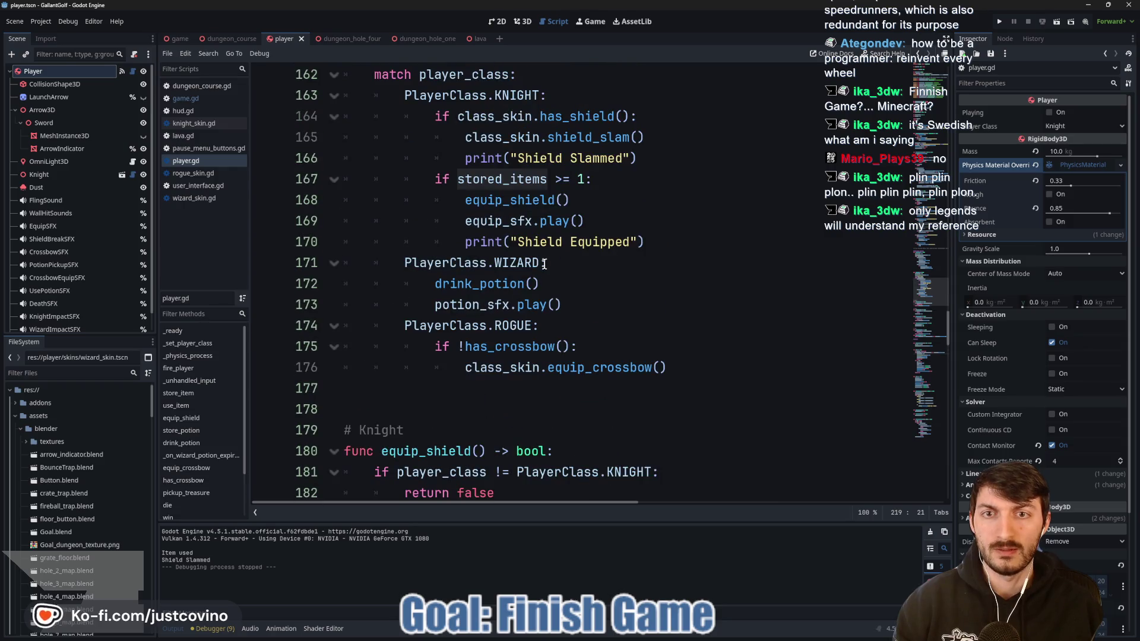
scroll(535, 259, "up", 1)
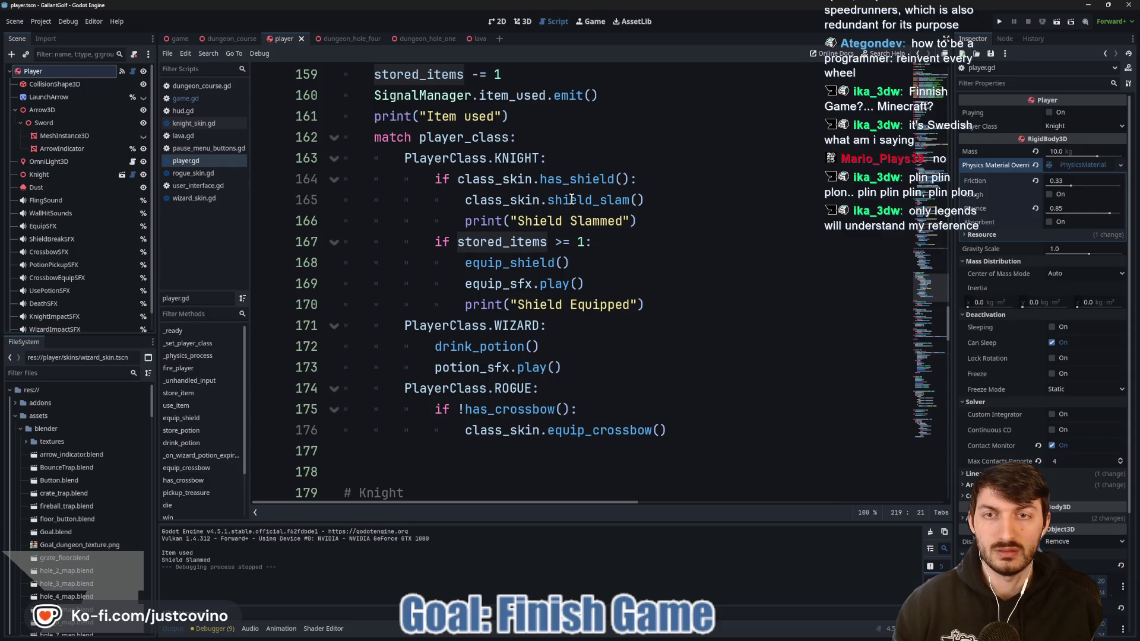
double_click(572, 200)
scroll(571, 200, "up", 2)
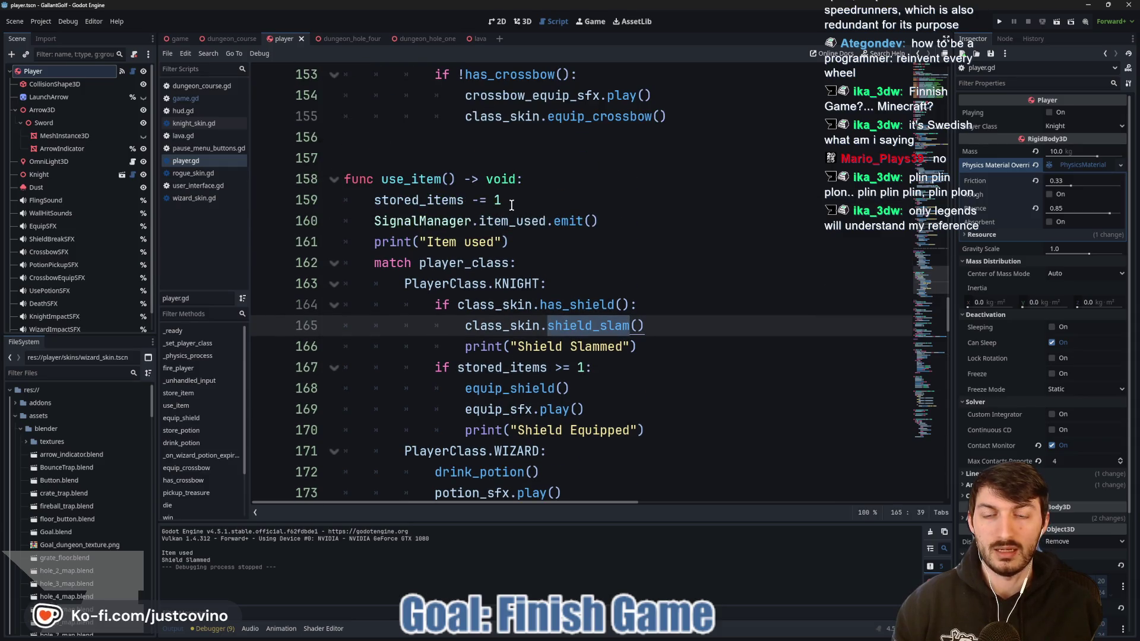
left_click(512, 205)
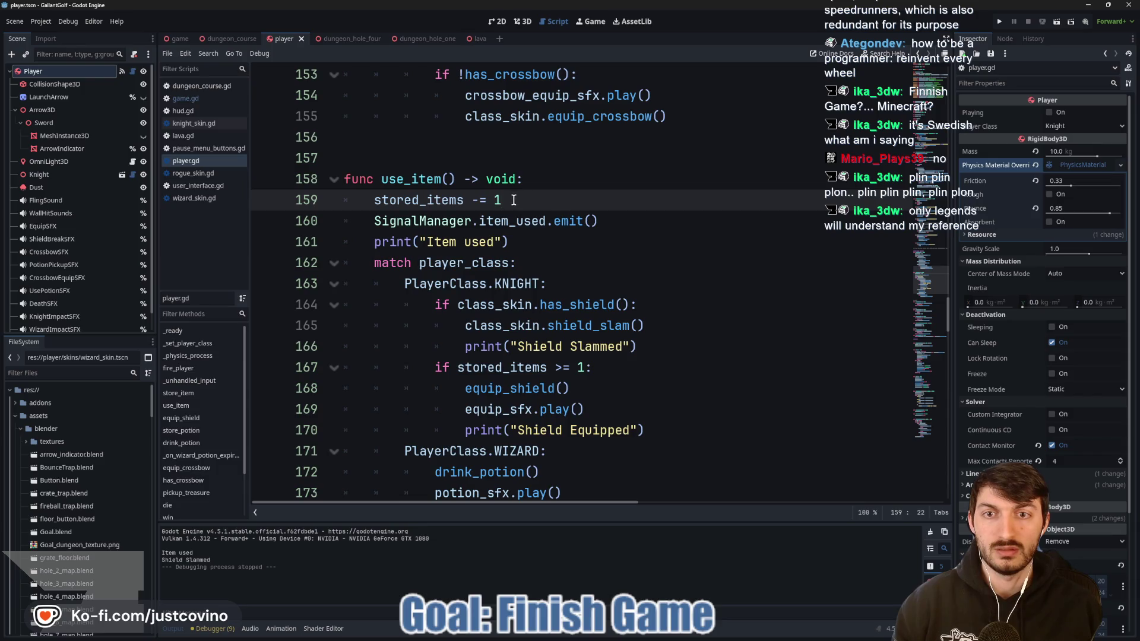
left_click(654, 305)
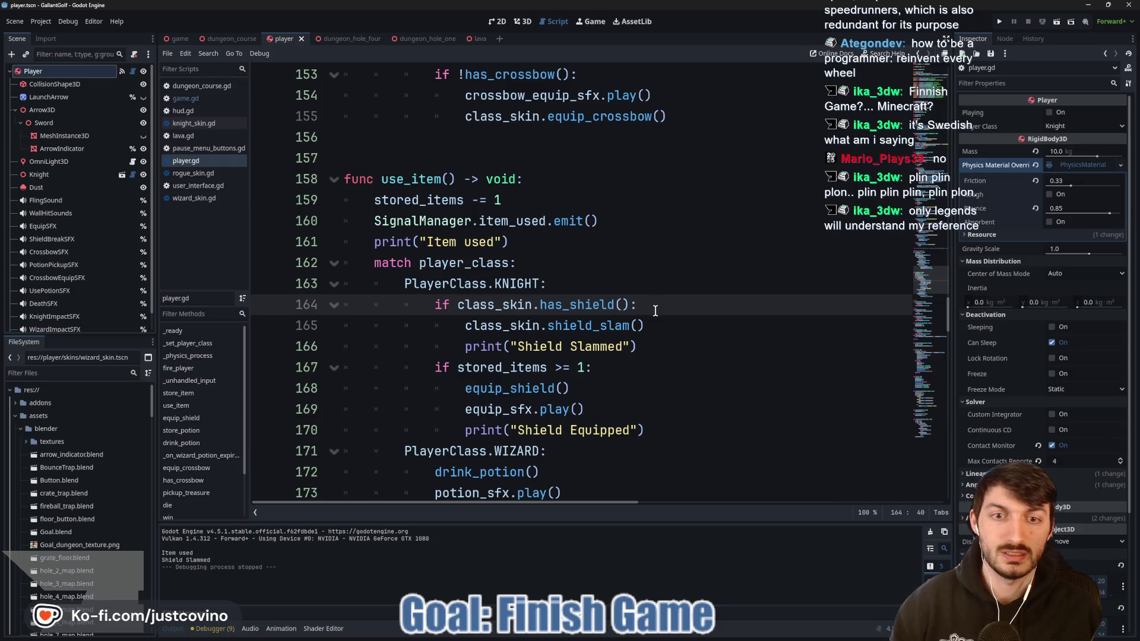
left_click(667, 326)
Replace print("Shield Slammed") with stored_items += 1.
left_click_drag(649, 348, 467, 345)
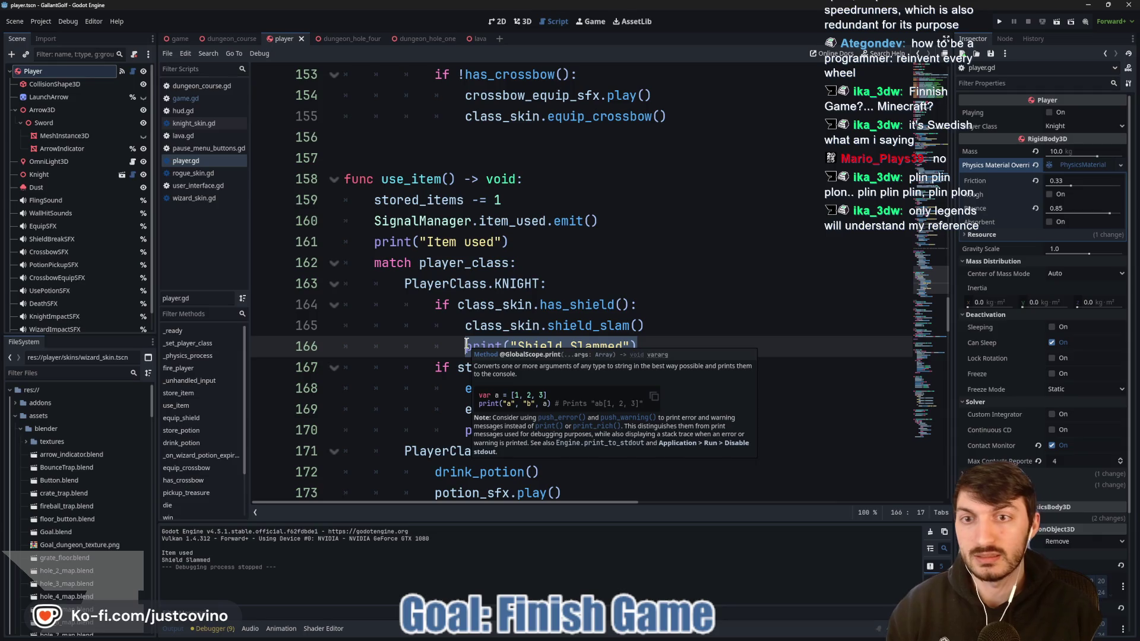
type("sot")
key("BackSpace")
key("BackSpace")
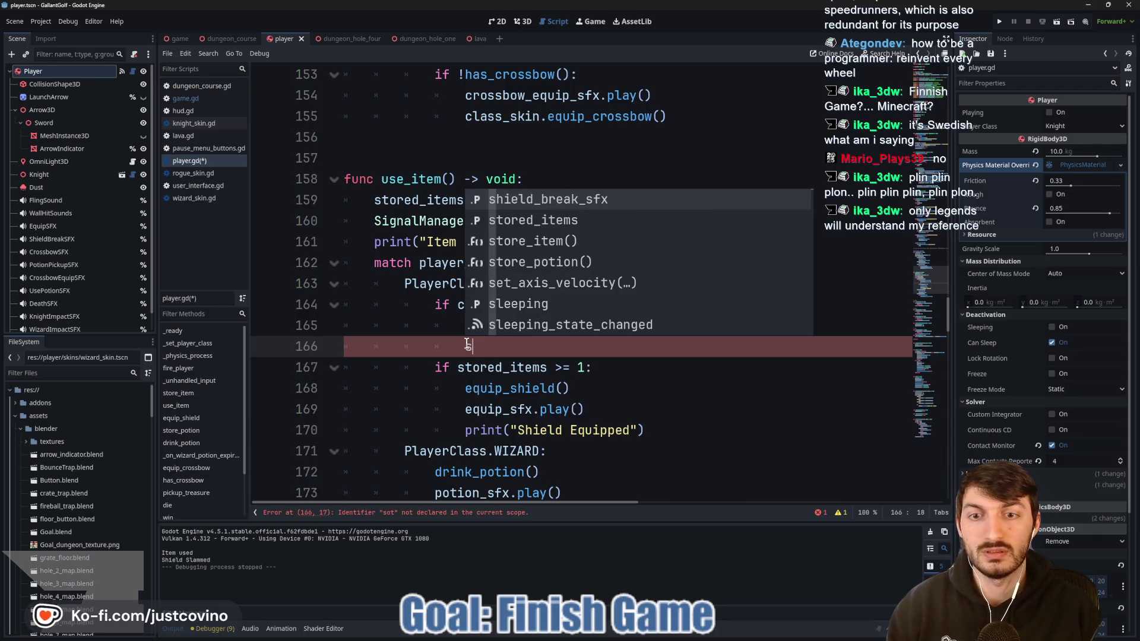
type("tore")
key("Return")
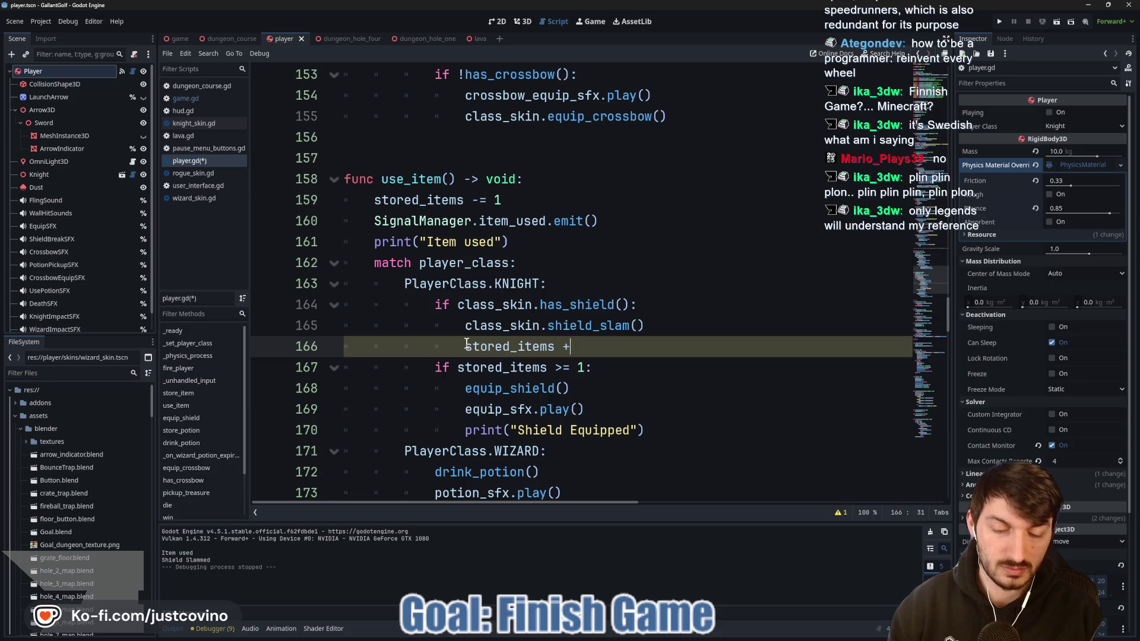
type("= 1")
Delete the print("Shield Equipped") line, save player.gd and run the project.
left_click(643, 431)
left_click_drag(642, 431, 296, 427)
key("BackSpace")
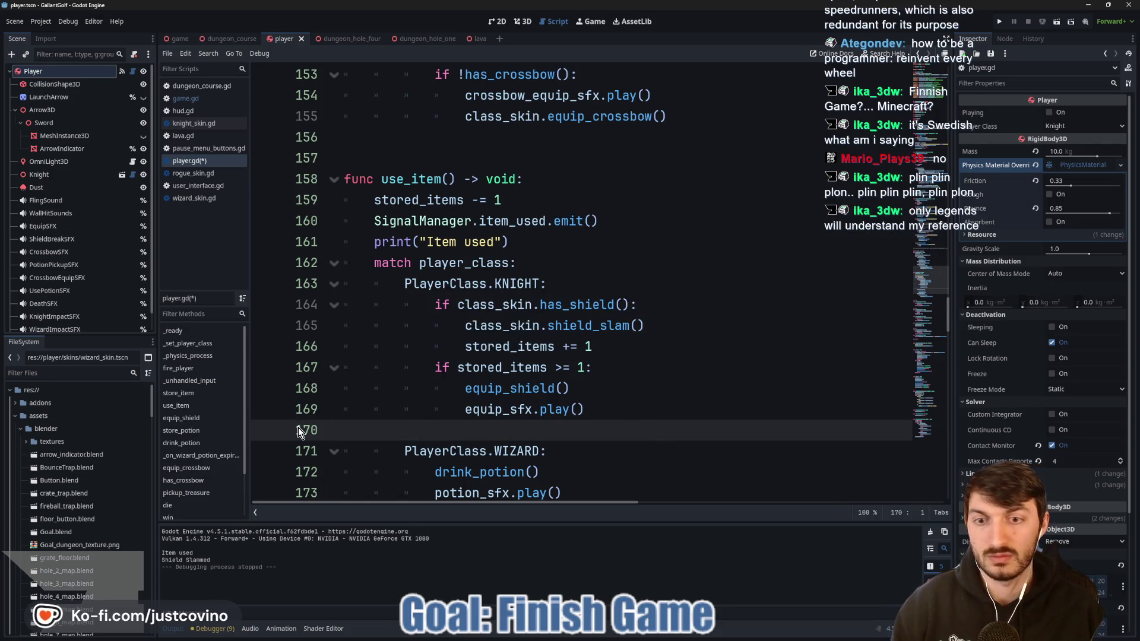
key("BackSpace")
key("ctrl+s")
left_click(1002, 22)
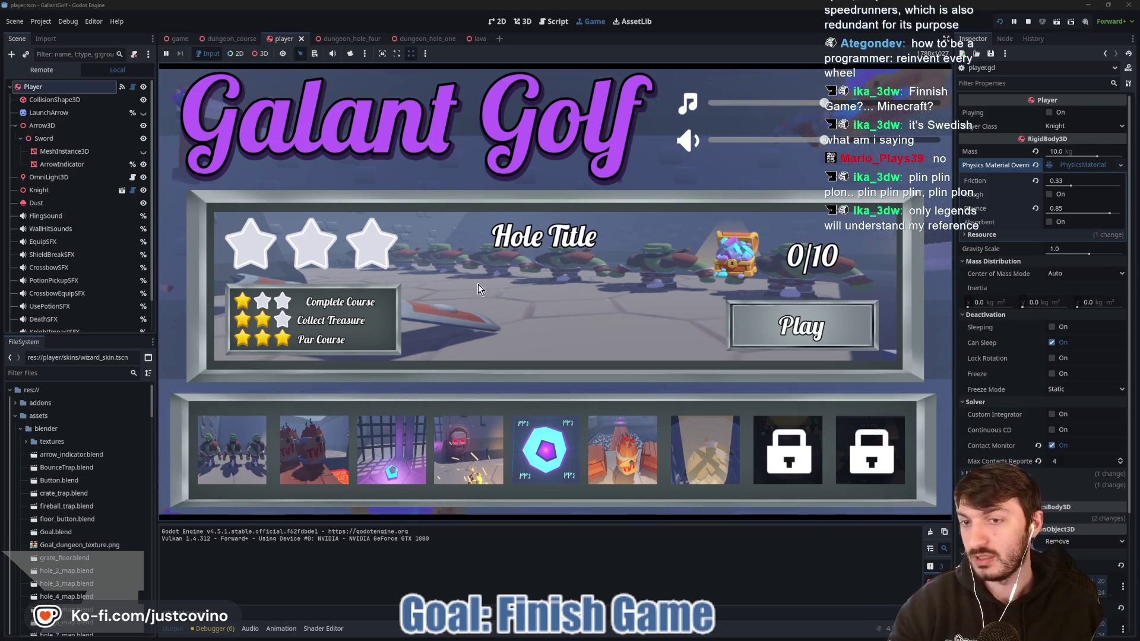
Start the hole, launch the knight once to log Item used, then stop the game with F8.
left_click(736, 323)
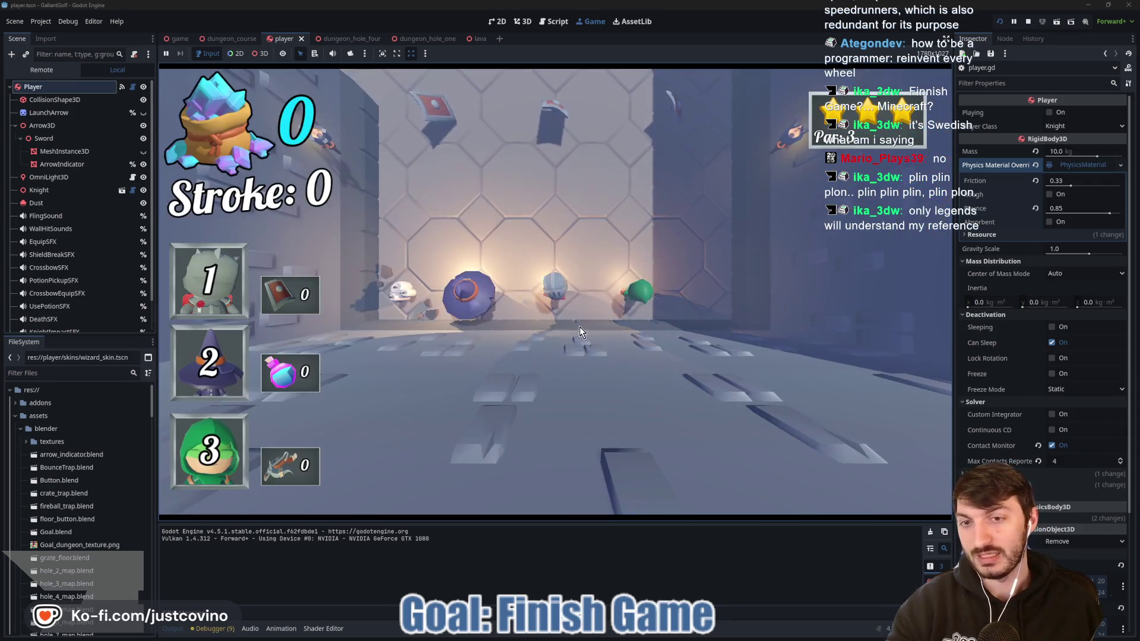
mouse_move(560, 295)
left_mouse_down()
mouse_move(555, 403)
mouse_move(554, 369)
left_mouse_up()
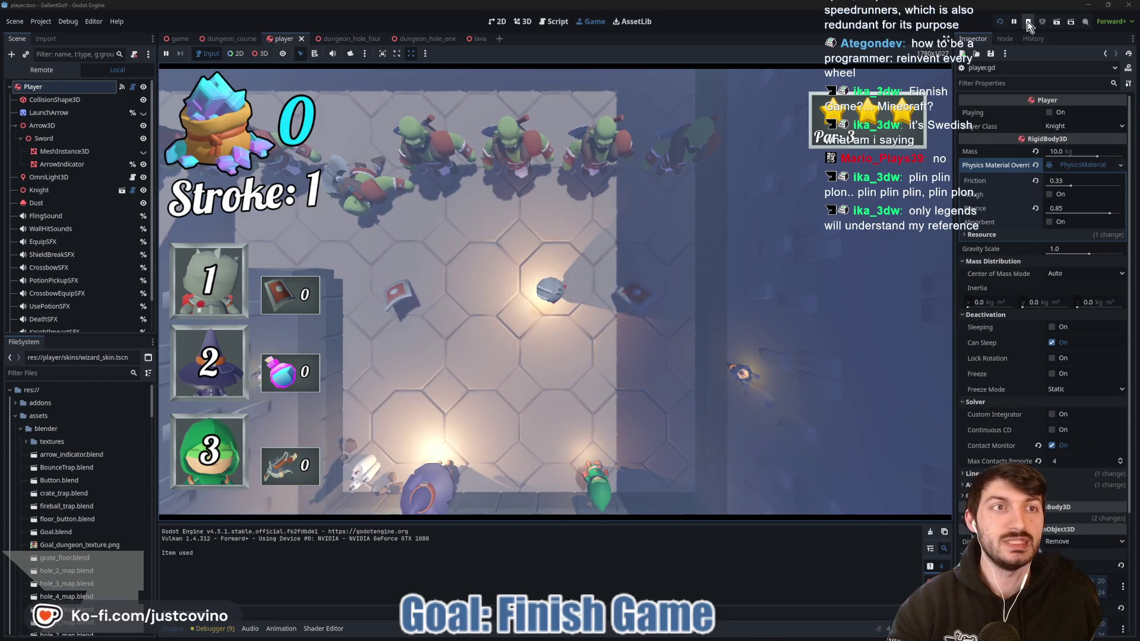
key("F8")
Commit the 33 changed files in GitHub Desktop as 'Buttons Galore!' and push to origin.
left_click(531, 634)
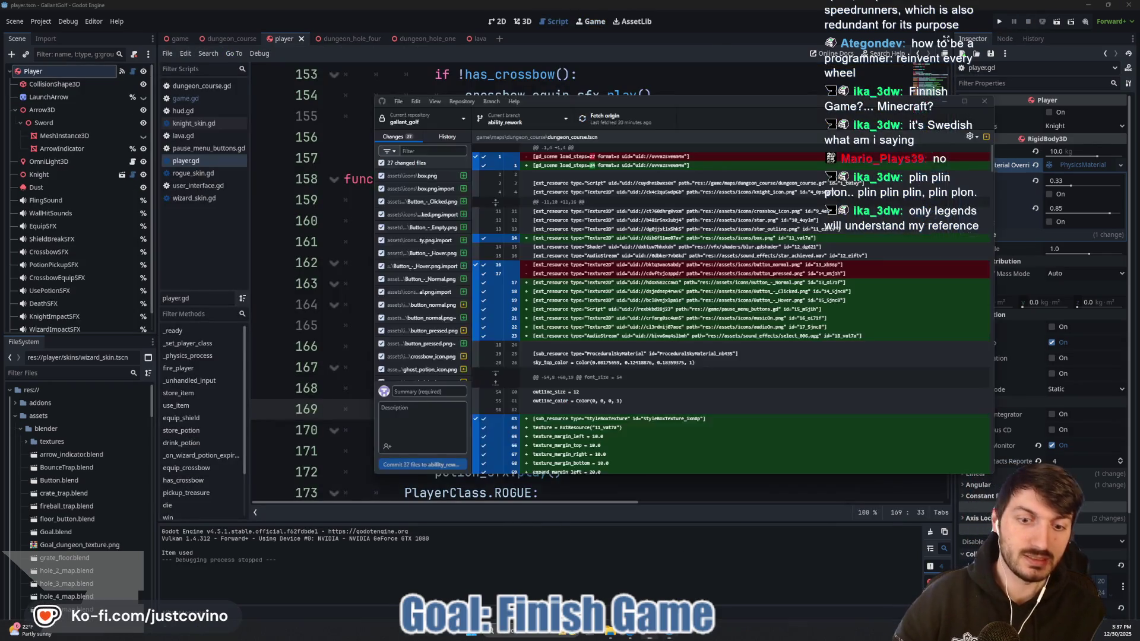
left_click(441, 390)
type("Buttons Ga")
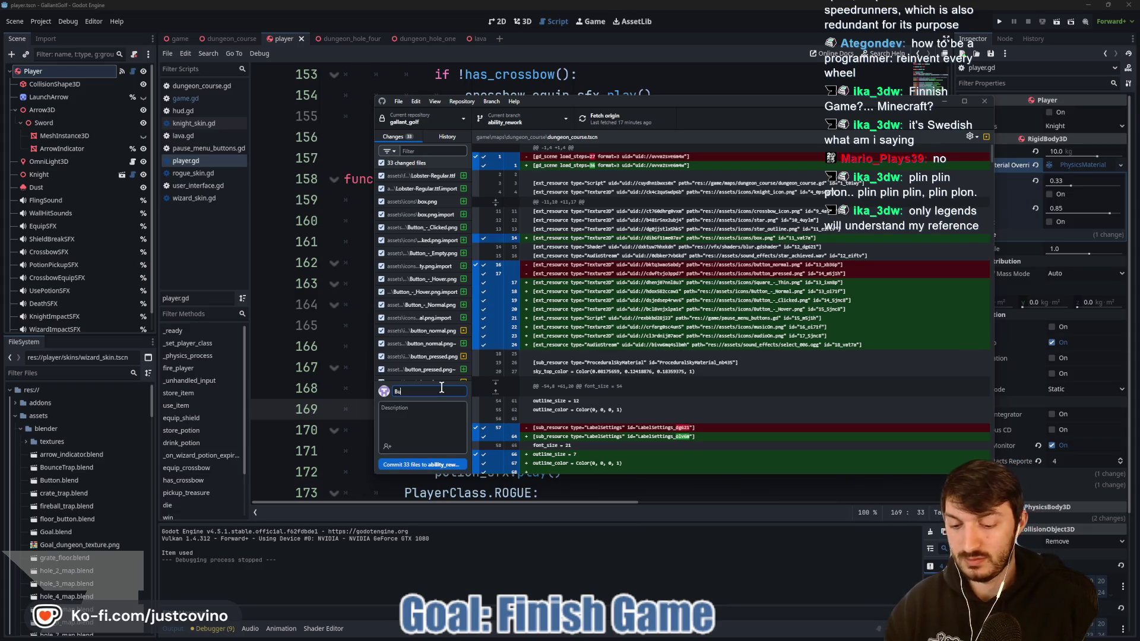
type("lore!")
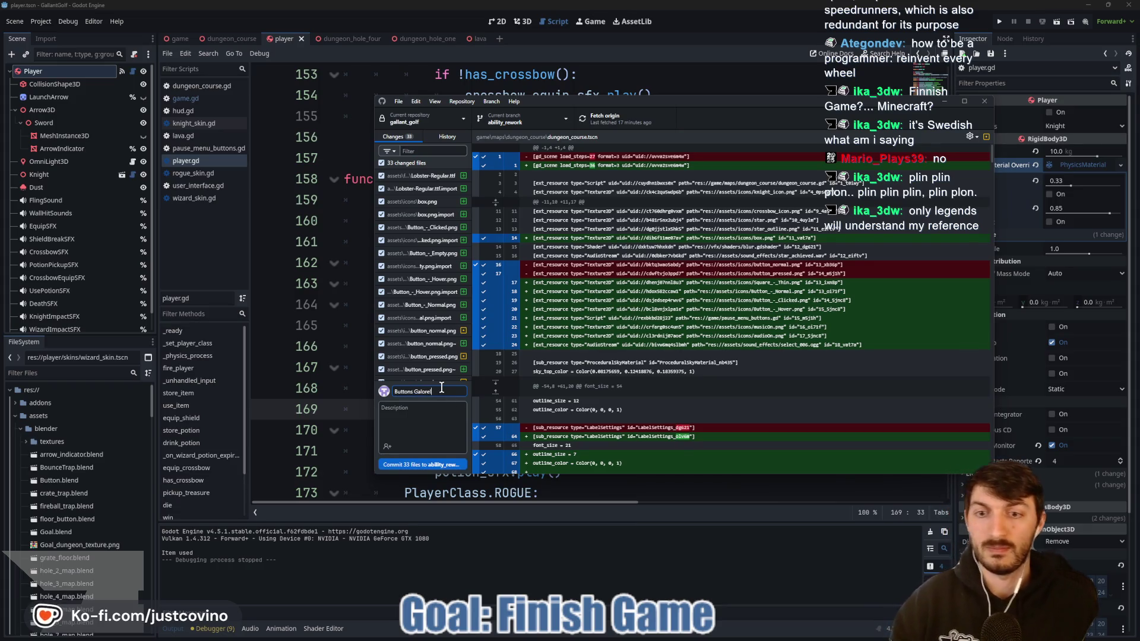
left_click(447, 463)
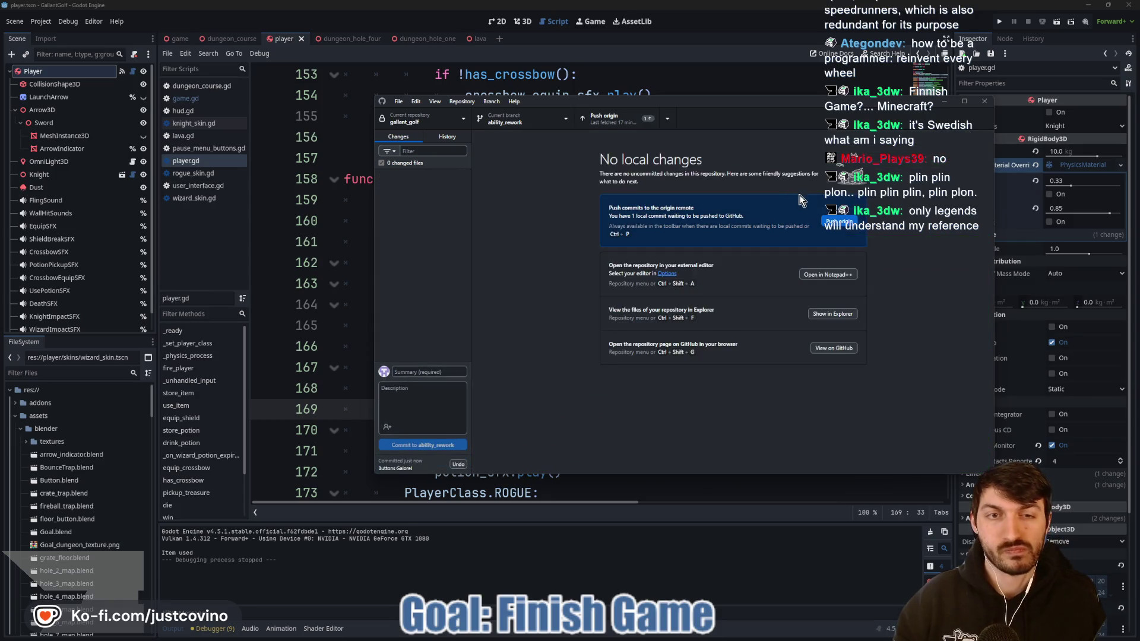
left_click(837, 224)
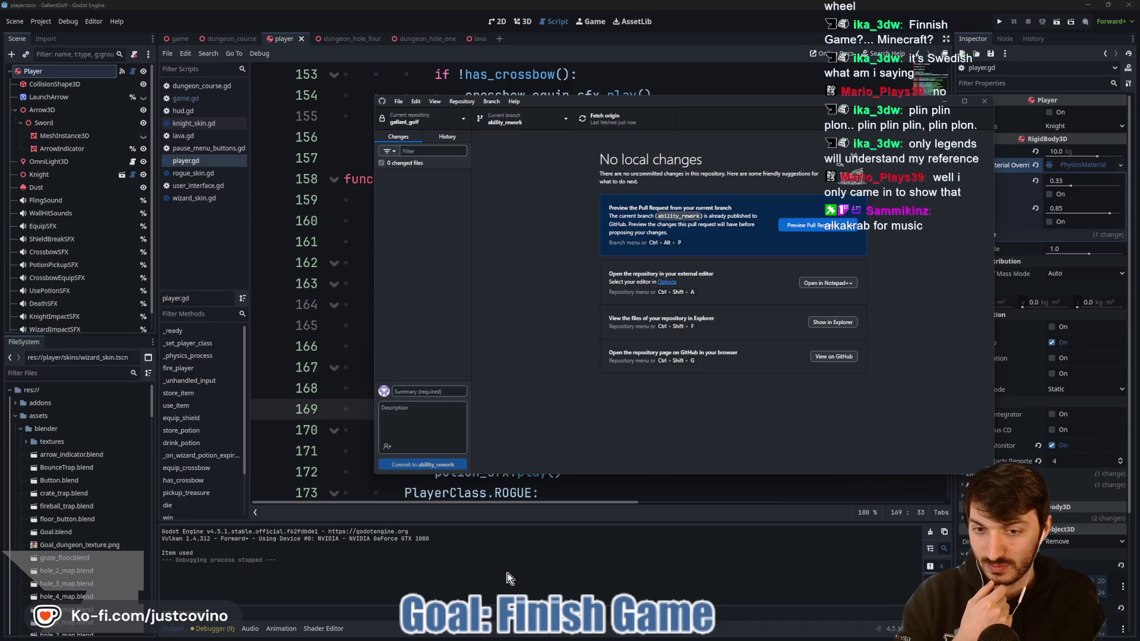
Switch back through the Godot script and the itch.io browser, then minimize the Godot editor.
key("alt+Tab")
key("Up")
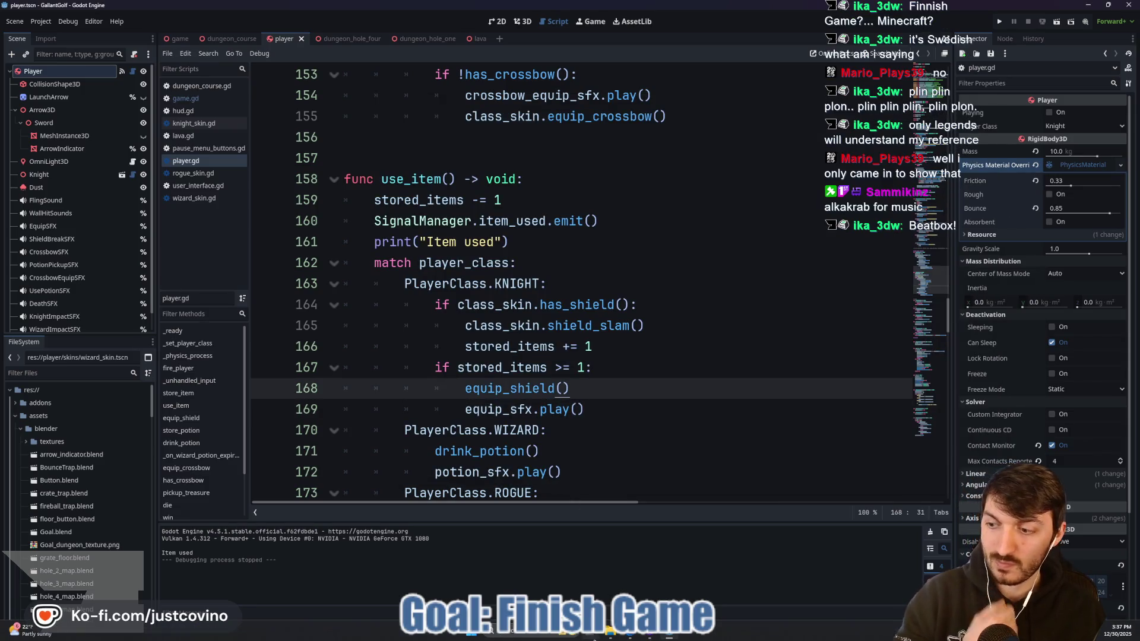
left_click(594, 637)
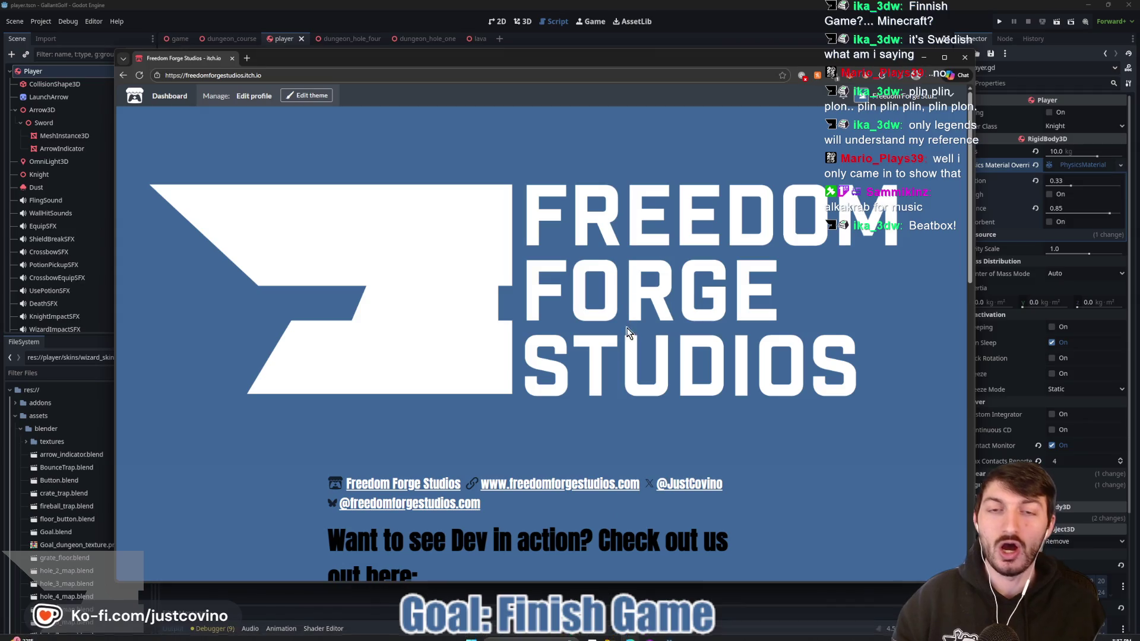
key("alt+Tab")
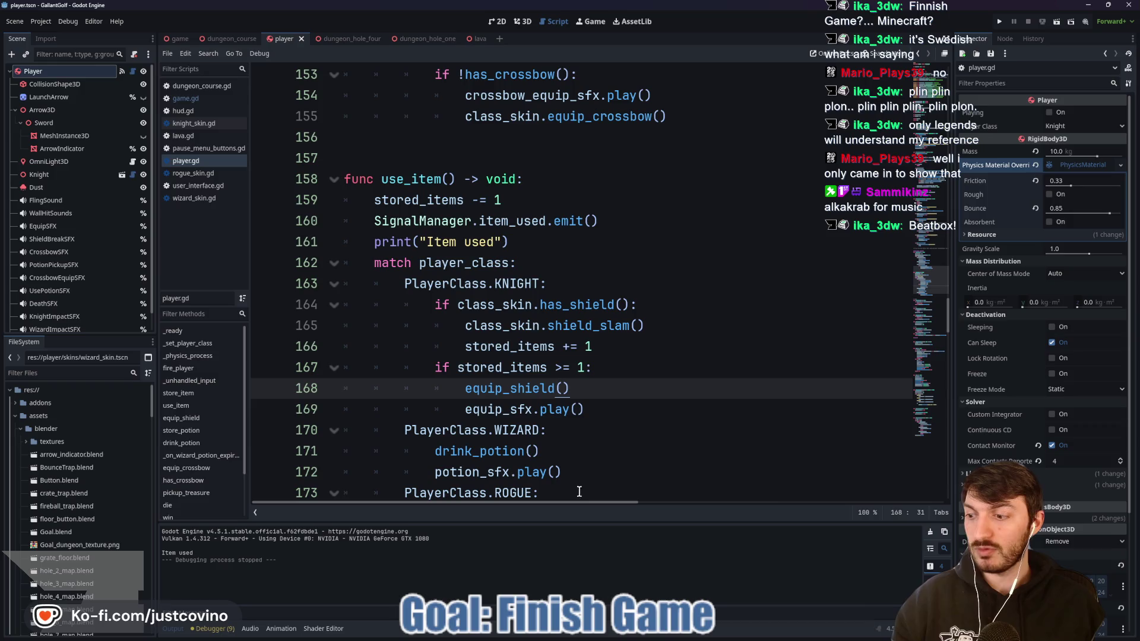
mouse_move(607, 637)
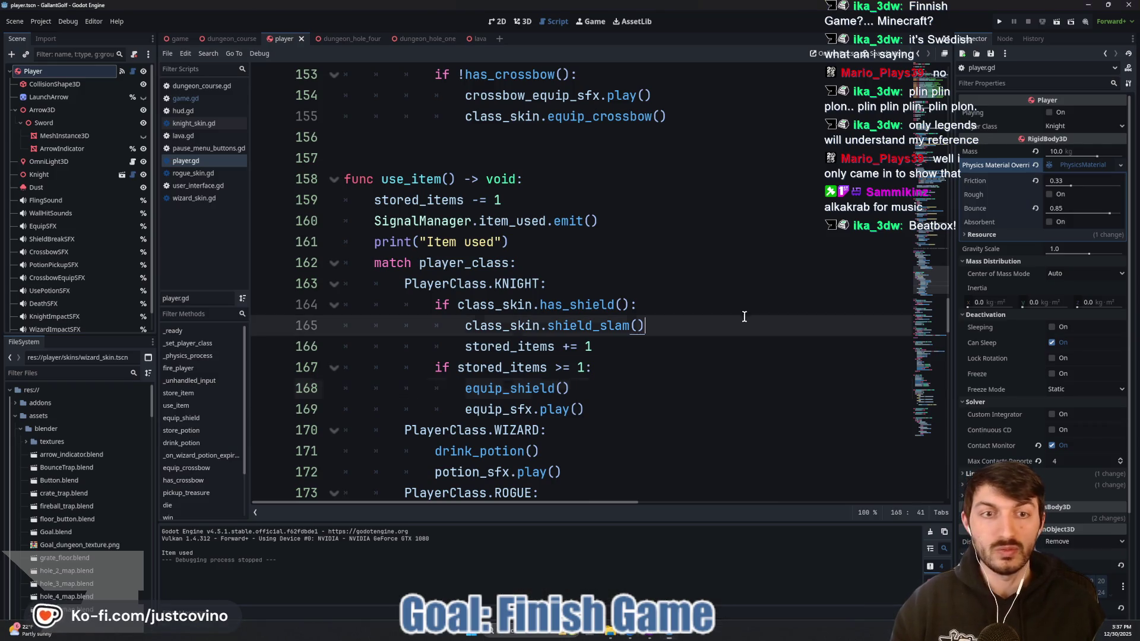
left_click(1089, 4)
Minimize the browser and GitHub Desktop and close all open folder windows, including TemporaryStuff.
left_click(926, 58)
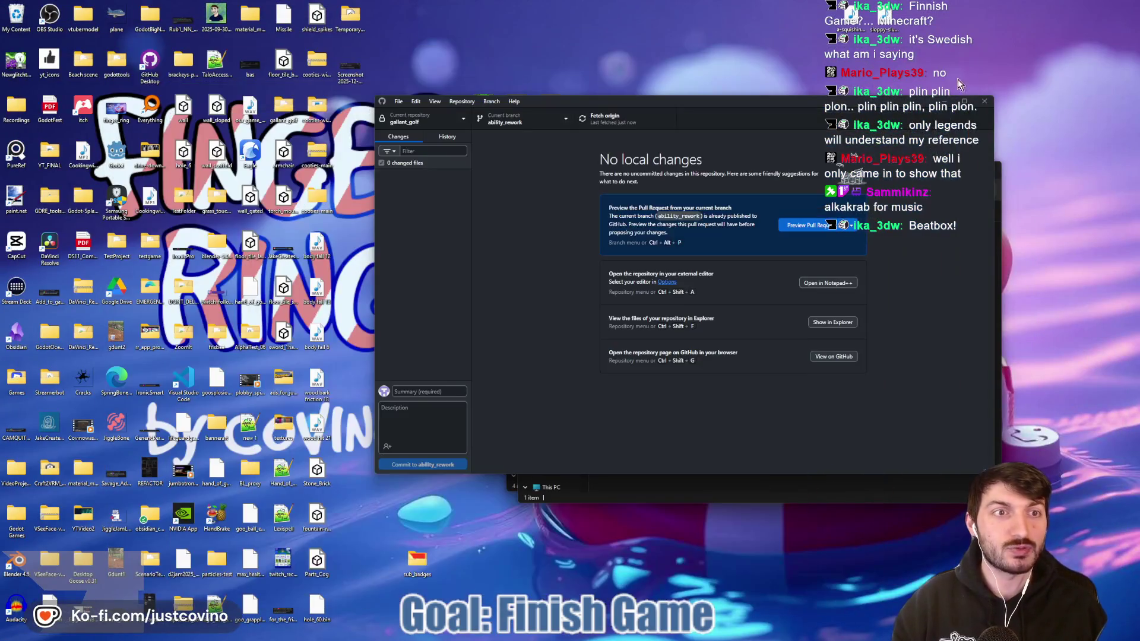
left_click(945, 107)
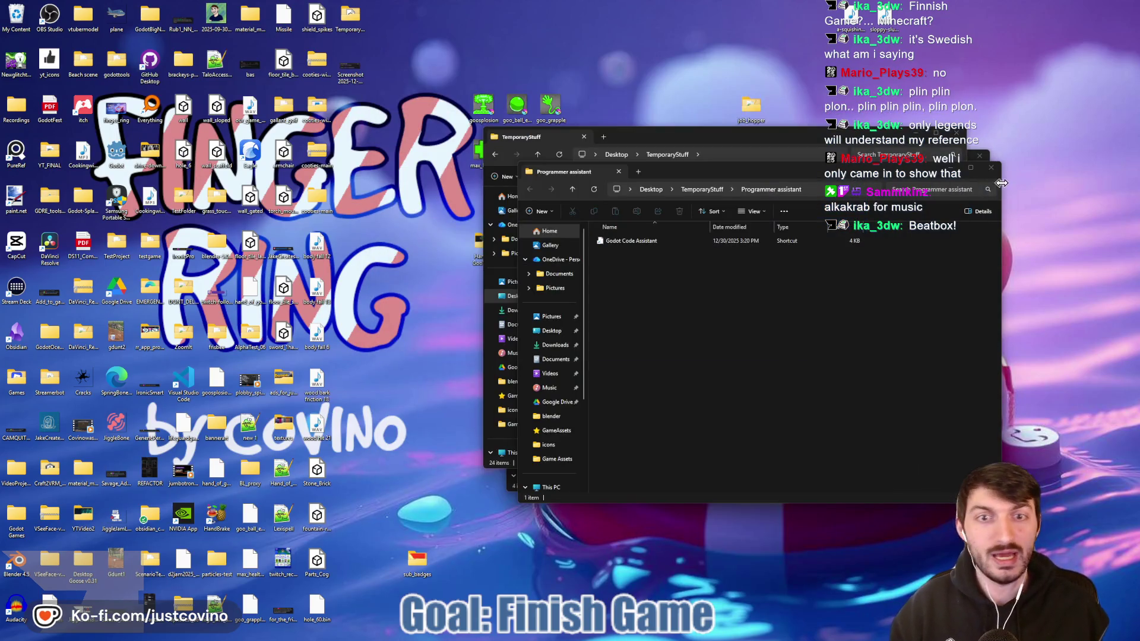
left_click(958, 142)
left_click(959, 142)
left_click(980, 156)
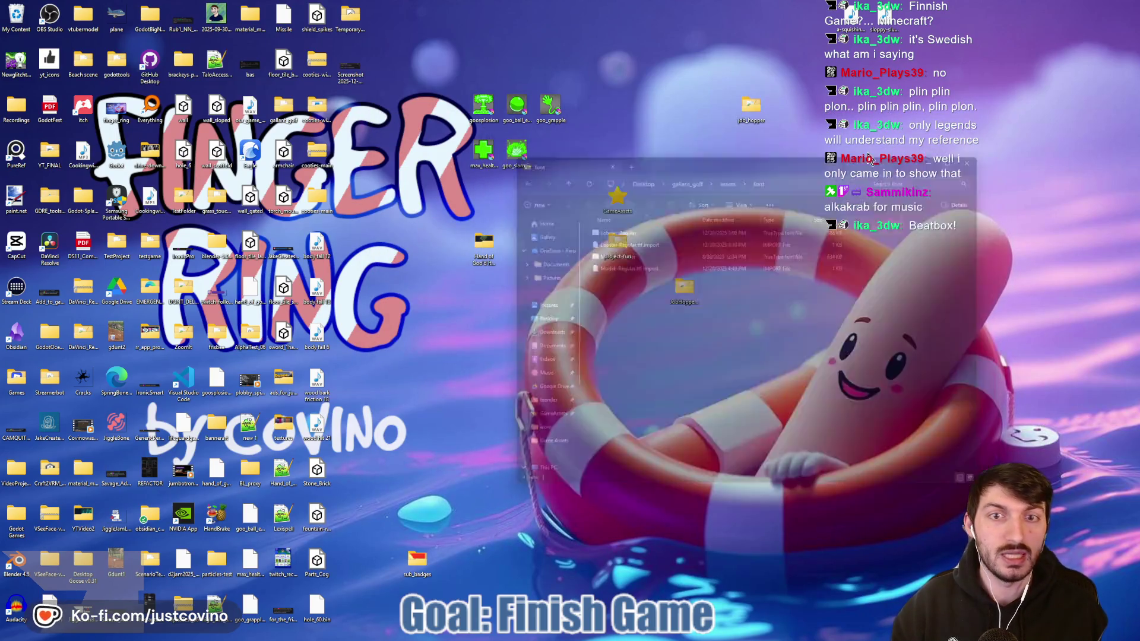
Drag the add-to-game desktop files together into one row.
left_click_drag(117, 480, 493, 409)
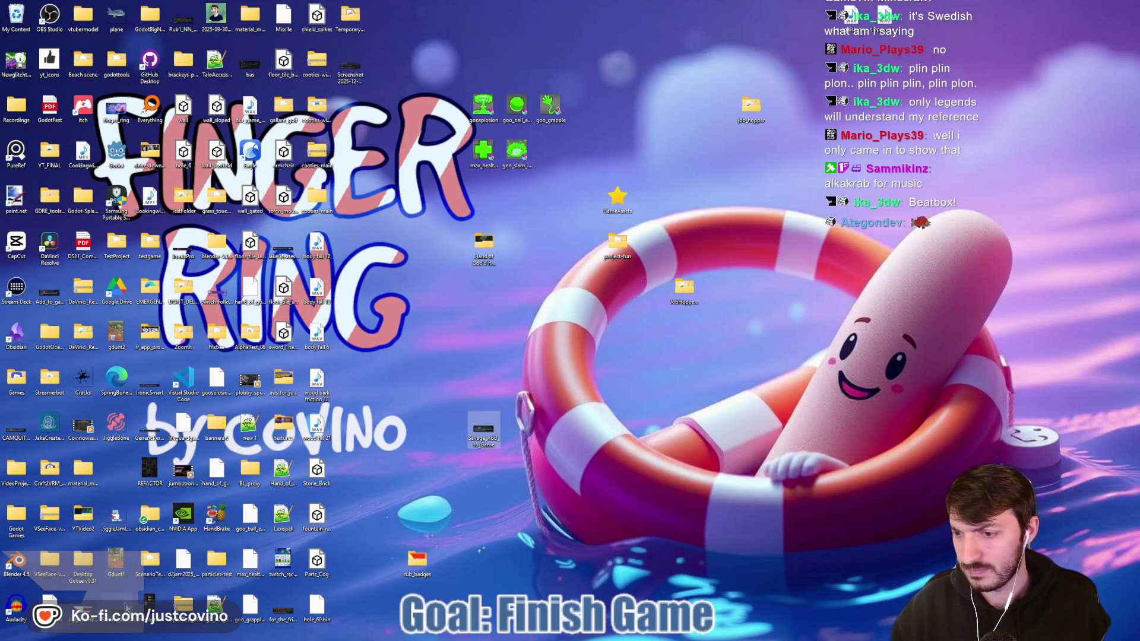
left_click(510, 436)
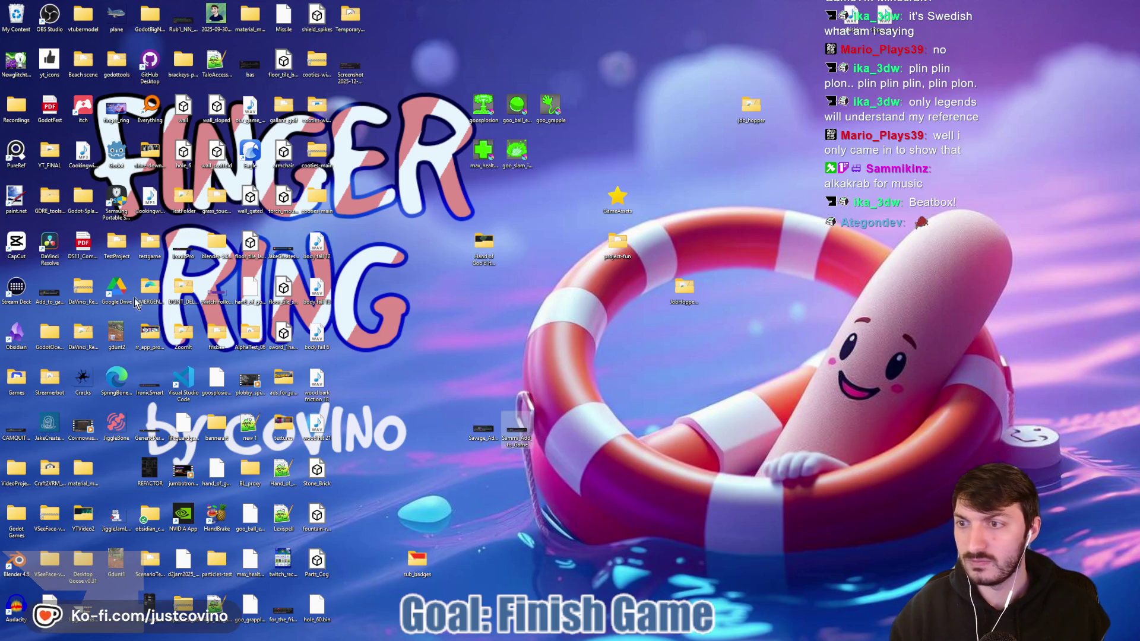
mouse_move(49, 291)
left_mouse_down()
mouse_move(107, 368)
mouse_move(571, 419)
left_mouse_up()
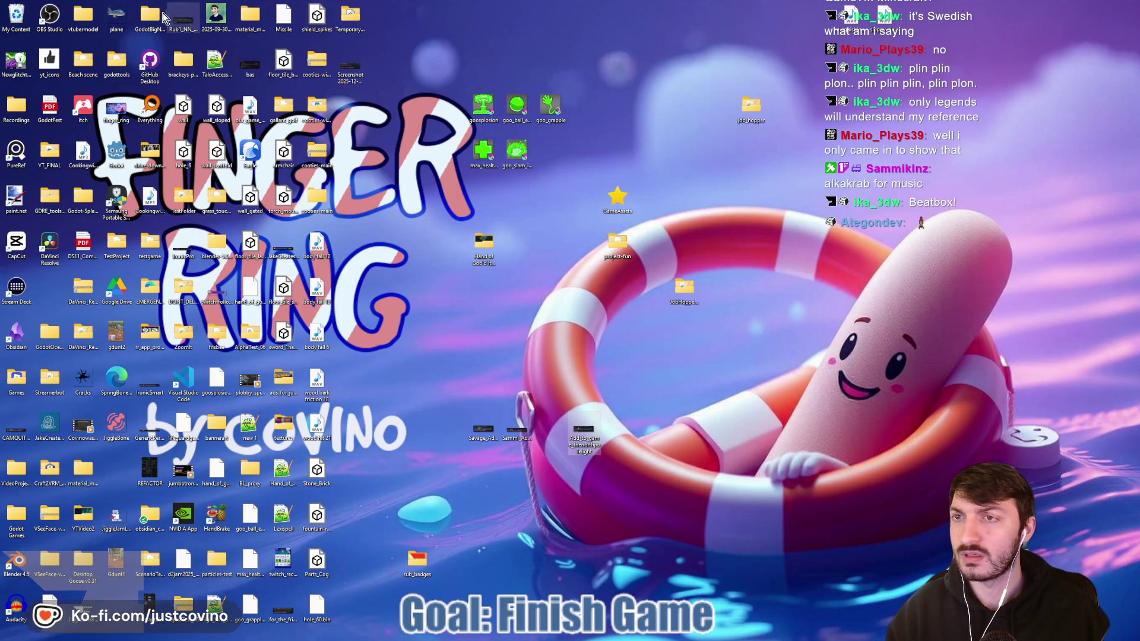
mouse_move(185, 17)
left_mouse_down()
mouse_move(674, 353)
mouse_move(633, 425)
mouse_move(547, 391)
left_mouse_up()
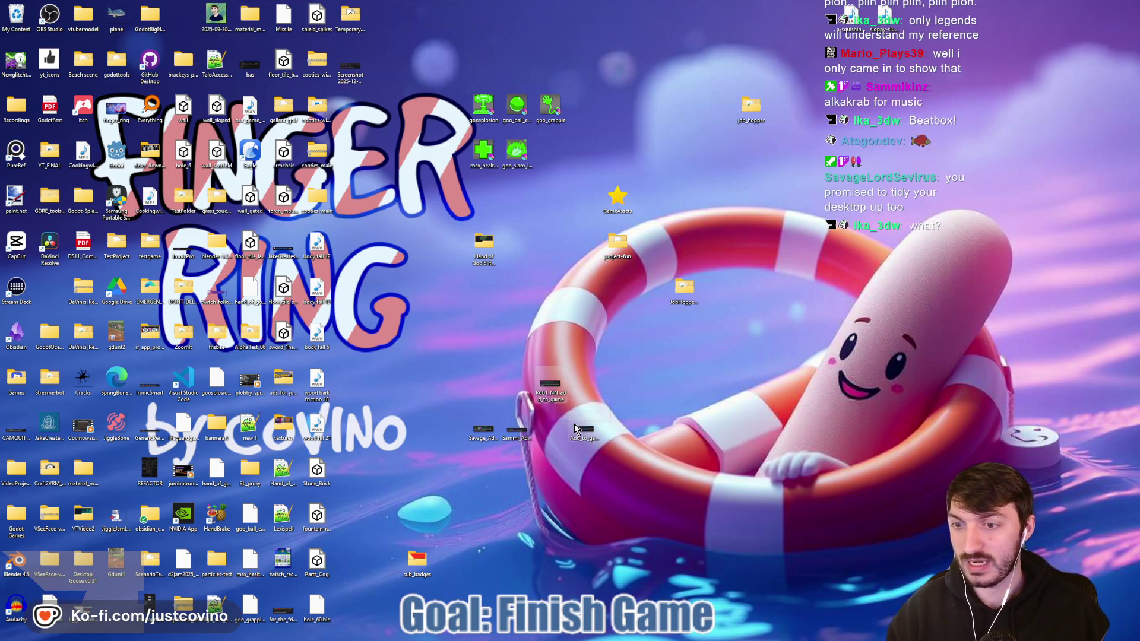
left_click_drag(568, 429, 591, 445)
left_click_drag(550, 386, 552, 433)
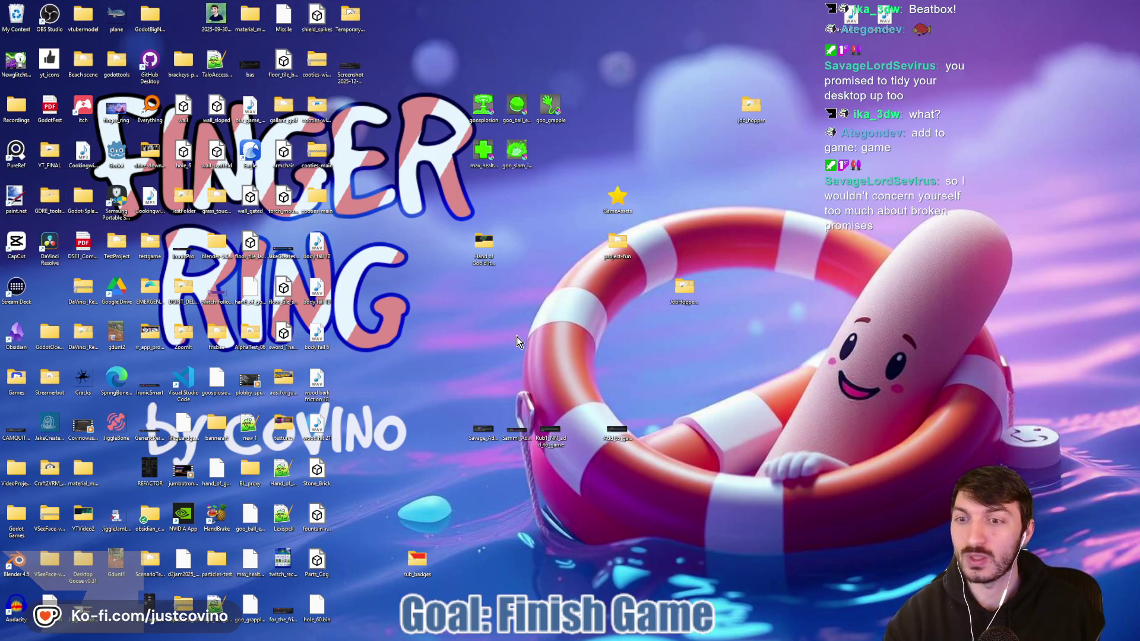
View the frog redemption image zoomed in Photos, then return to Godot at line 166 of player.gd.
double_click(483, 431)
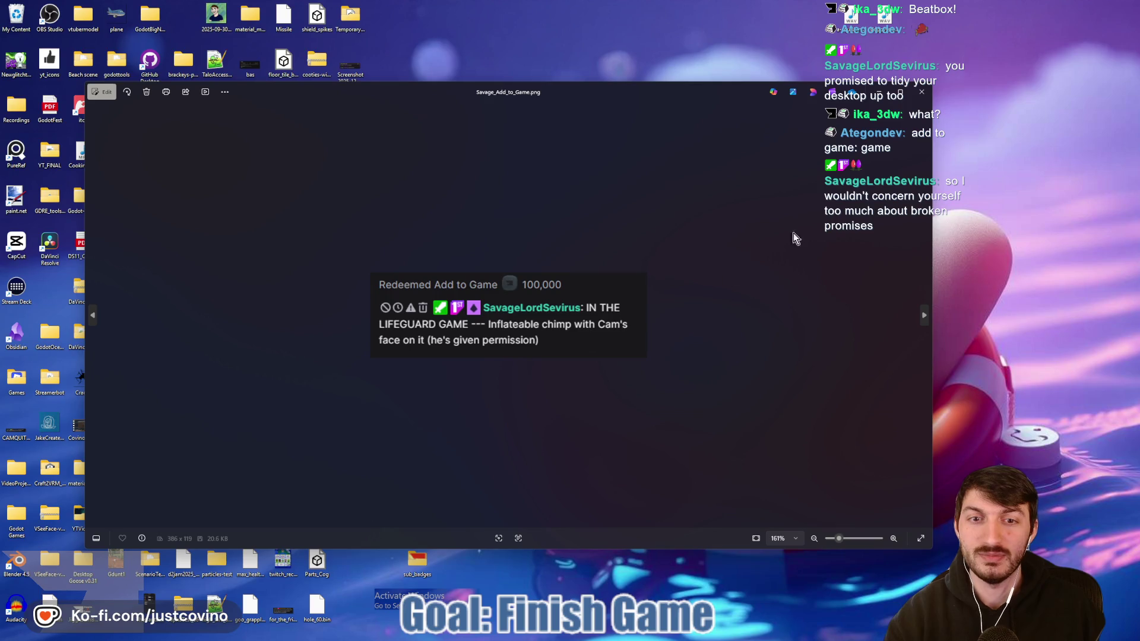
left_click(921, 95)
double_click(729, 263)
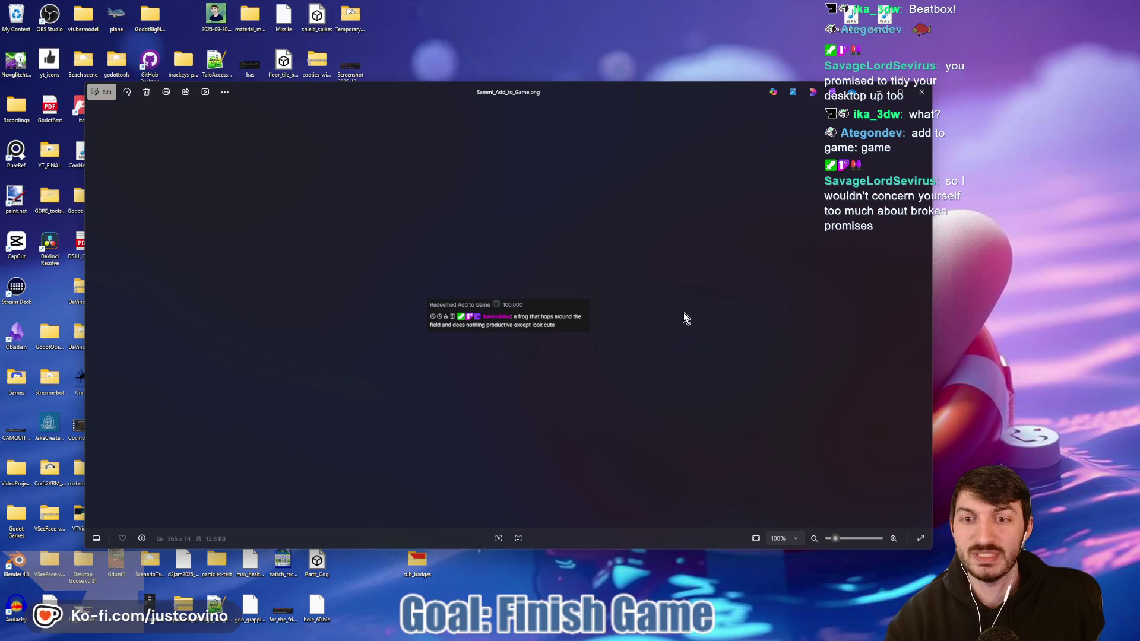
scroll(570, 350, "up", 5)
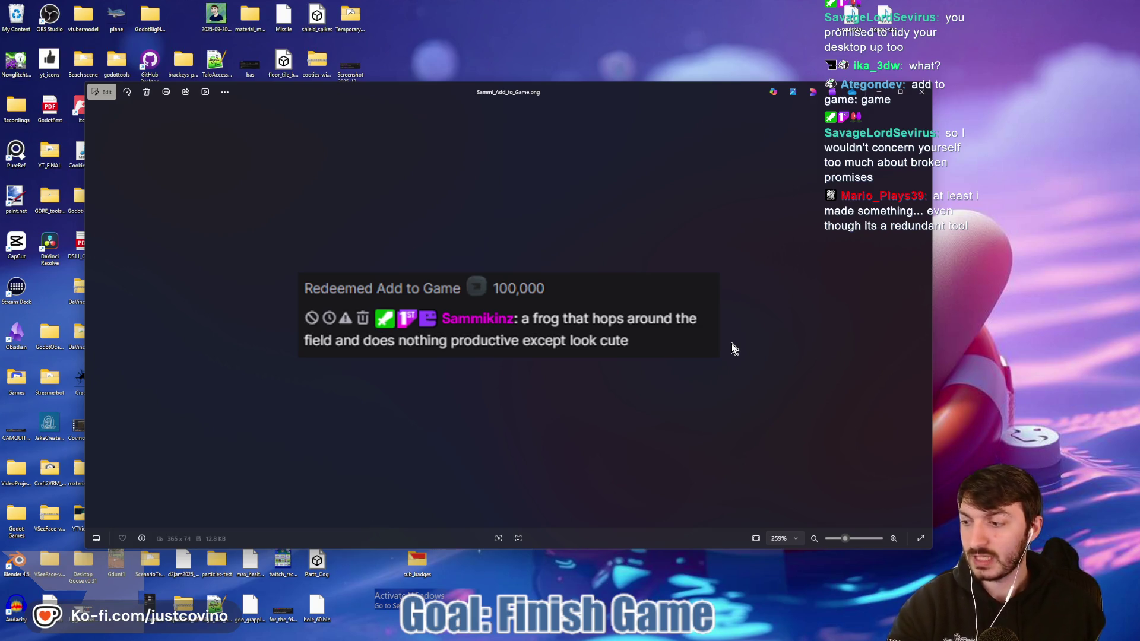
left_click(679, 633)
left_click(639, 350)
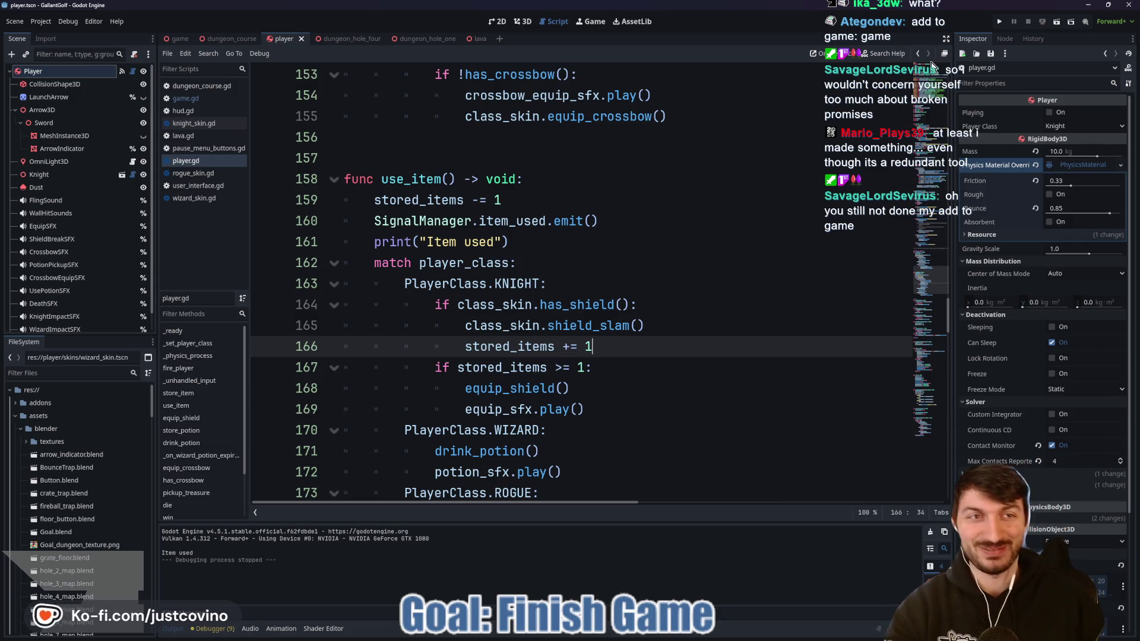
Switch Godot to the game.gd script, then bring Edge forward on the Freedom Forge Studios itch.io page.
left_click(492, 166)
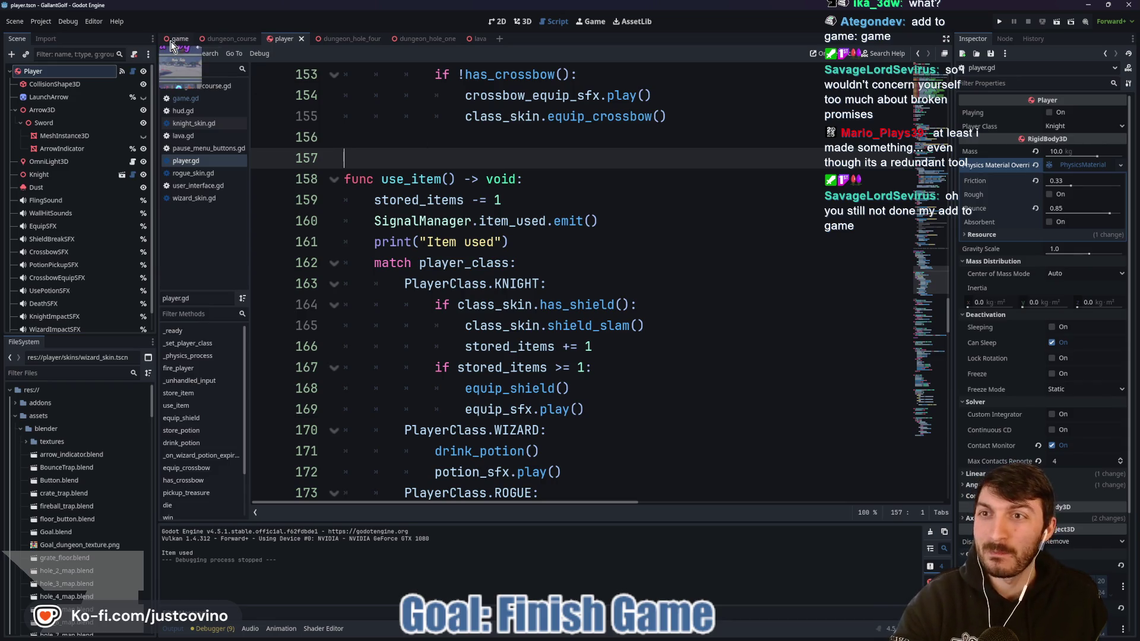
left_click(213, 100)
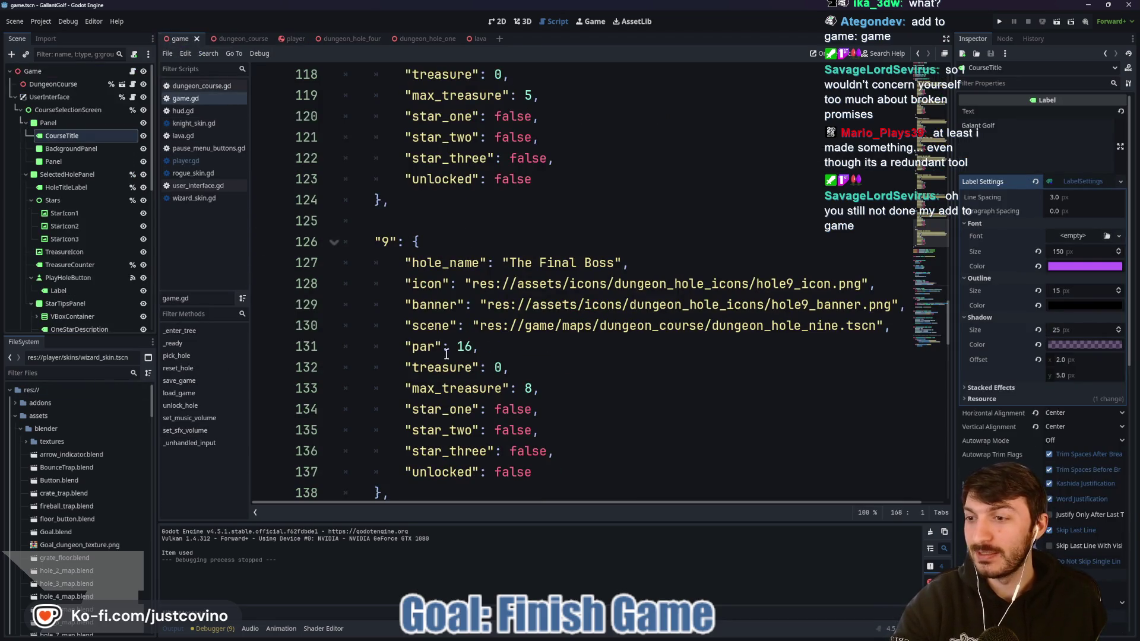
left_click(630, 432)
key("super")
left_click(624, 637)
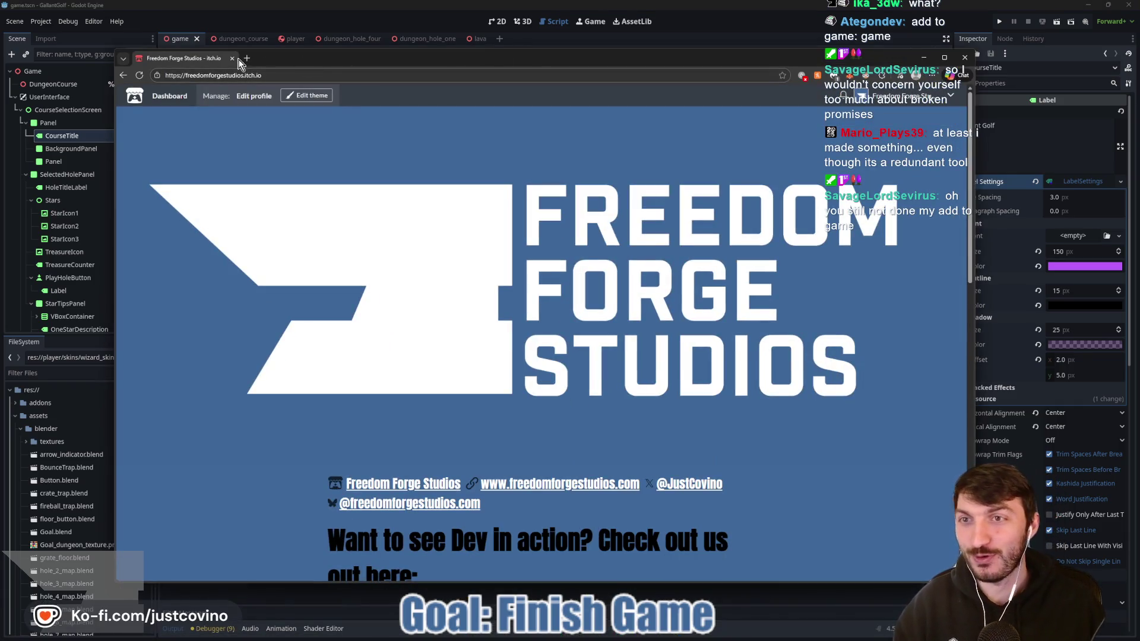
Load Kenney's assets site in a new tab and filter it to 3D kits.
left_click(252, 59)
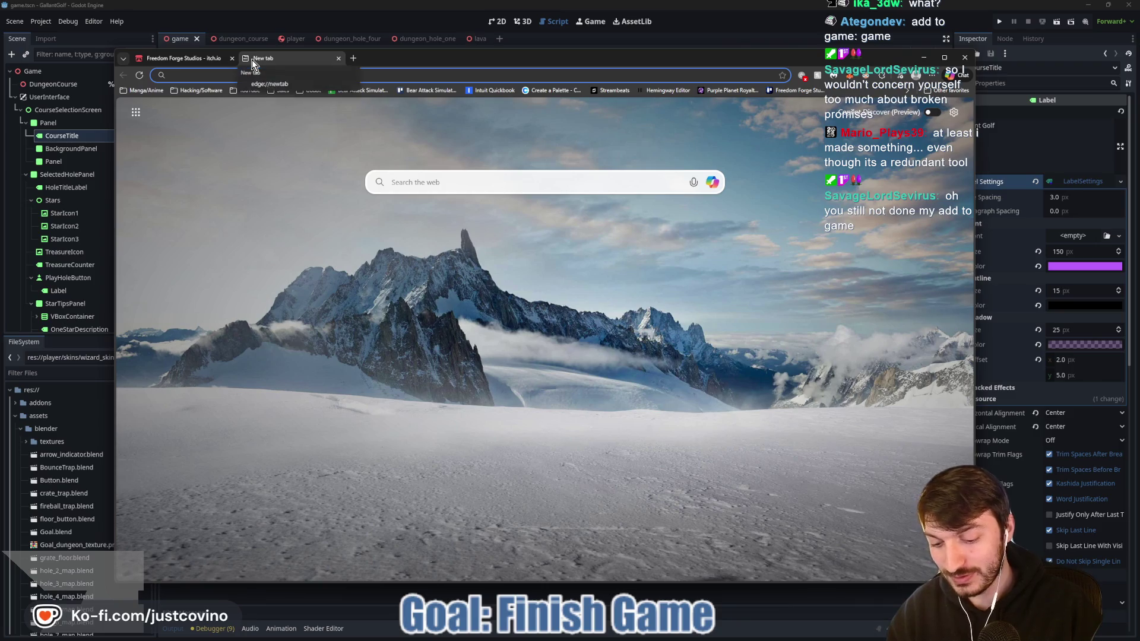
type("kenney.nl/assets/survival-kit")
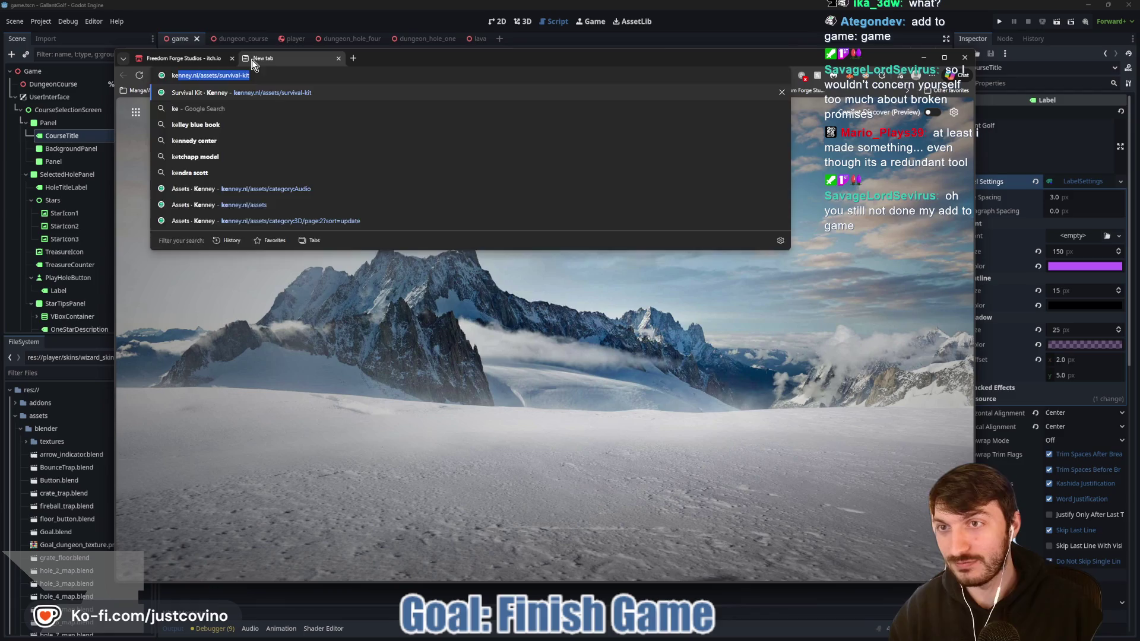
key("Return")
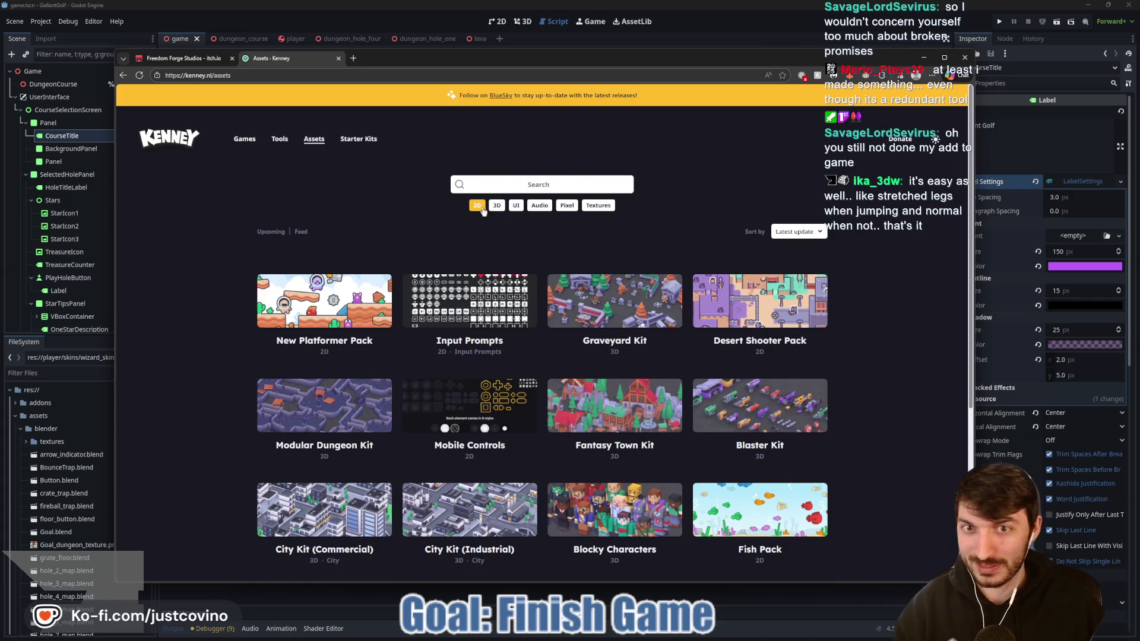
left_click(497, 205)
Page through the 3D kits to page 3, showing Nature Kit and 3D Road Tiles.
scroll(676, 204, "down", 2)
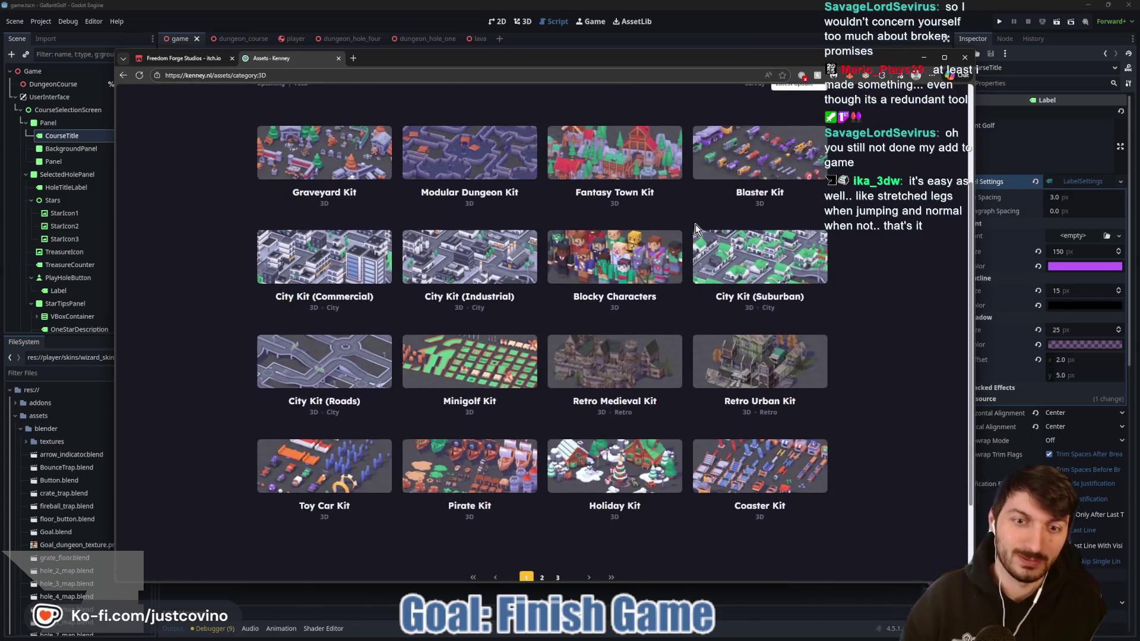
scroll(608, 276, "down", 1)
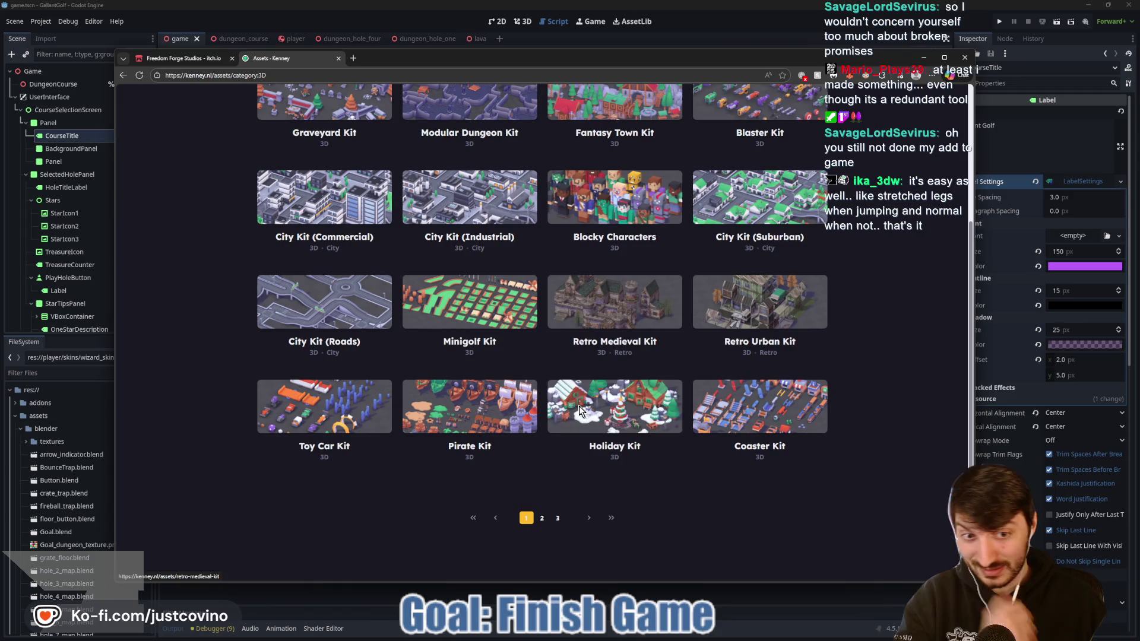
left_click(543, 519)
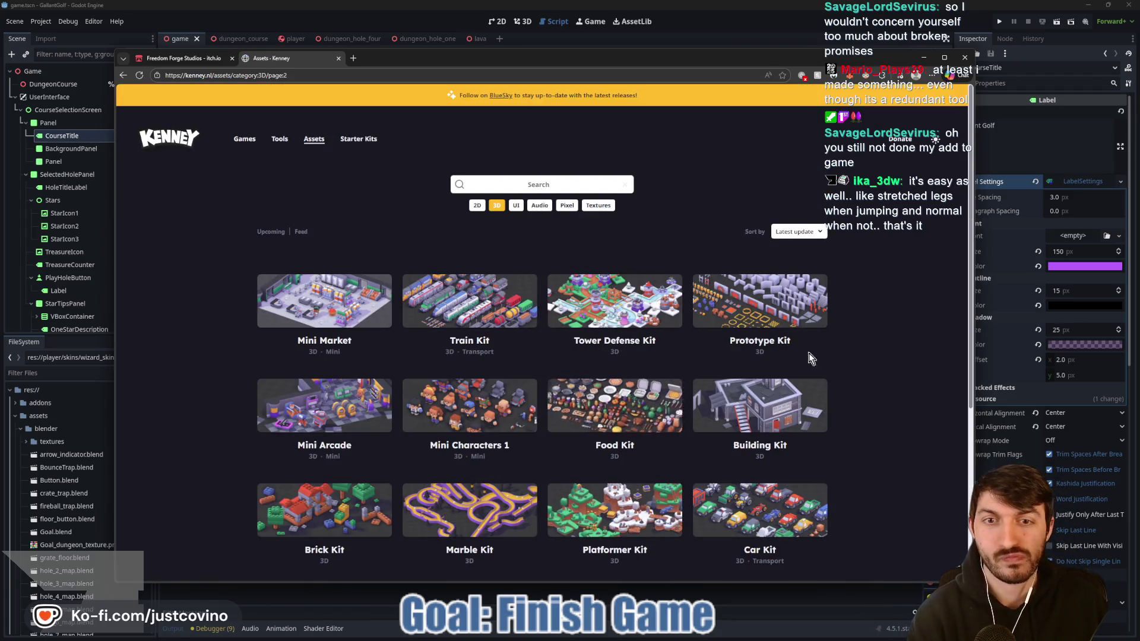
scroll(547, 520, "down", 4)
left_click(557, 464)
scroll(456, 386, "down", 4)
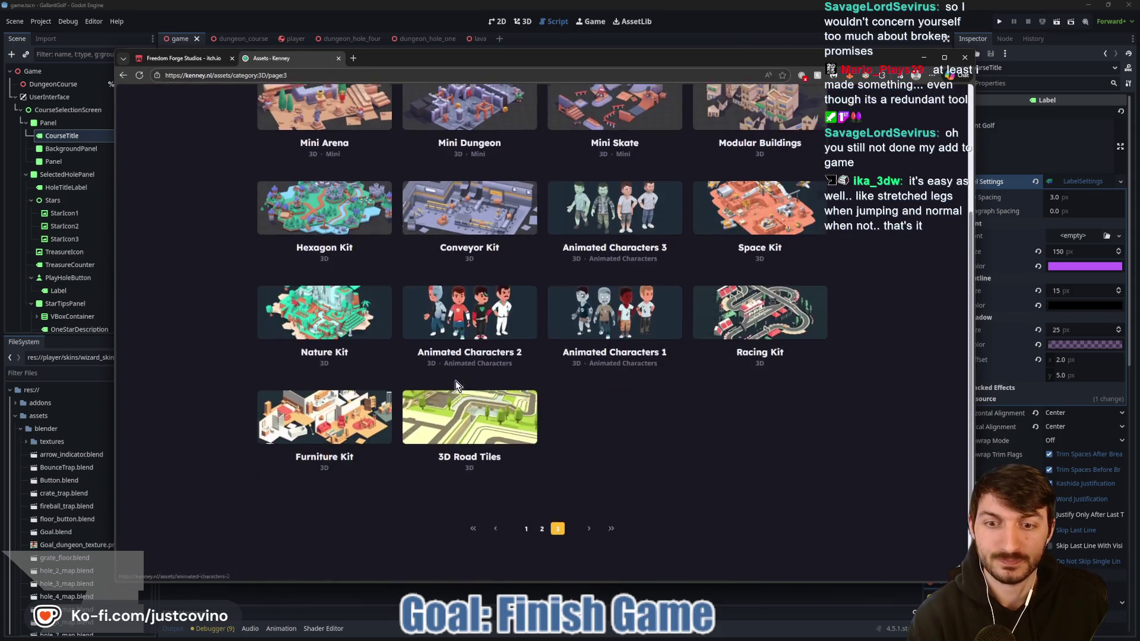
left_click(321, 74)
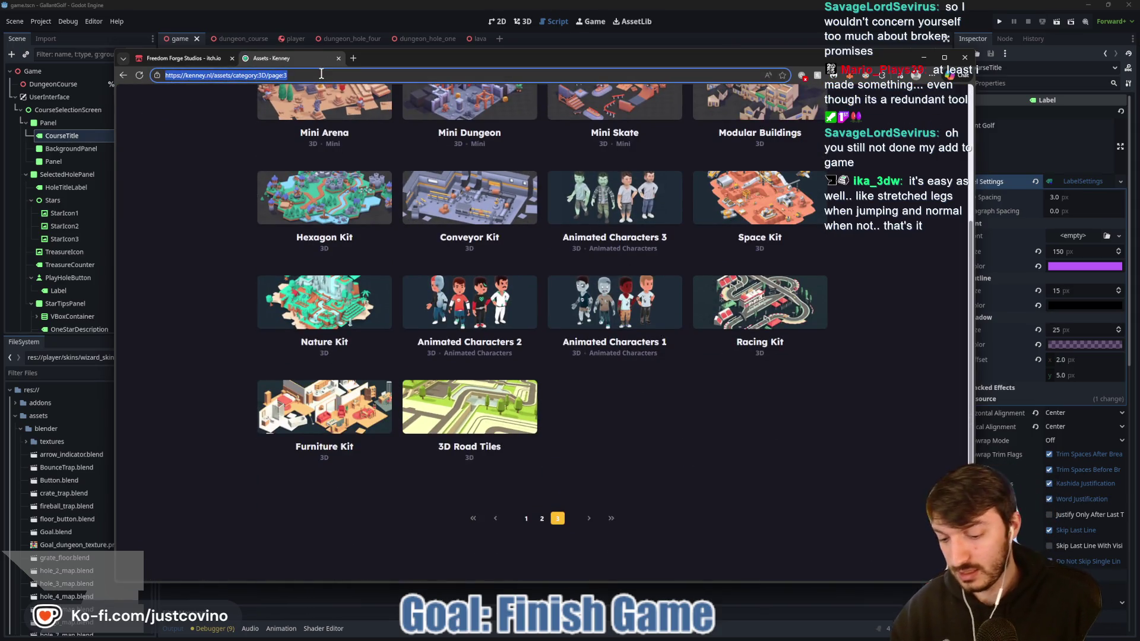
Open the KayKit Skeletons page, then scroll the creator's full pack list down to Character Packs.
type("kaykit-skeletons")
key("Return")
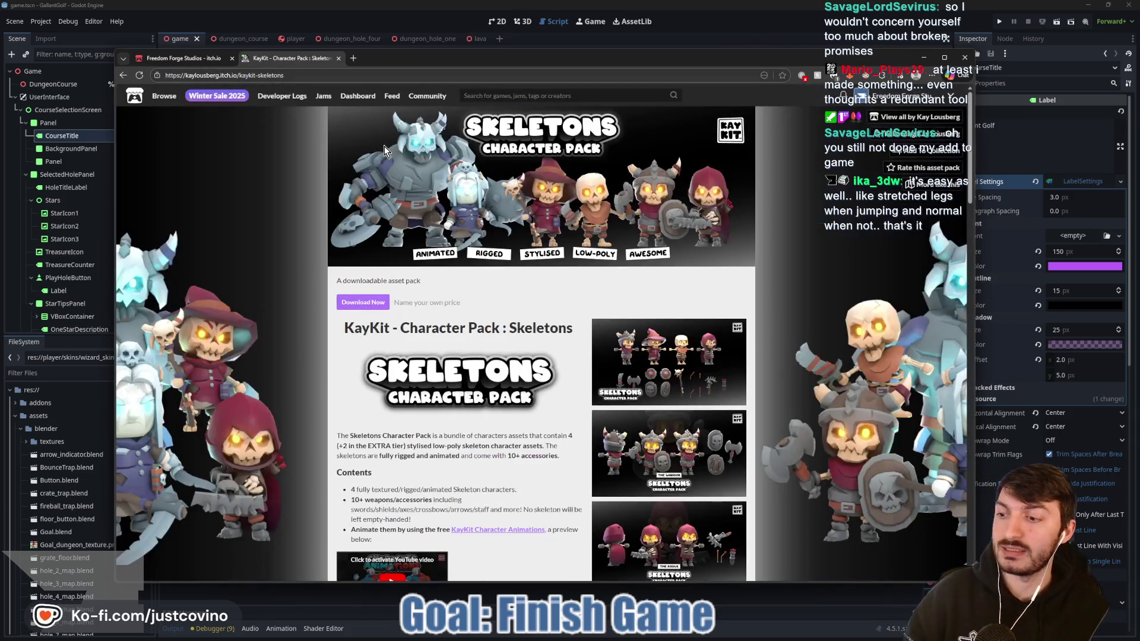
left_click(884, 122)
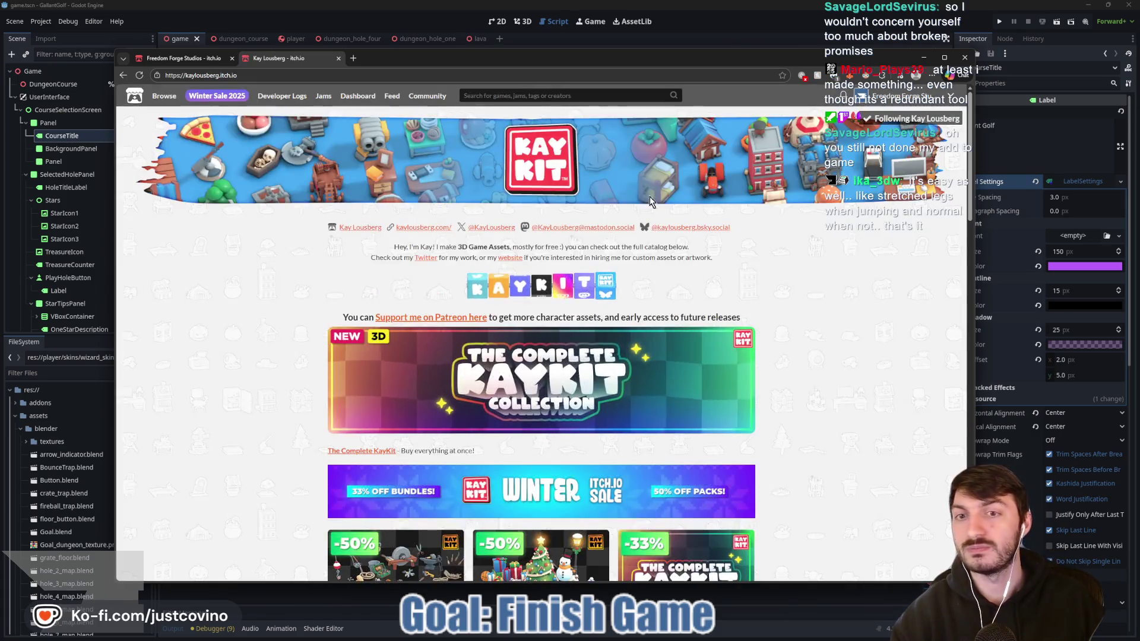
scroll(774, 262, "down", 6)
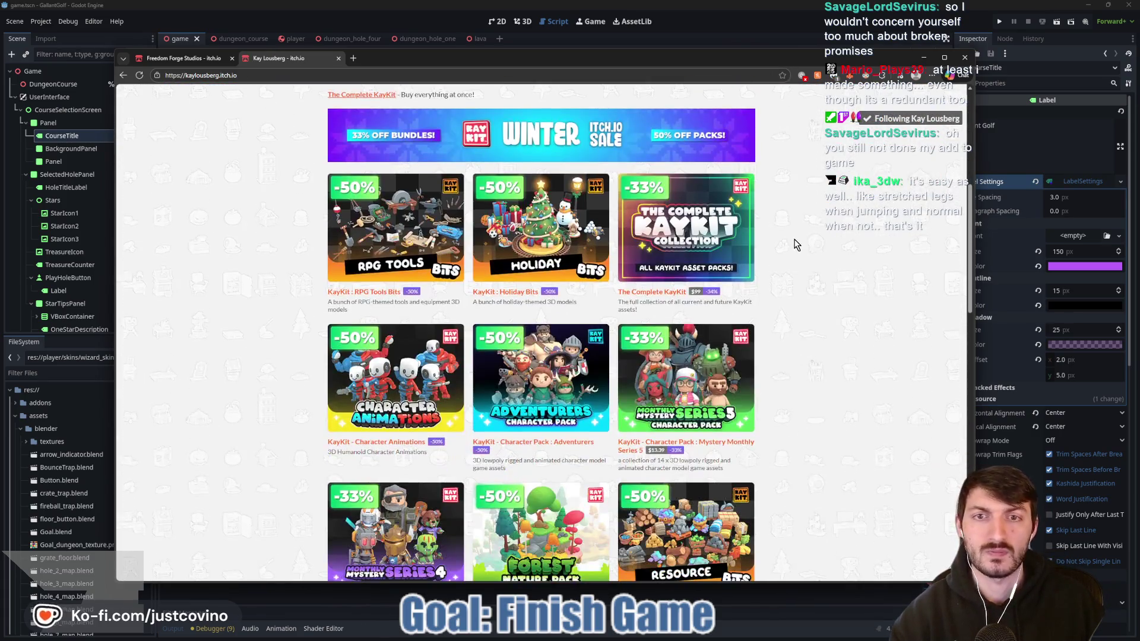
scroll(774, 249, "down", 3)
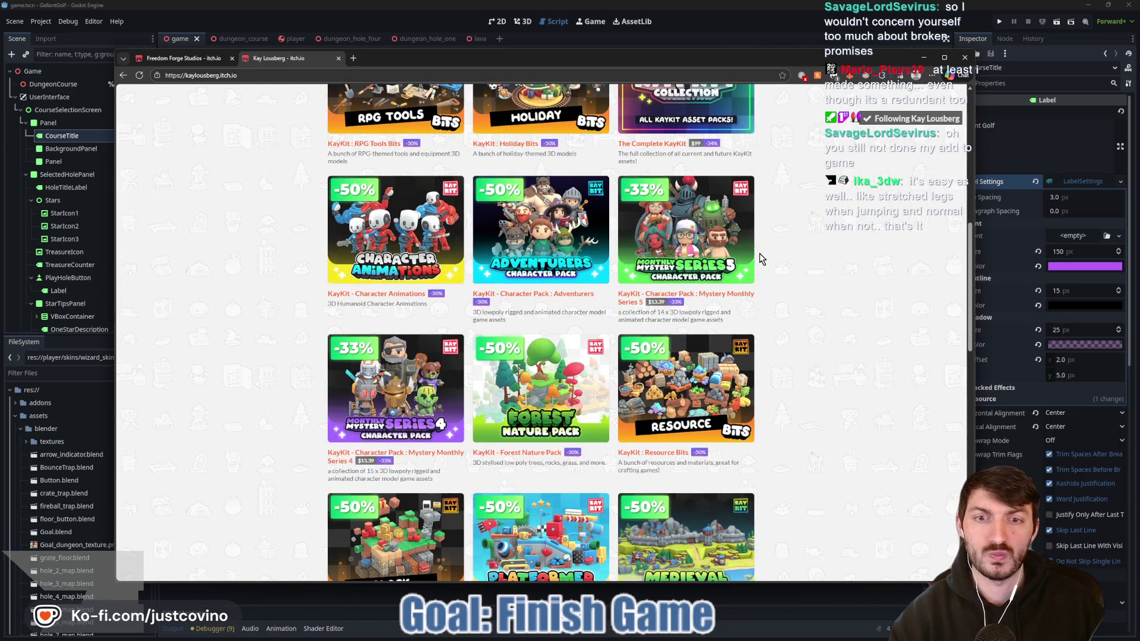
scroll(760, 261, "down", 2)
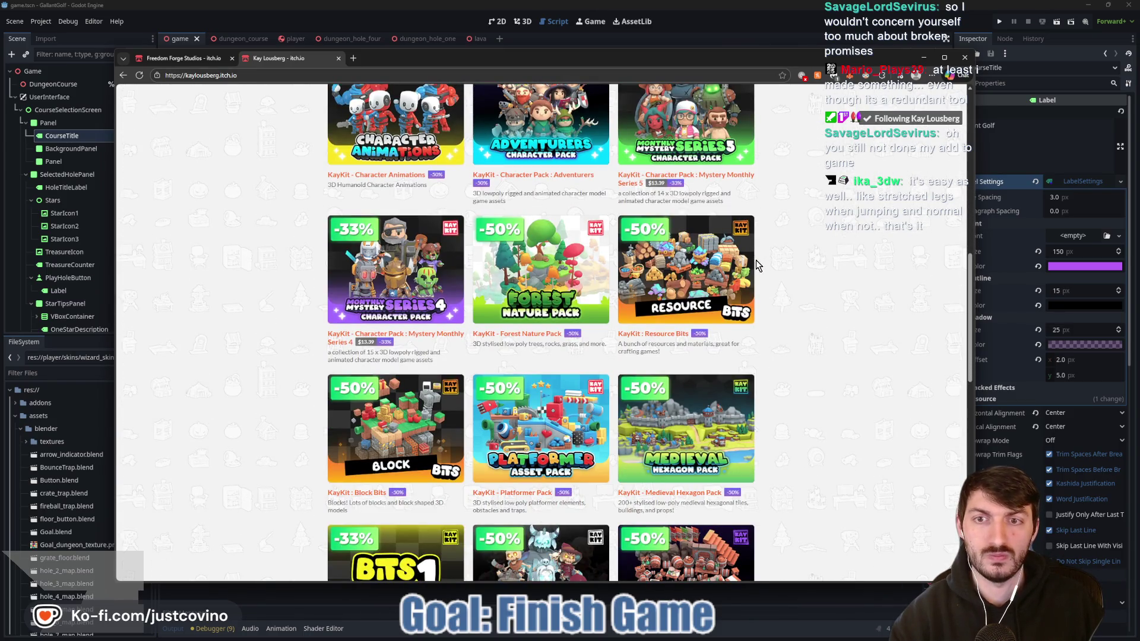
scroll(759, 265, "down", 9)
scroll(752, 266, "down", 4)
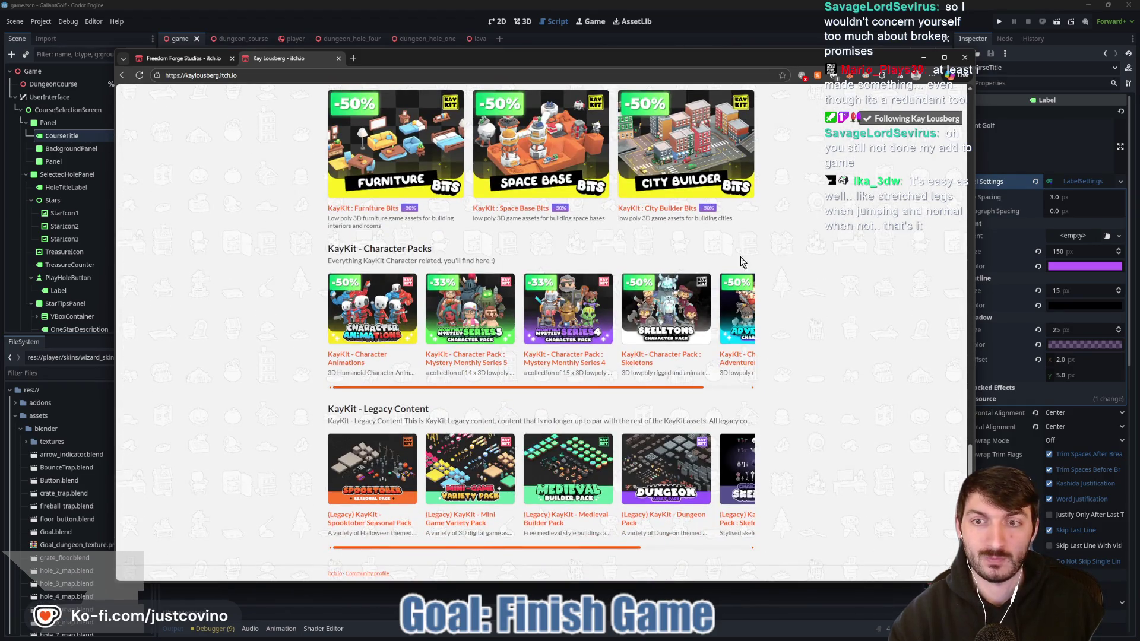
left_click(318, 73)
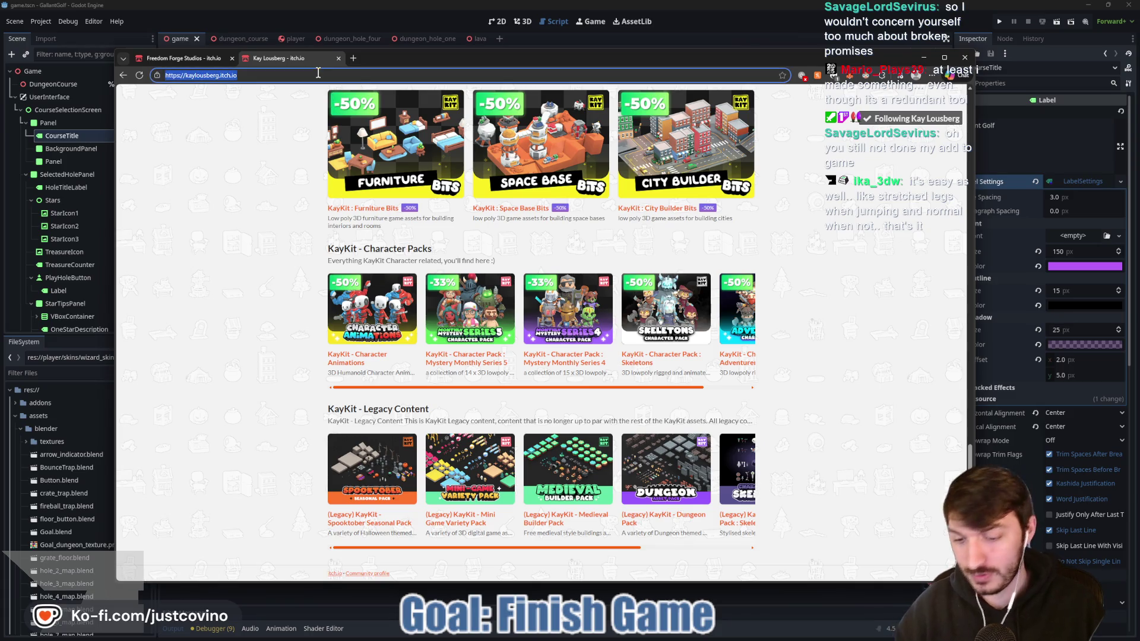
Open itch.io's 3D Godot game assets listing and search the site for 'frog'.
type("itch")
key("Return")
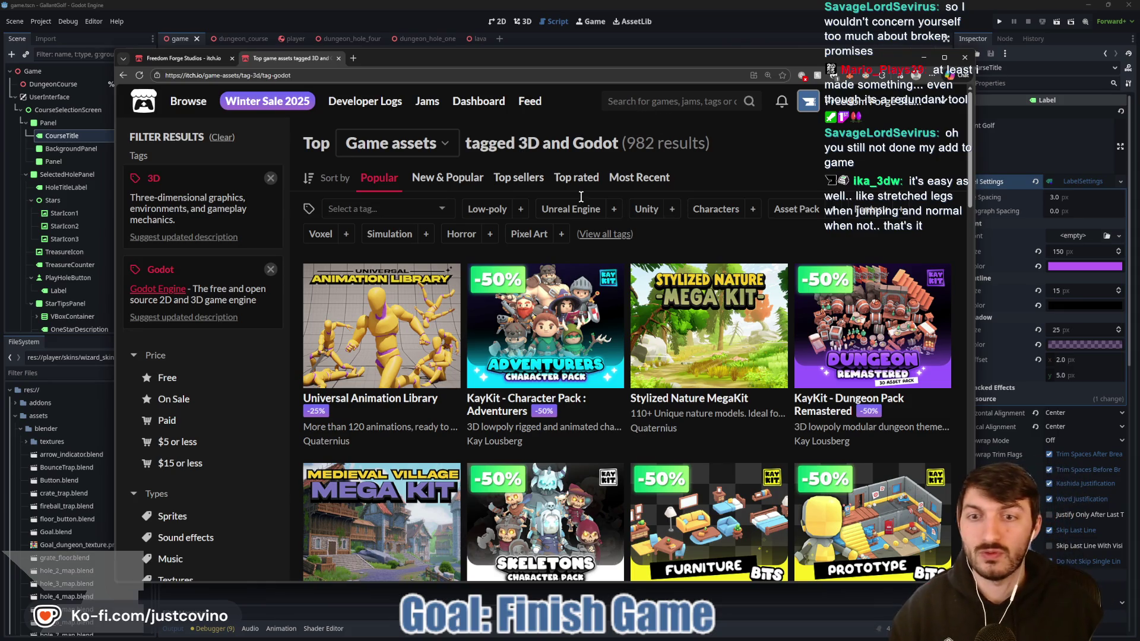
left_click(662, 104)
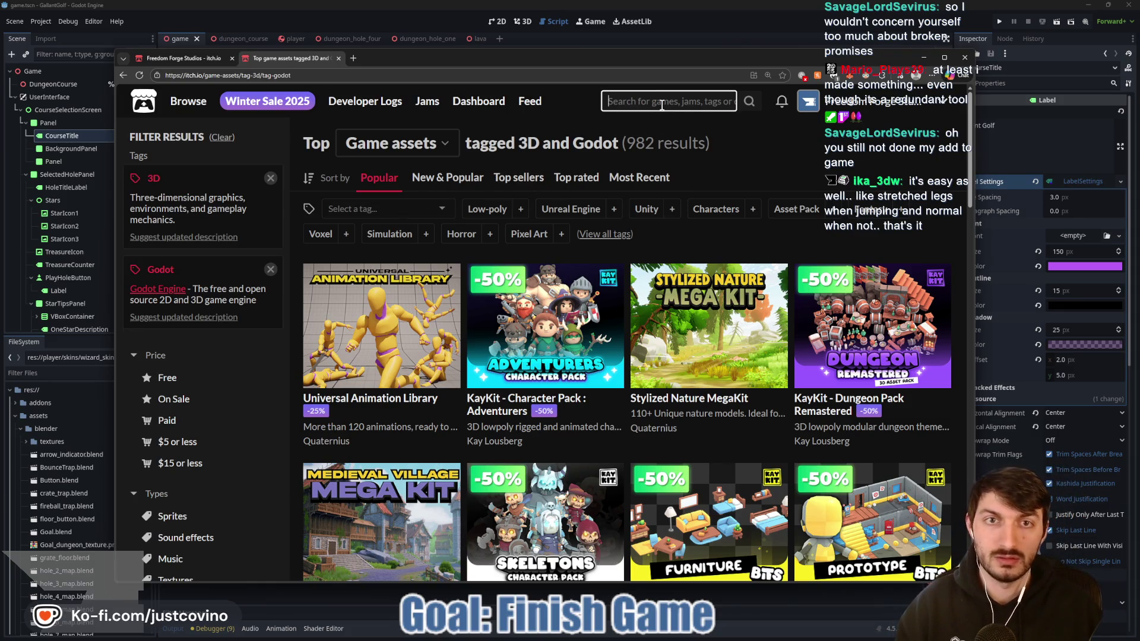
type("frog")
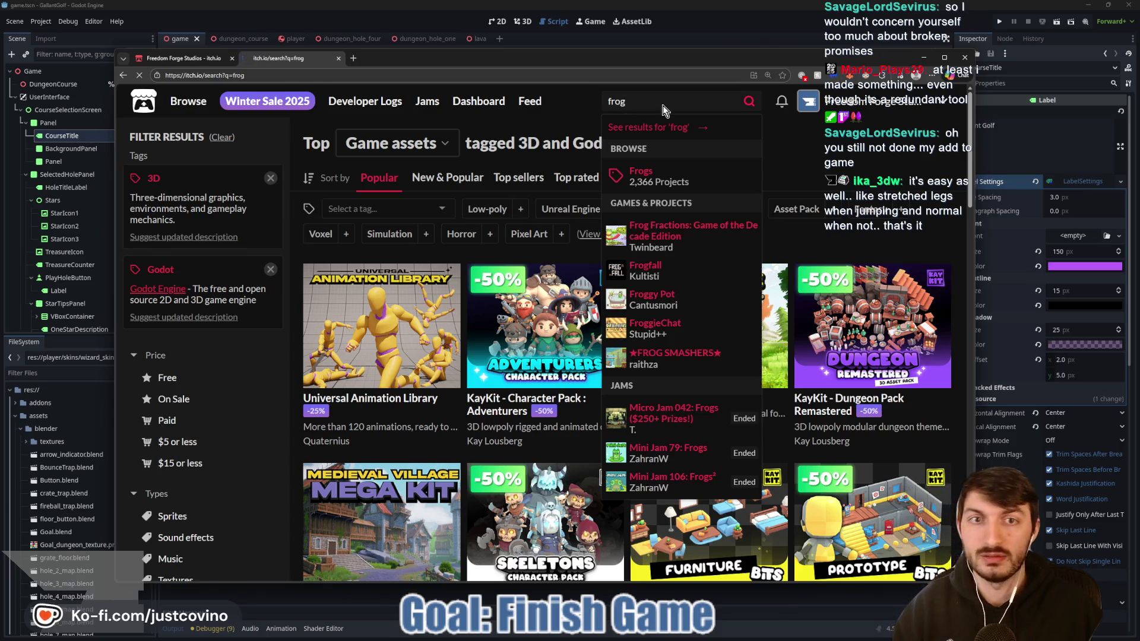
key("Return")
Browse the game-asset tags, then search 'frog' again filtered to Game assets.
left_click(205, 211)
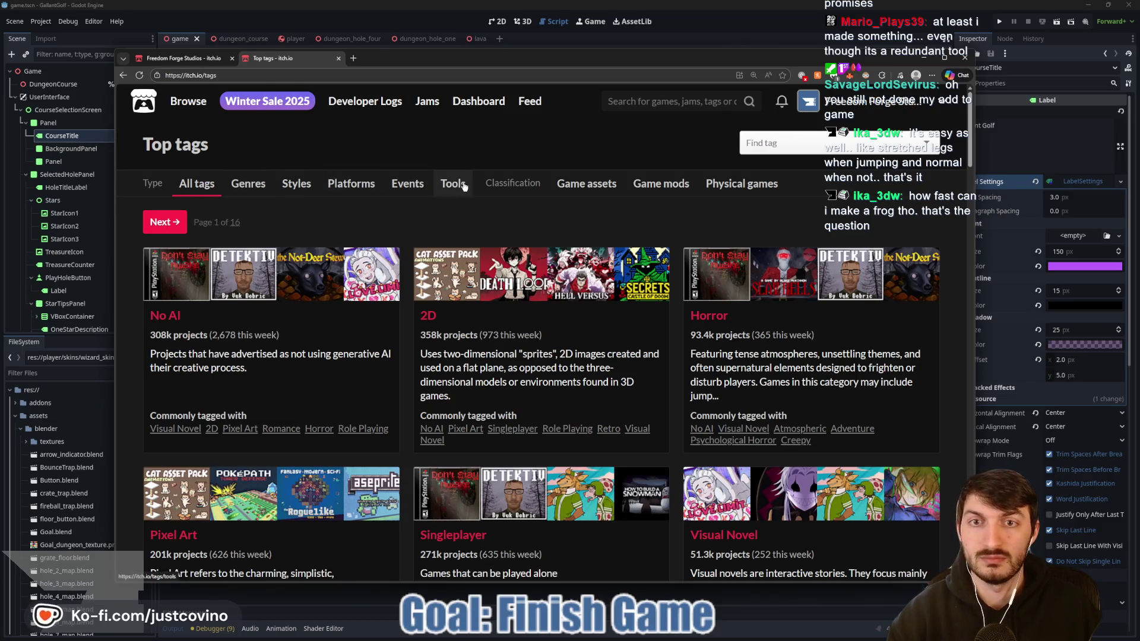
left_click(591, 184)
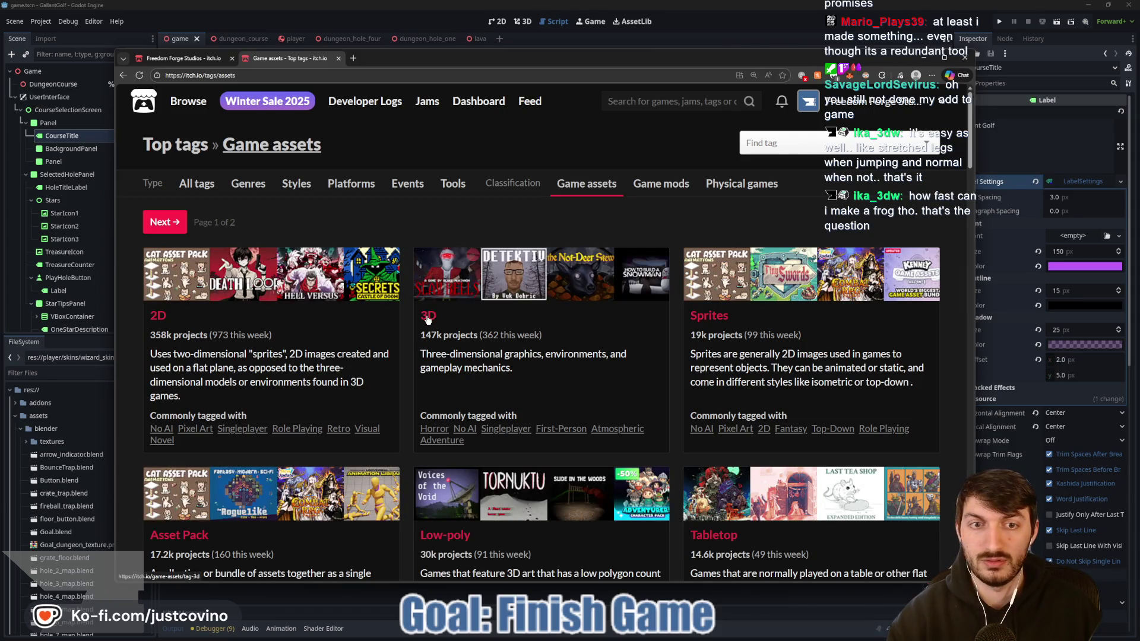
left_click(639, 103)
type("f")
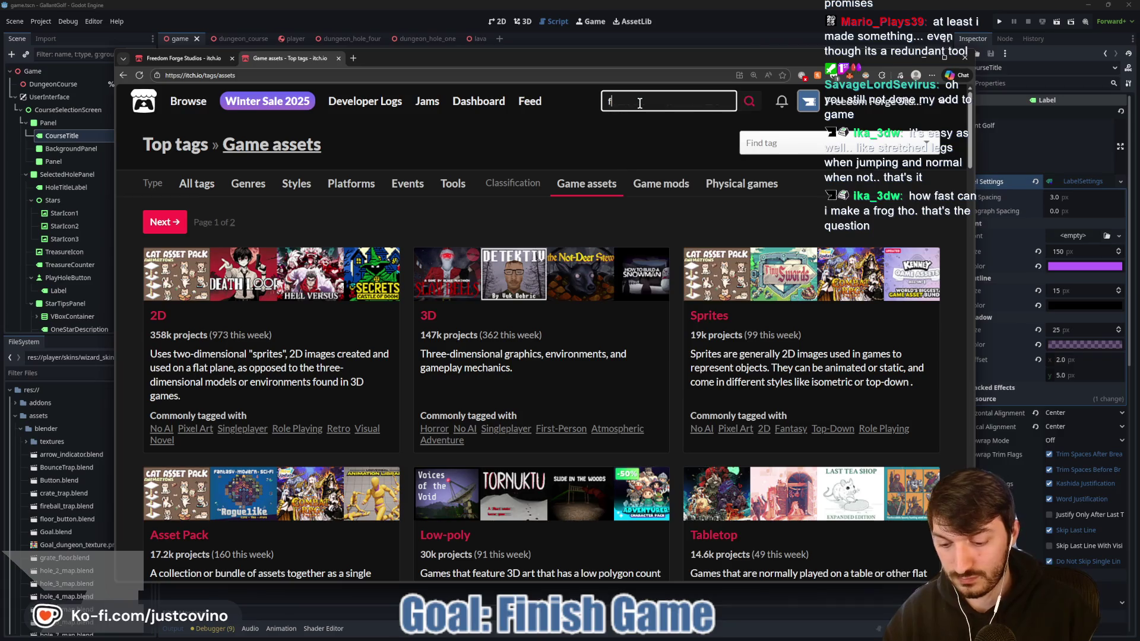
type("rog")
key("Return")
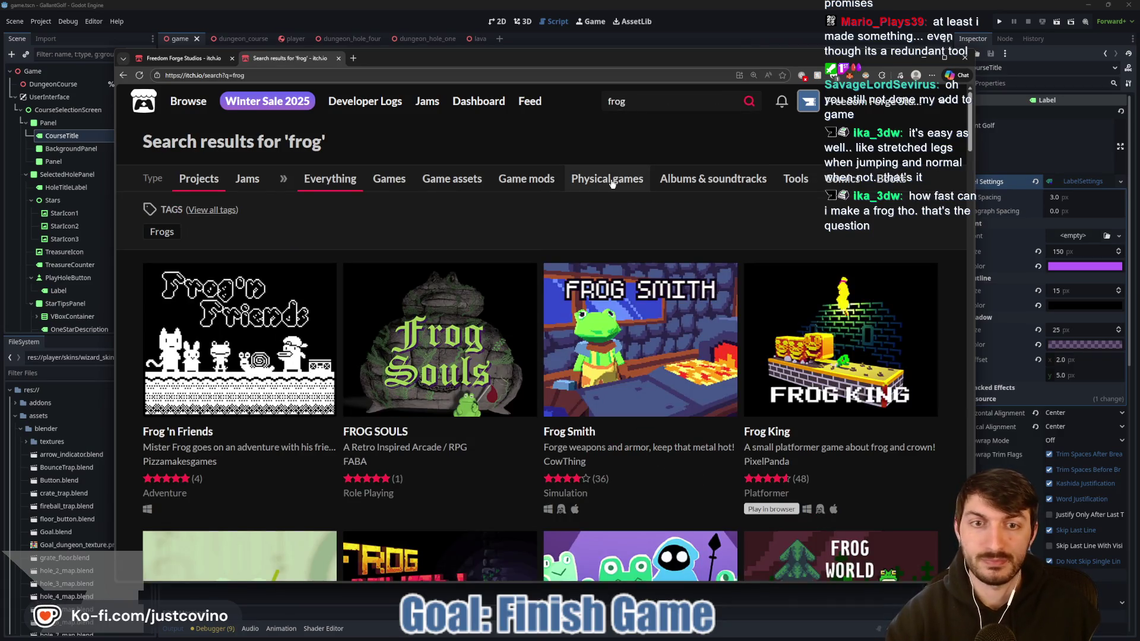
left_click(464, 186)
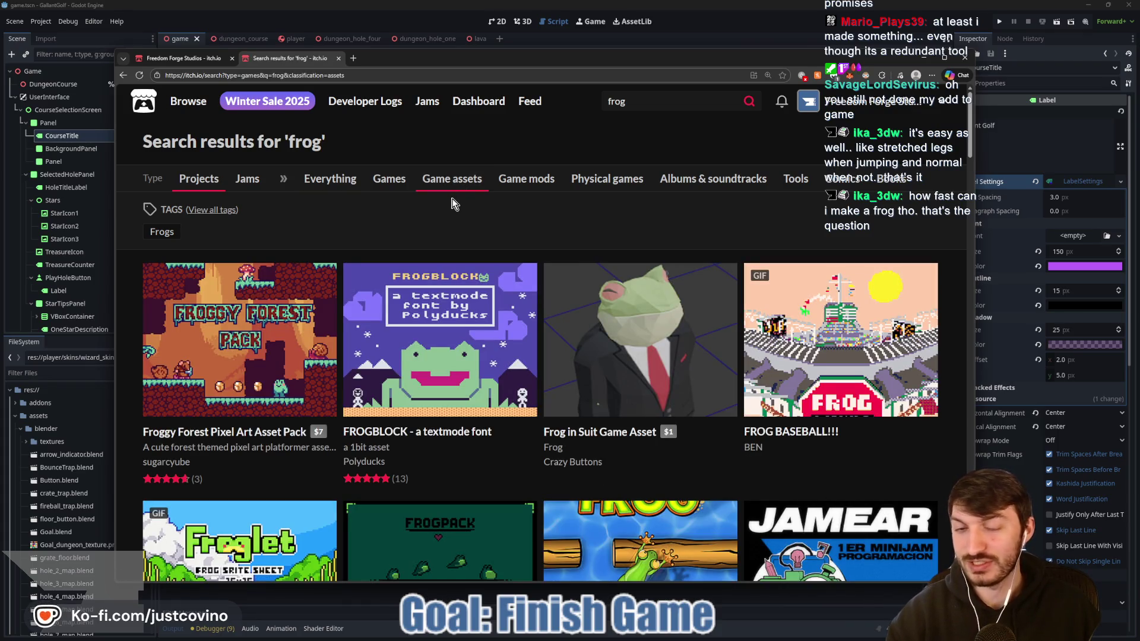
Scroll through the frog search results, then go back to the LowPoly Animated Easy Enemies page.
scroll(576, 236, "down", 7)
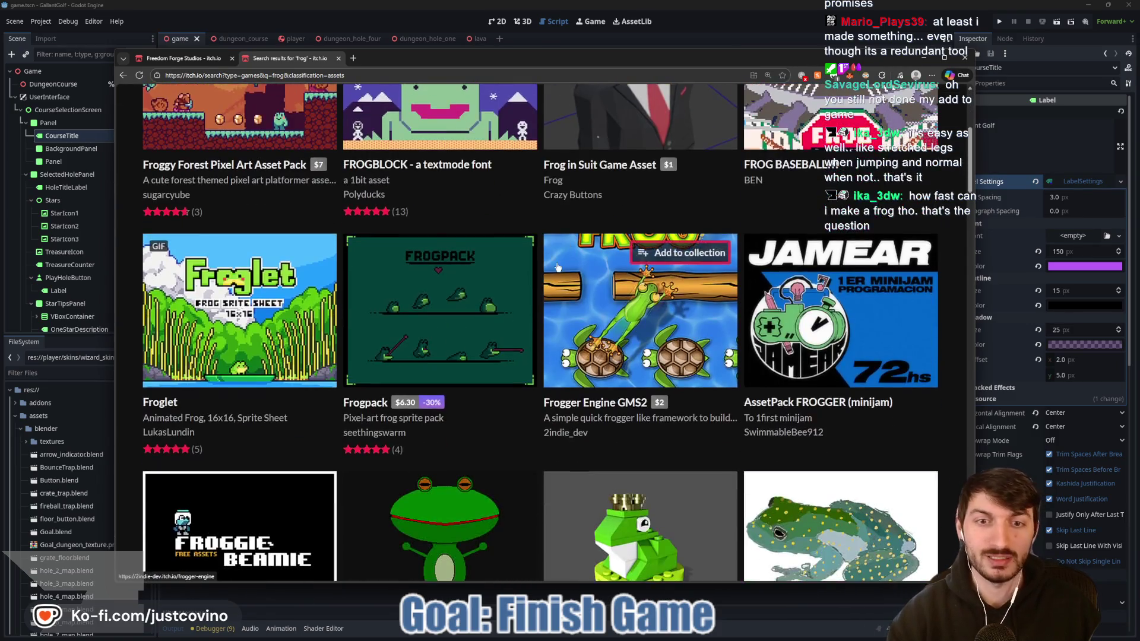
scroll(549, 272, "down", 5)
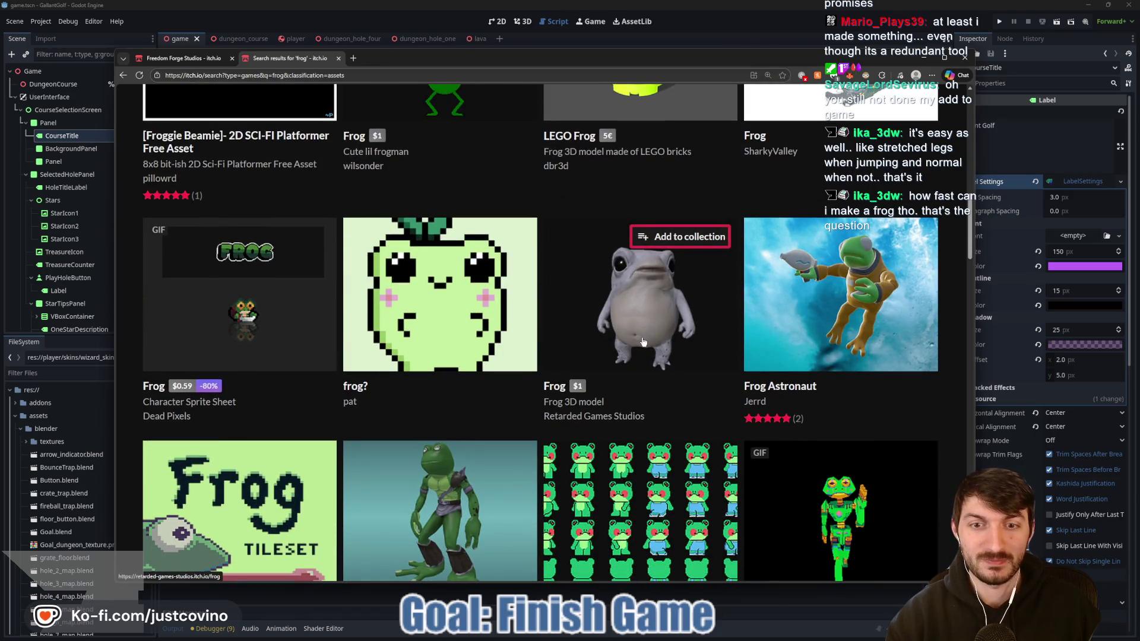
scroll(636, 338, "down", 5)
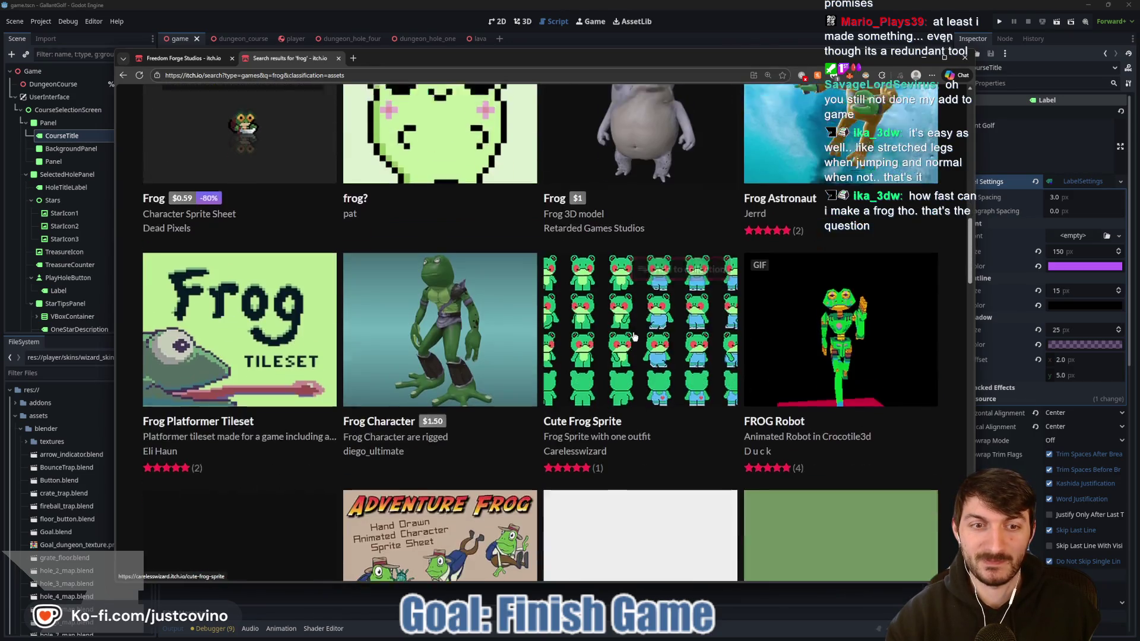
scroll(621, 332, "down", 5)
scroll(620, 328, "down", 9)
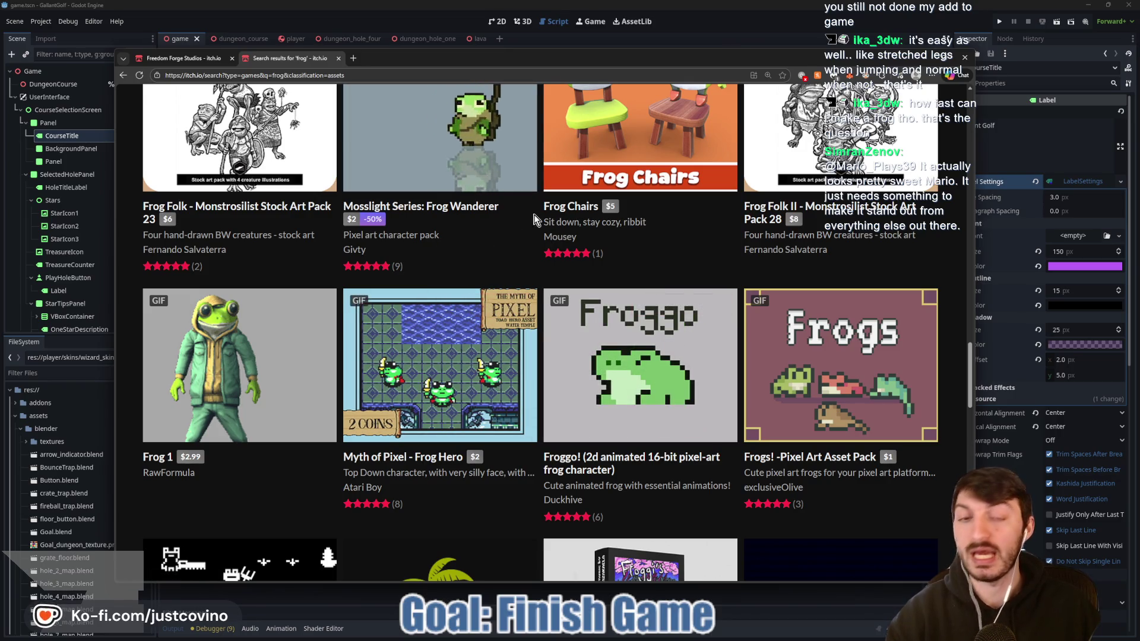
scroll(484, 279, "down", 5)
scroll(480, 309, "down", 3)
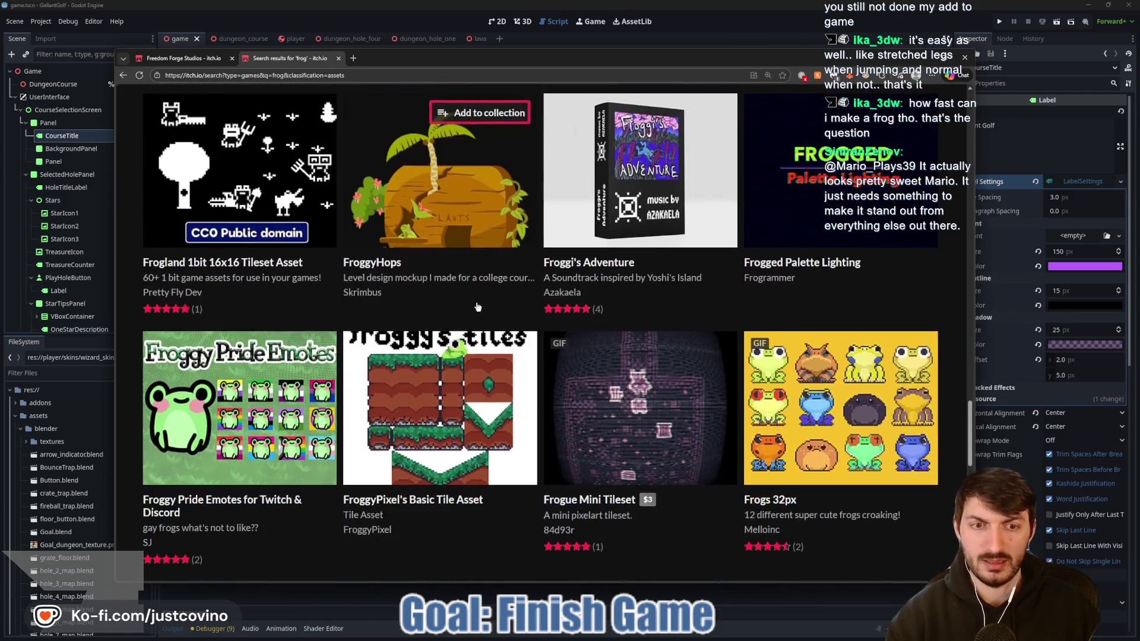
scroll(494, 305, "down", 3)
scroll(501, 313, "down", 6)
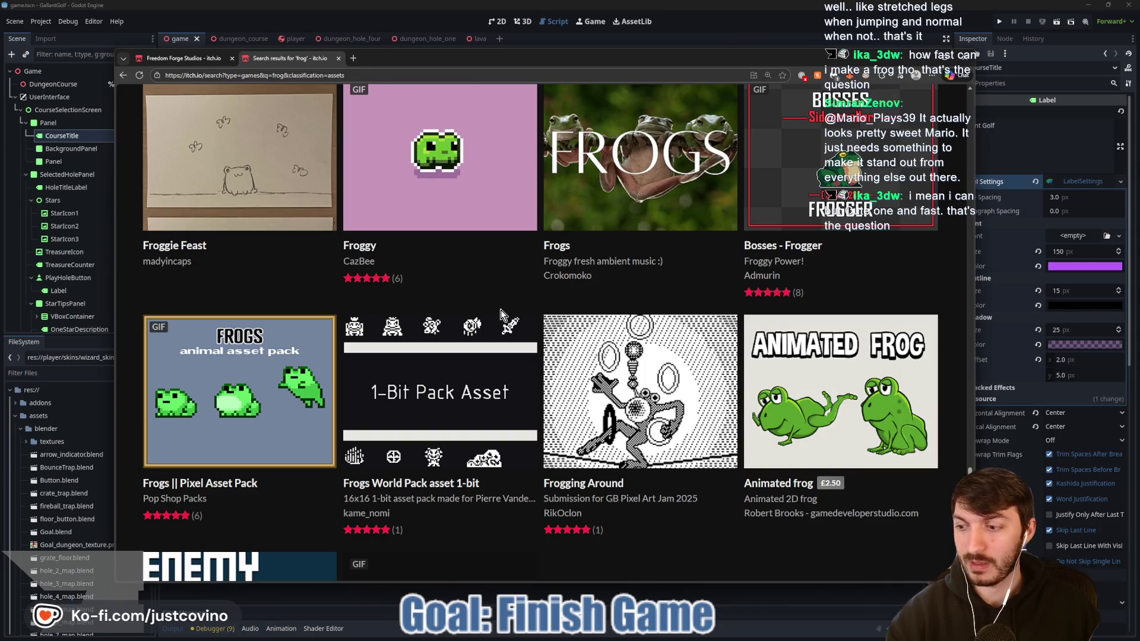
scroll(500, 314, "down", 4)
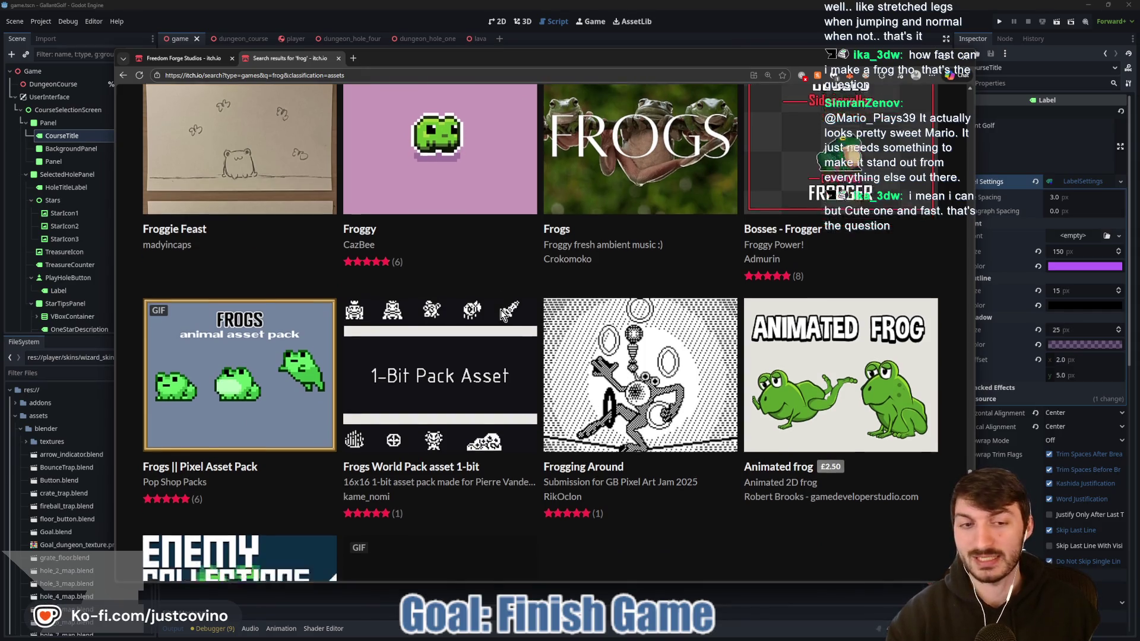
key("alt+Left")
scroll(498, 528, "up", 6)
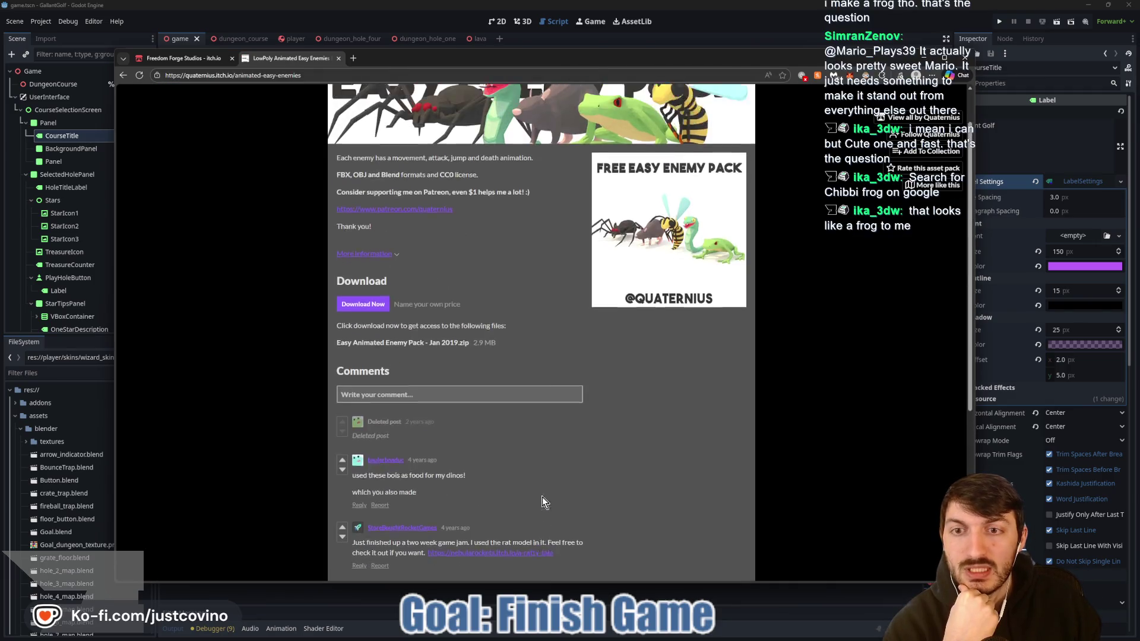
Download the free Easy Animated Enemy Pack zip into TemporaryStuff and show it in its folder.
left_click(355, 359)
left_click(514, 193)
left_click(368, 190)
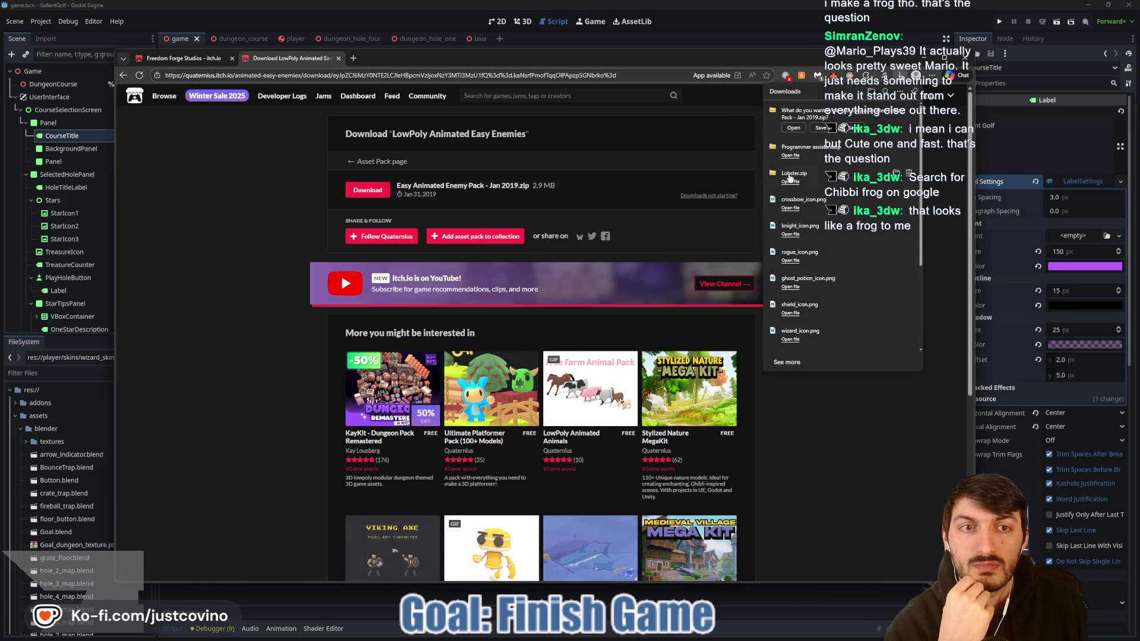
left_click(822, 128)
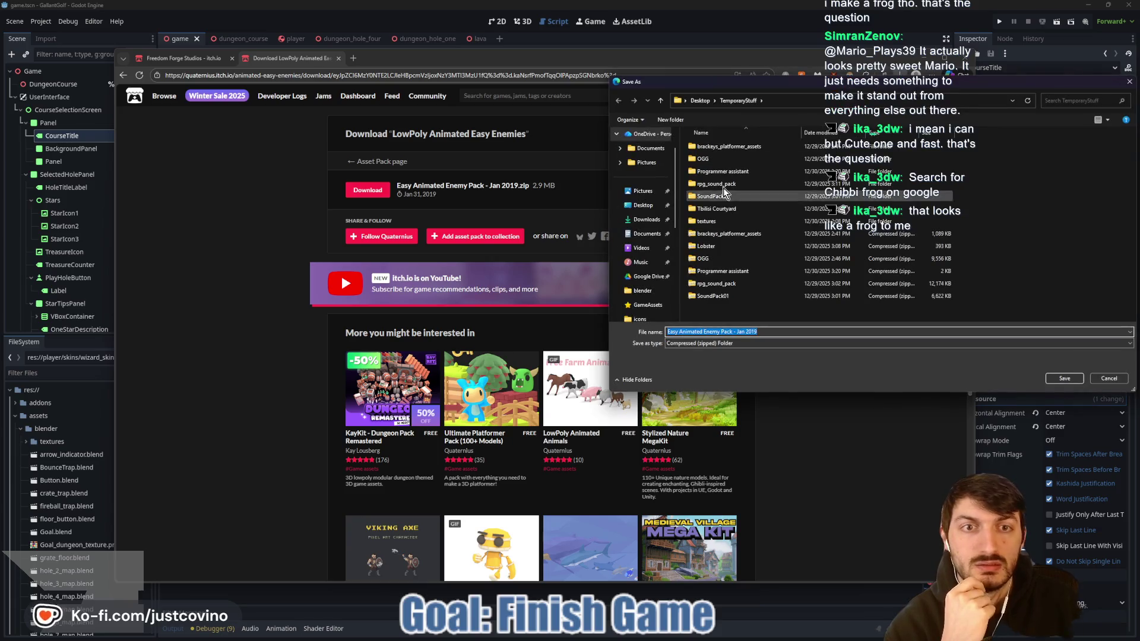
left_click(1077, 377)
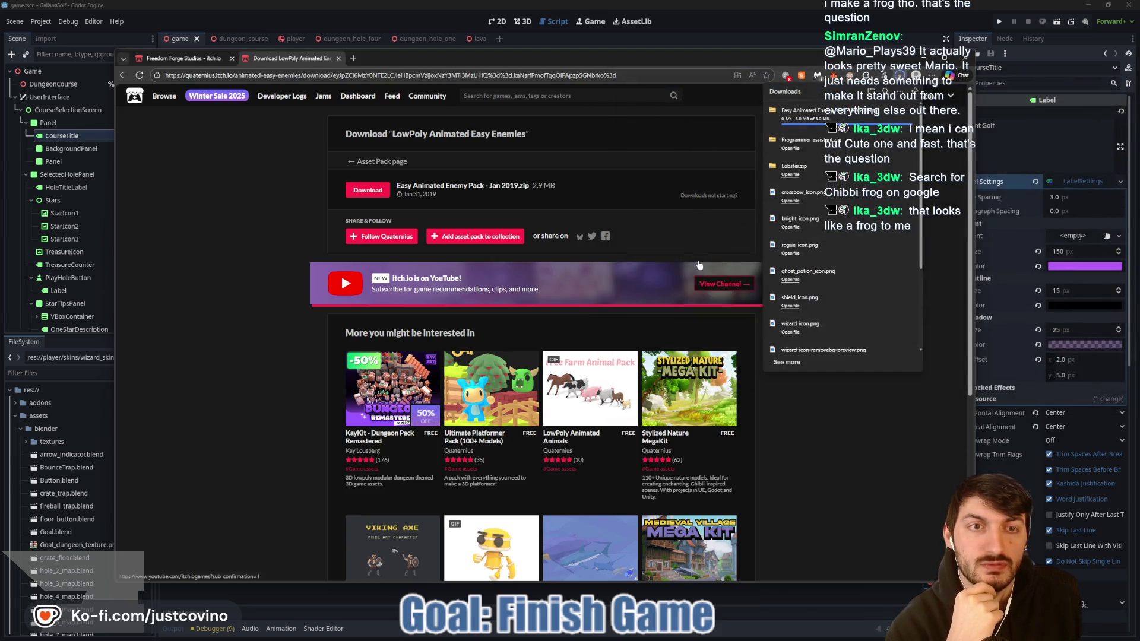
left_click(902, 113)
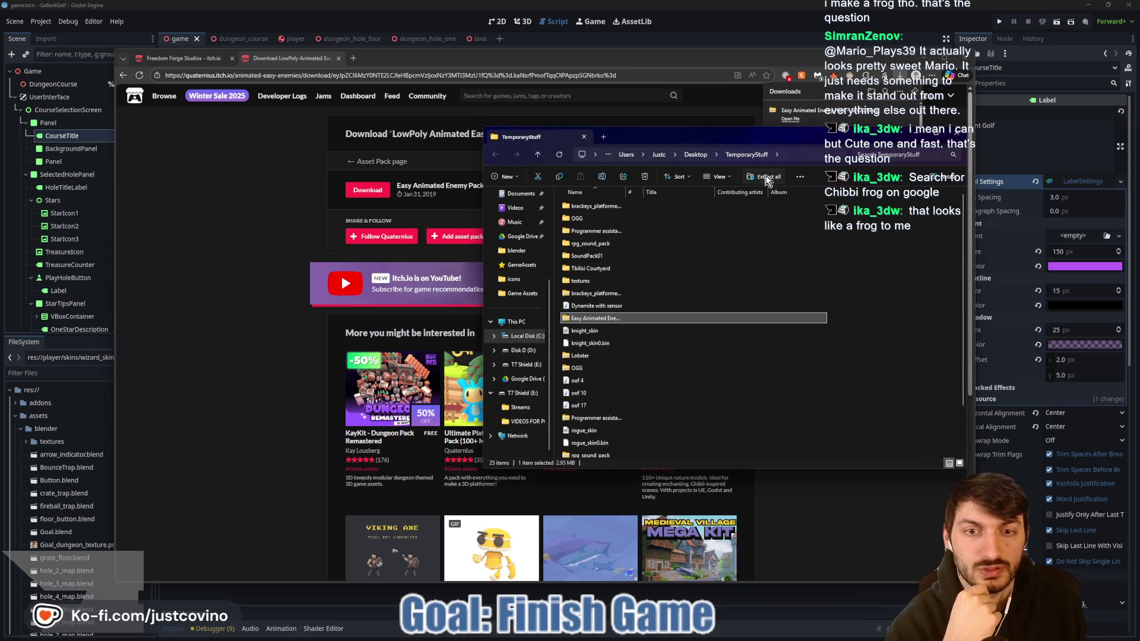
Extract the Easy Animated Enemy Pack zip into Desktop\GameAssets as 'Easy Animated Enemy Pack - Jan 2019'.
left_click(767, 176)
left_click(668, 289)
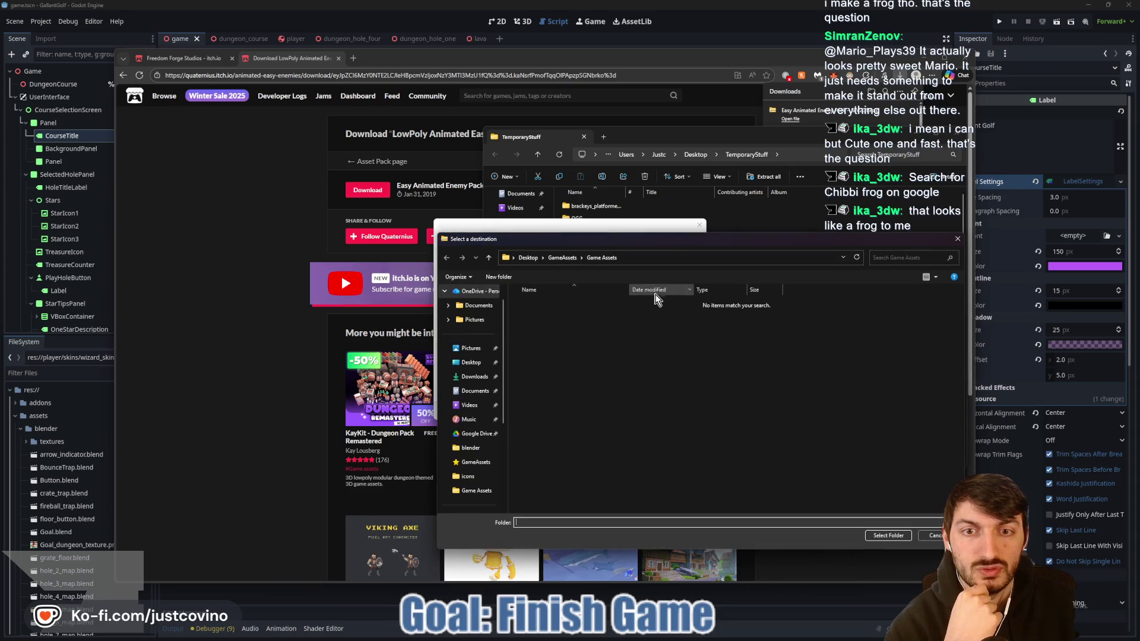
left_click(488, 260)
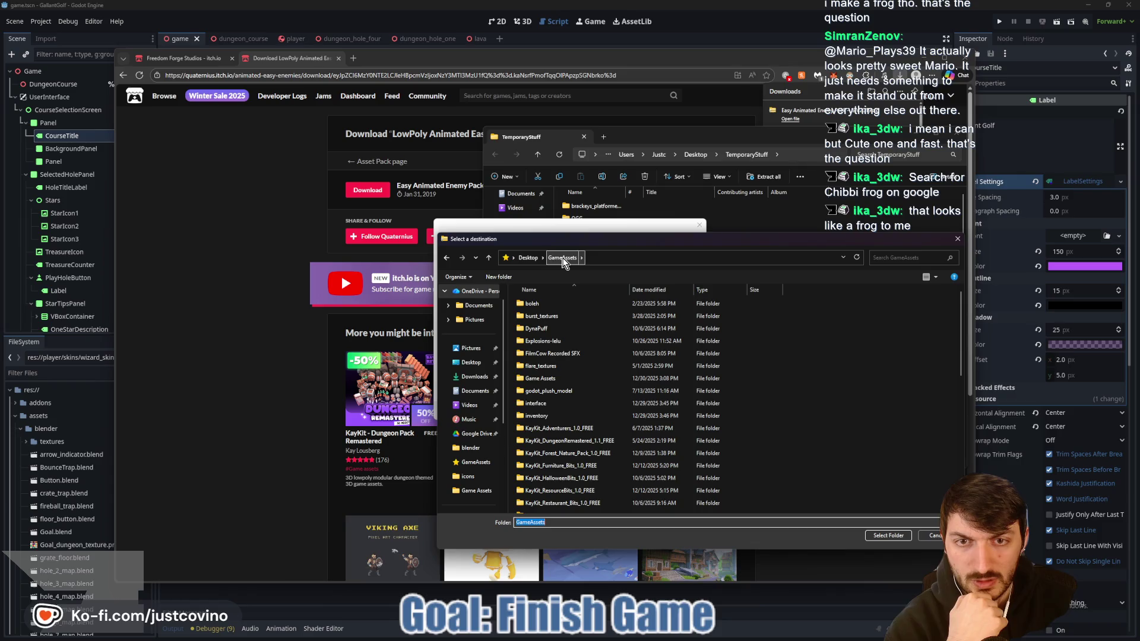
double_click(557, 376)
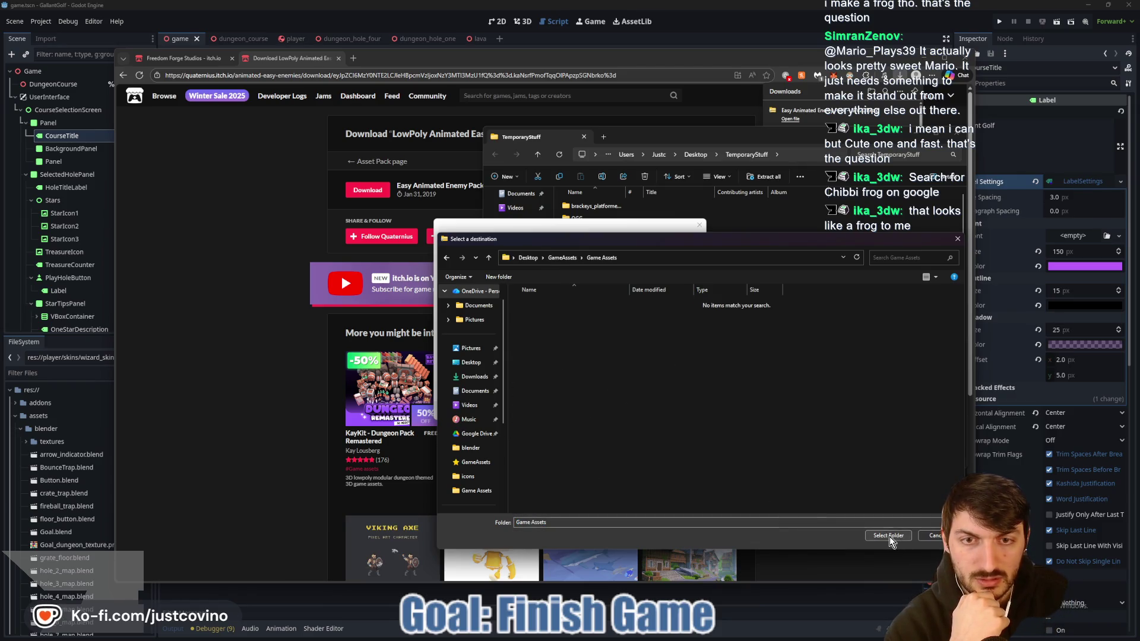
left_click(490, 259)
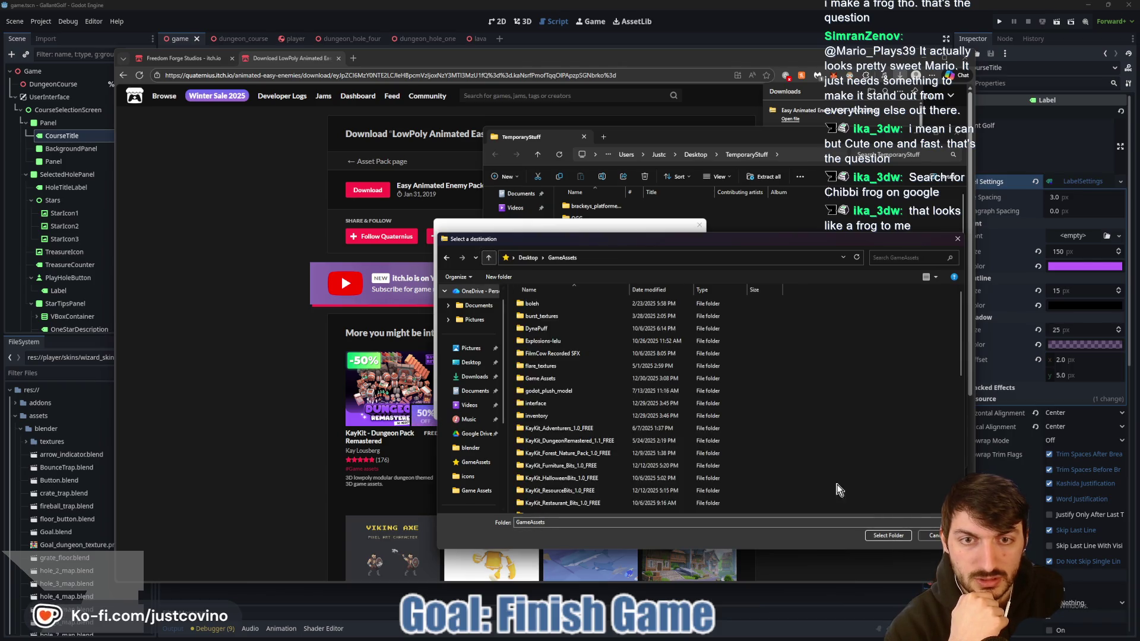
left_click(884, 536)
left_click(648, 411)
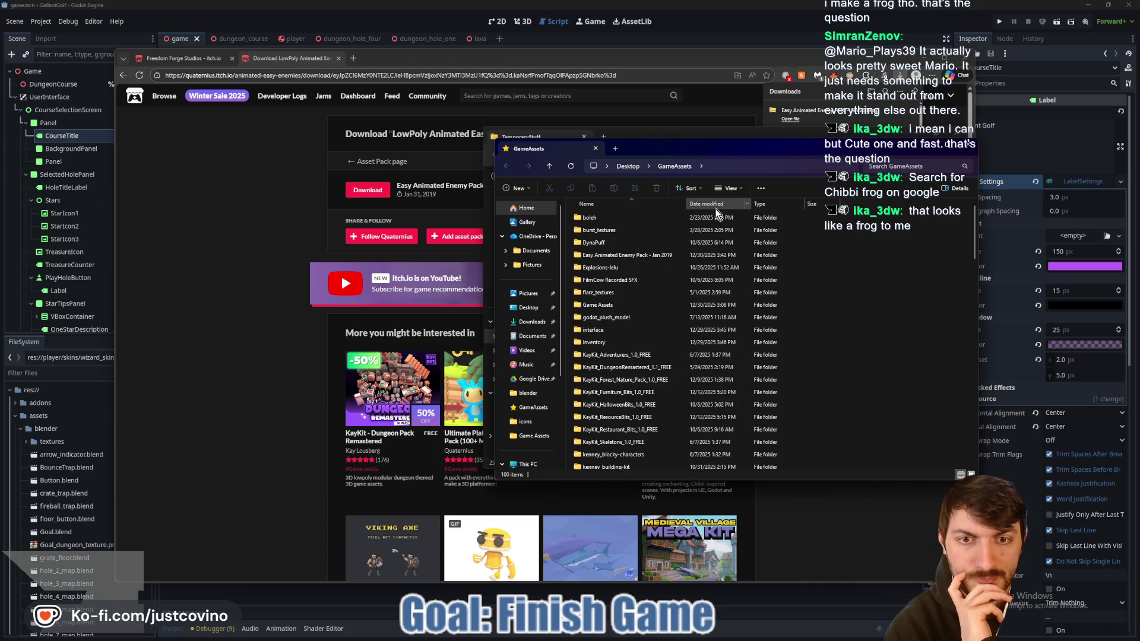
Select all six enemy .blend files in the Easy Animated Enemy Pack's Blends folder.
left_click_drag(710, 148, 473, 186)
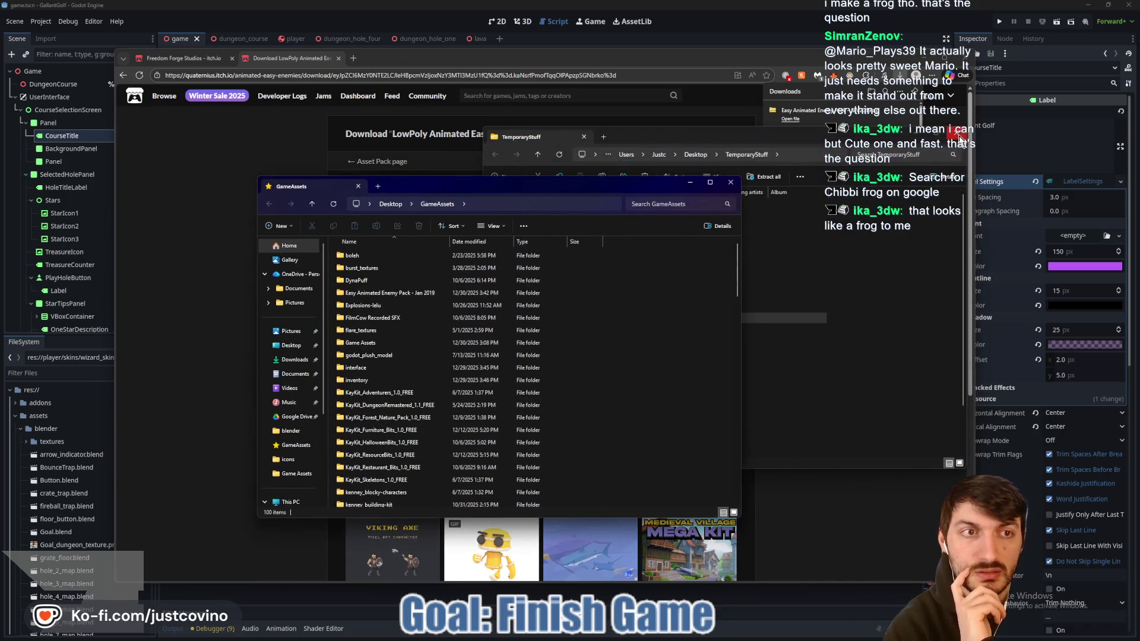
scroll(433, 317, "down", 4)
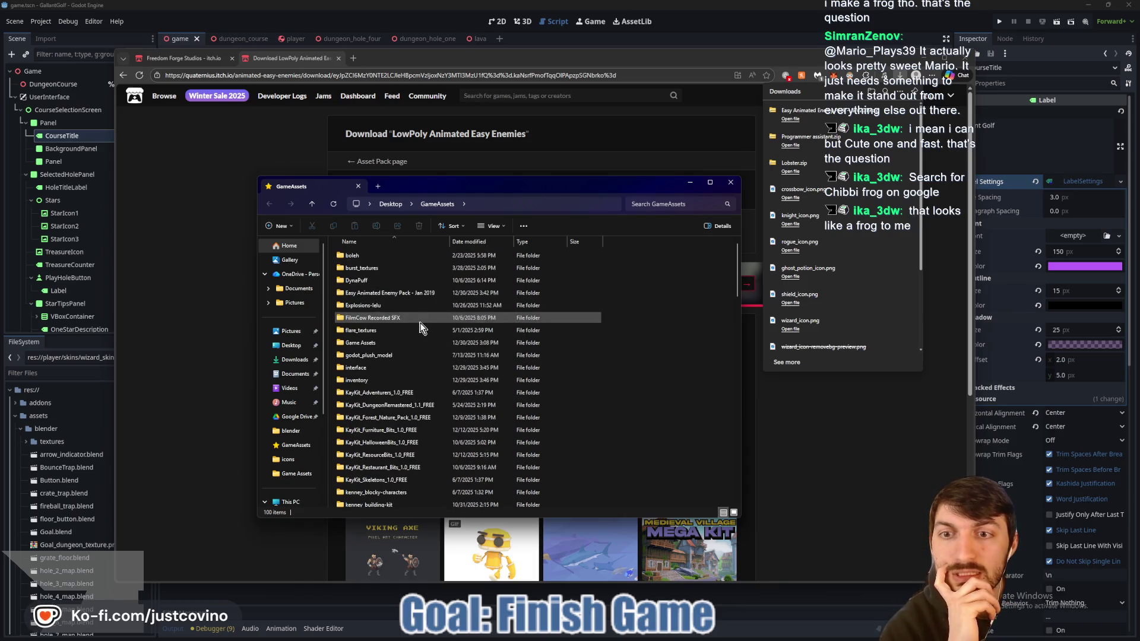
double_click(399, 292)
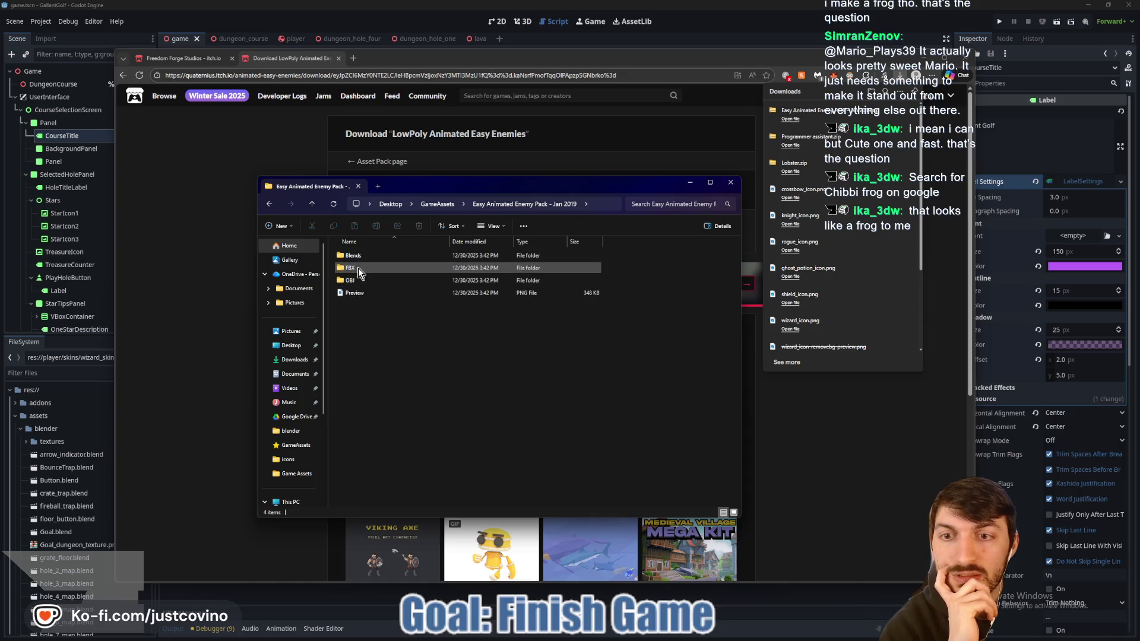
double_click(353, 256)
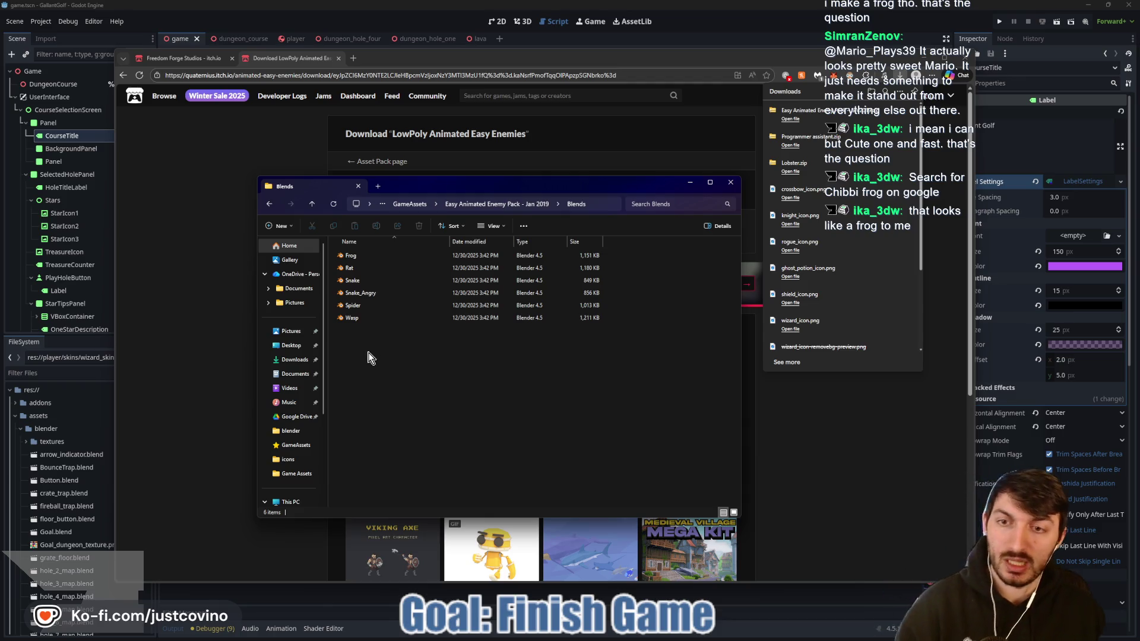
mouse_move(377, 362)
left_mouse_down()
mouse_move(376, 257)
mouse_move(379, 268)
left_mouse_up()
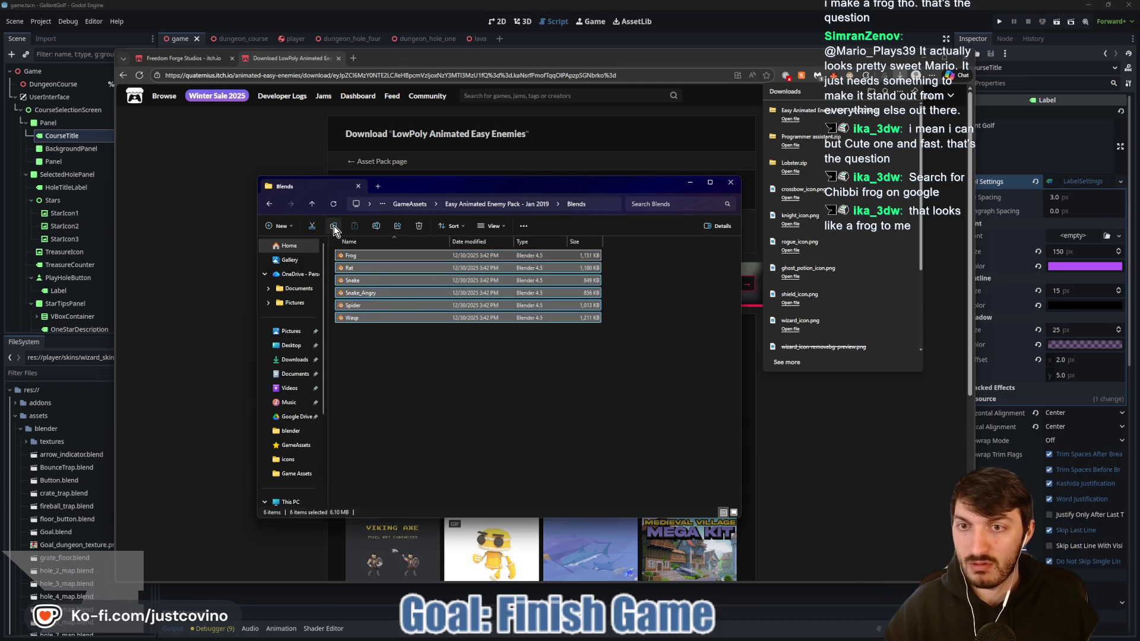
Paste the enemy .blend files into GameAssets > Game Assets and open Frog.blend in Blender.
left_click(311, 204)
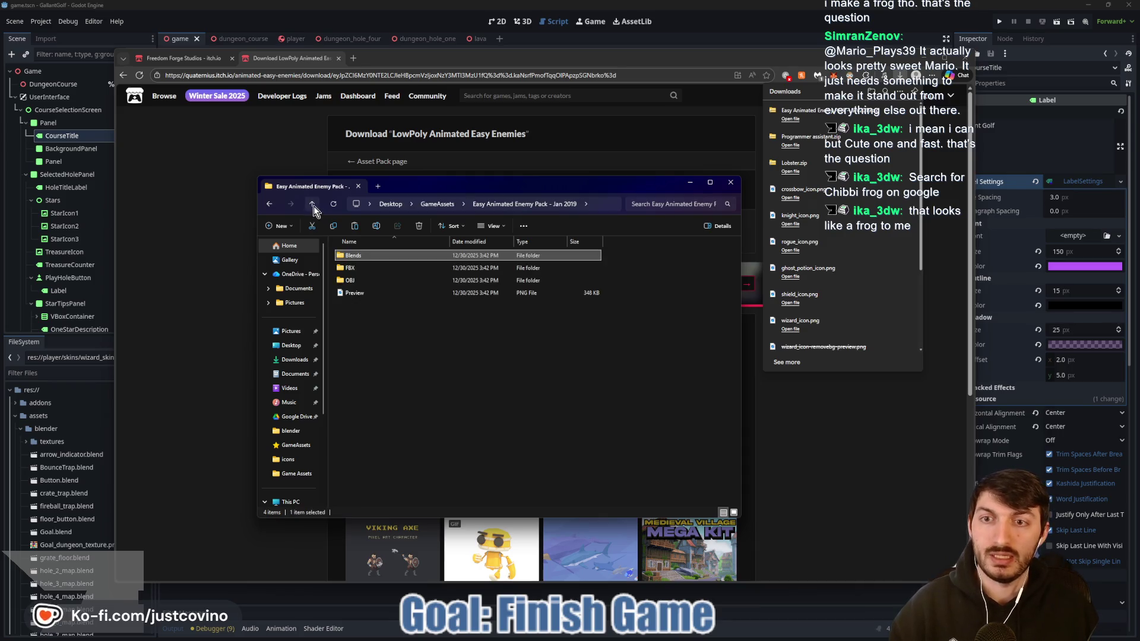
left_click(313, 205)
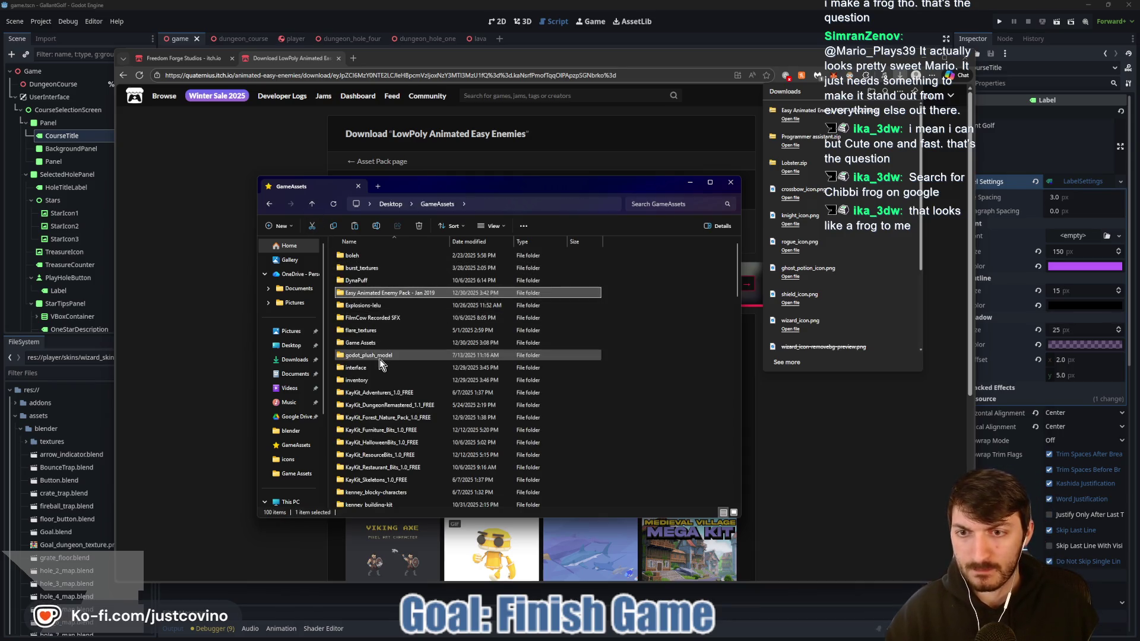
double_click(369, 343)
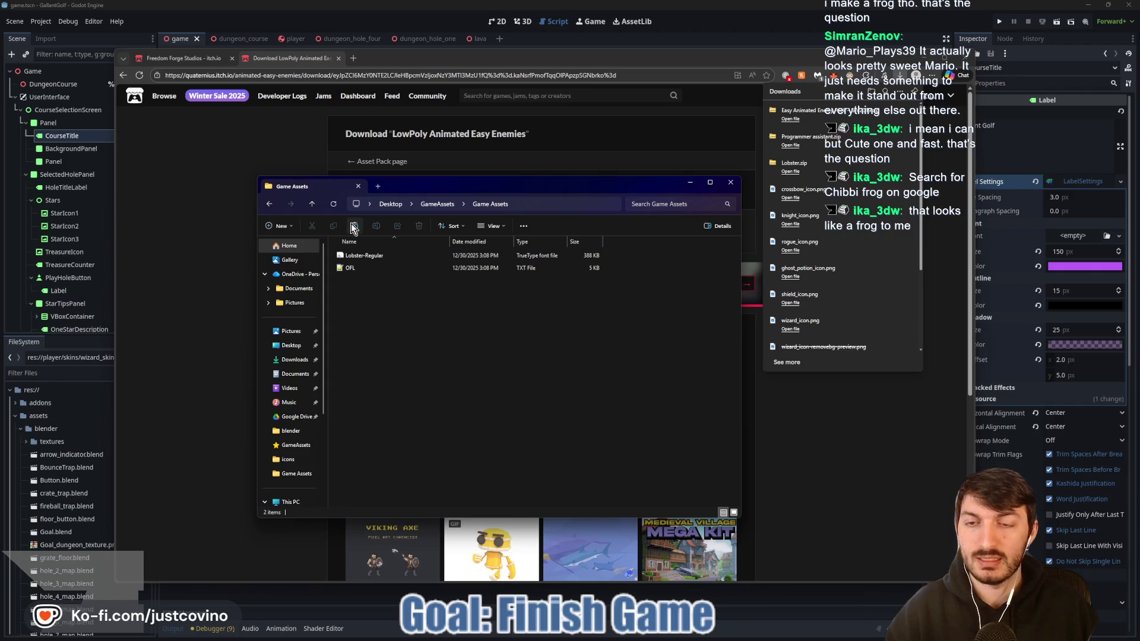
key("ctrl+v")
left_click(399, 390)
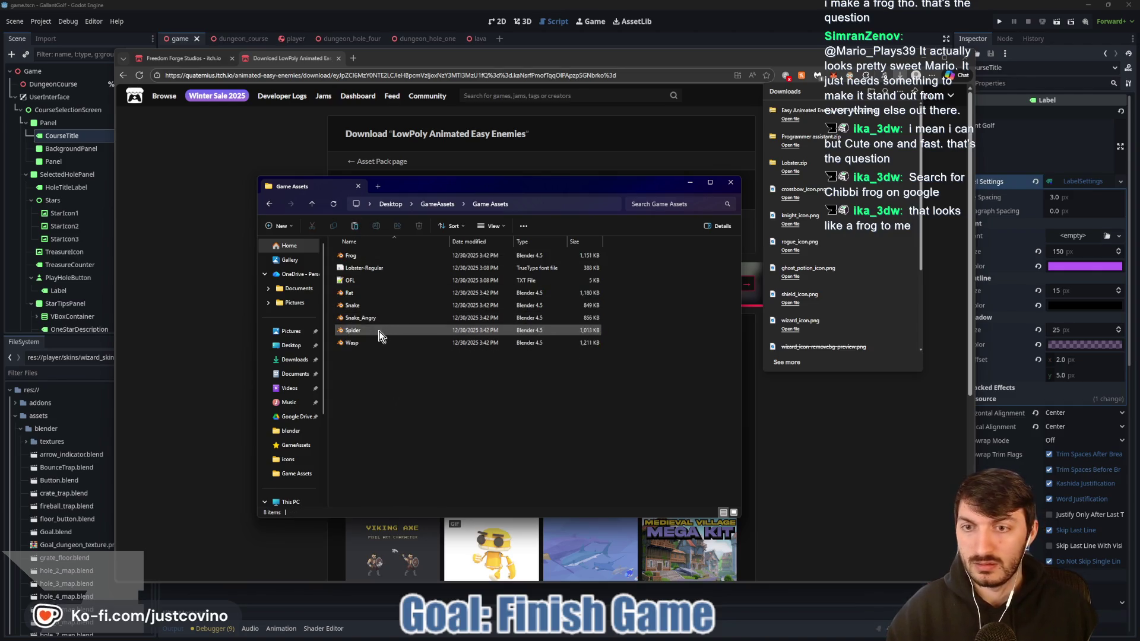
left_click(373, 256)
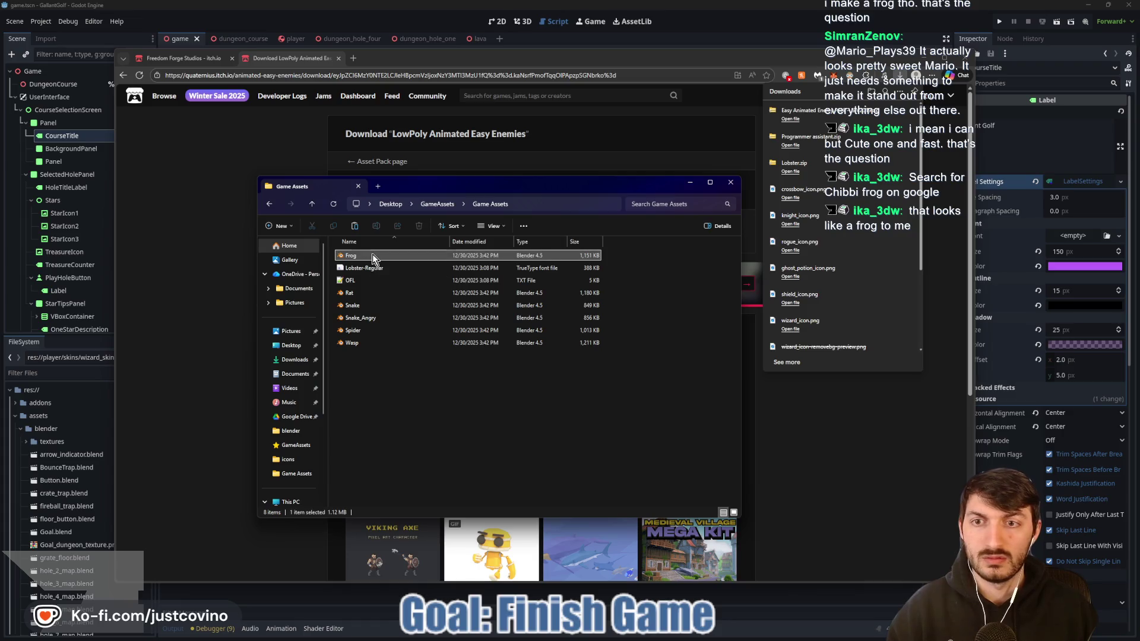
double_click(369, 259)
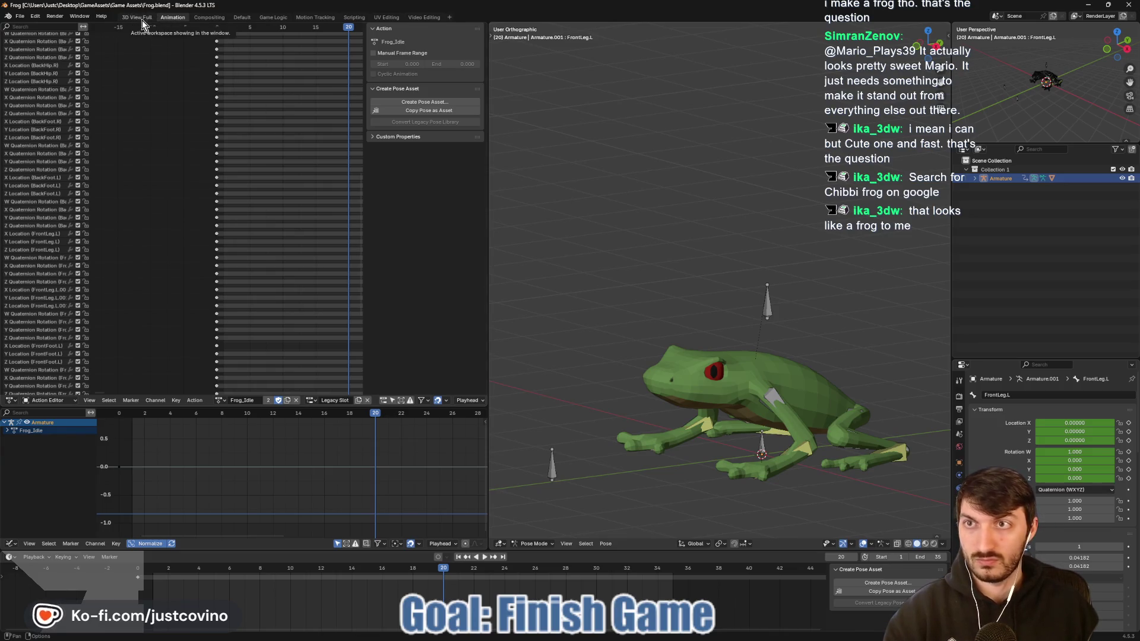
mouse_move(785, 294)
left_mouse_down()
mouse_move(667, 287)
mouse_move(509, 299)
mouse_move(576, 312)
left_mouse_up()
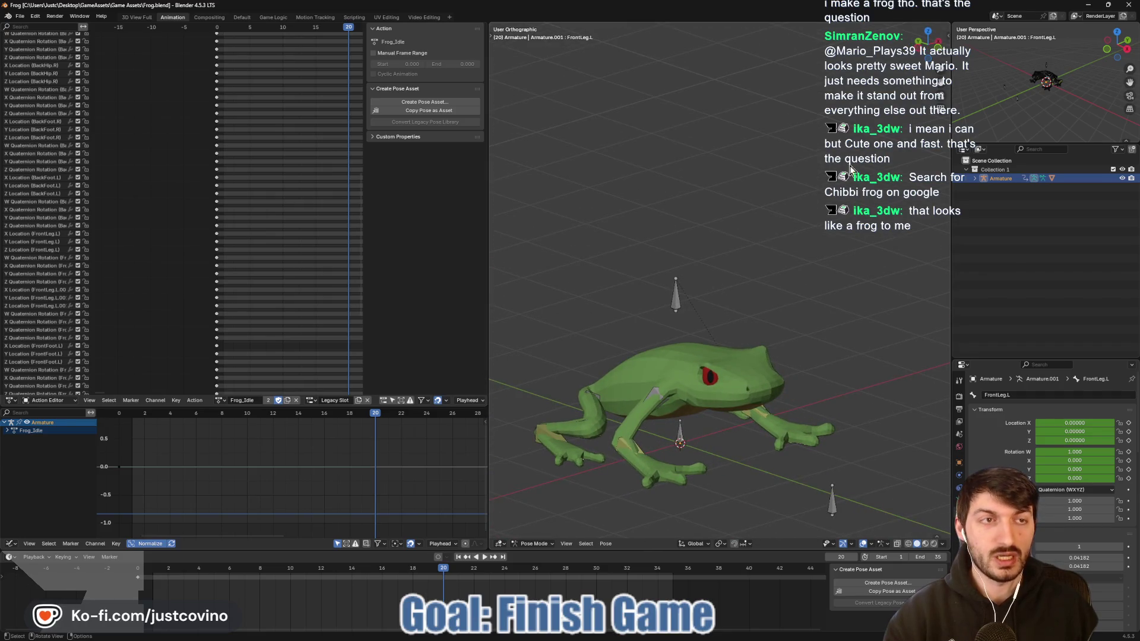
left_click(1128, 5)
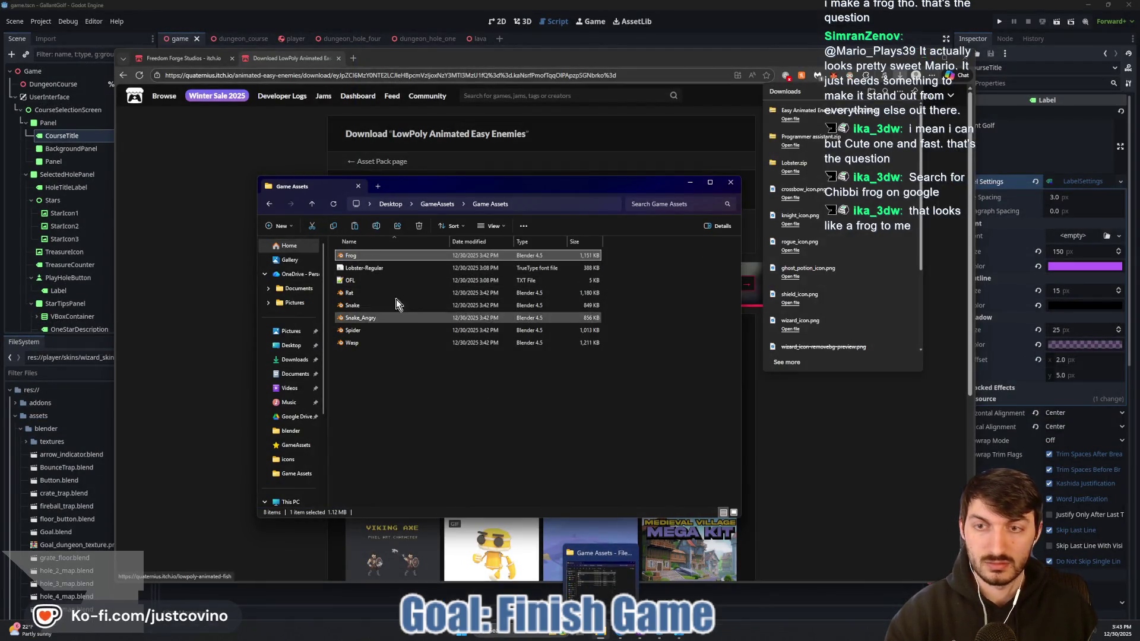
Browse Desktop > gallant_golf > assets > blender to verify Frog.blend, then return to Godot.
left_click(291, 345)
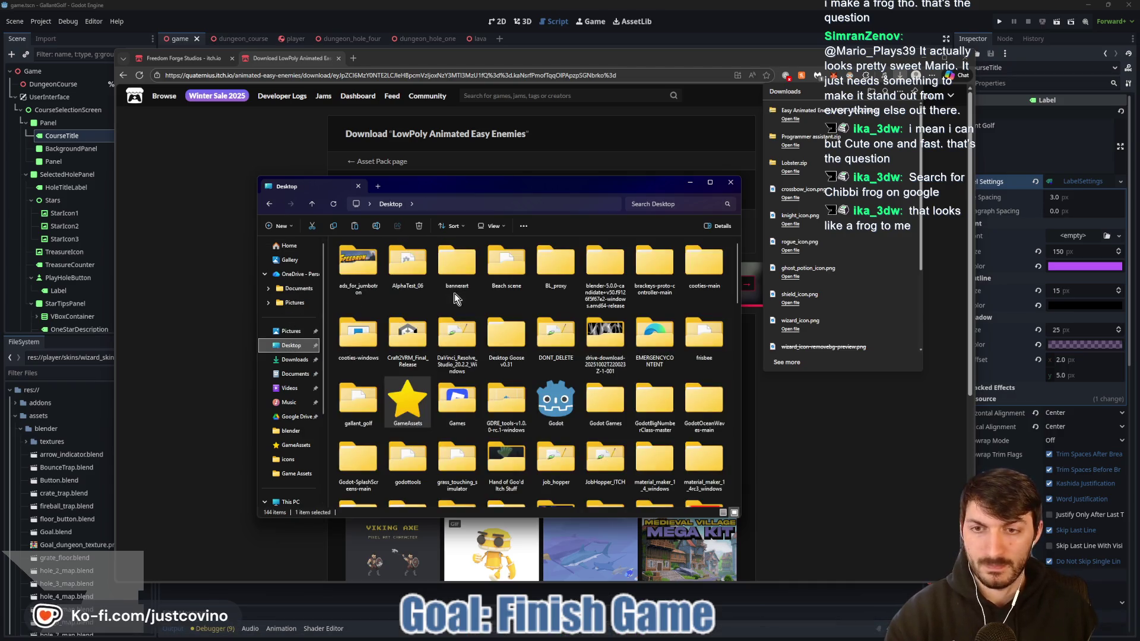
scroll(440, 402, "down", 3)
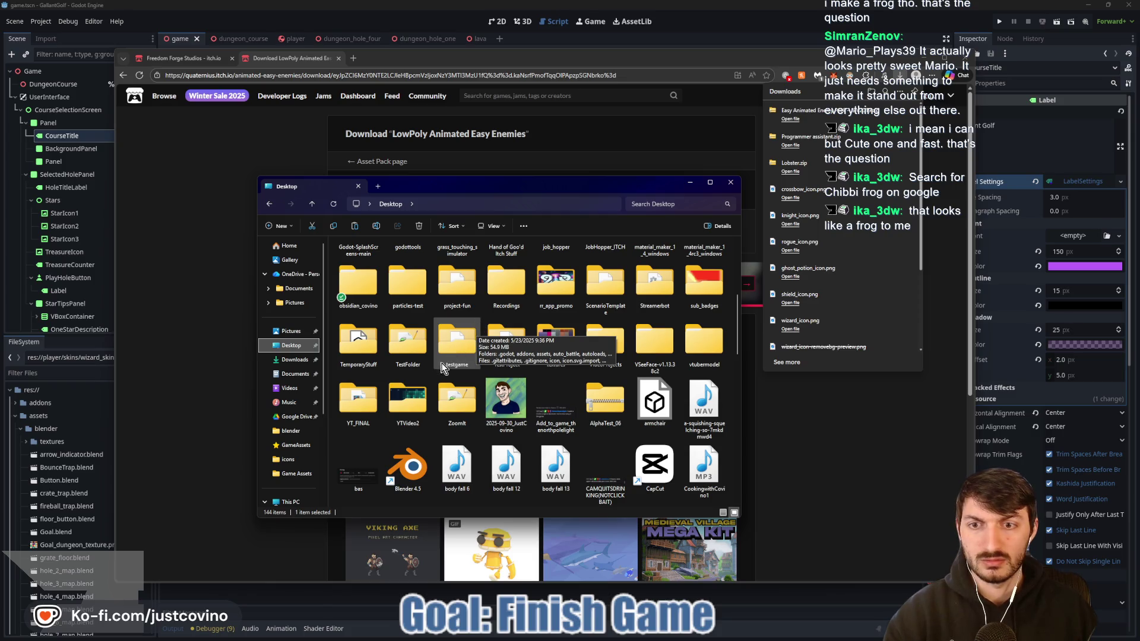
scroll(445, 363, "up", 1)
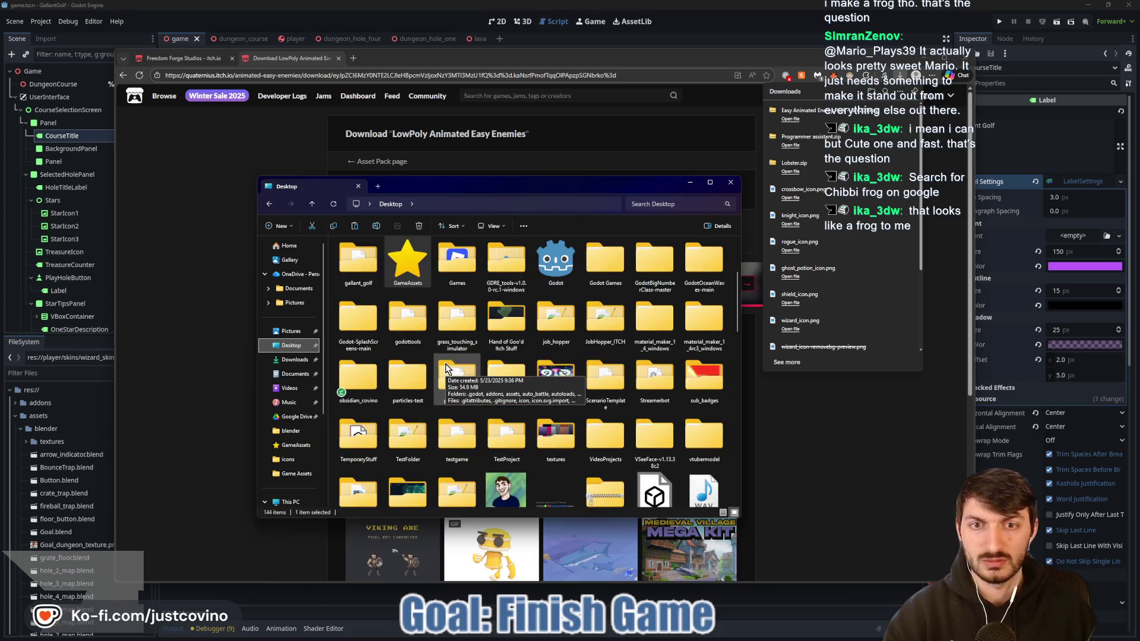
left_click(352, 274)
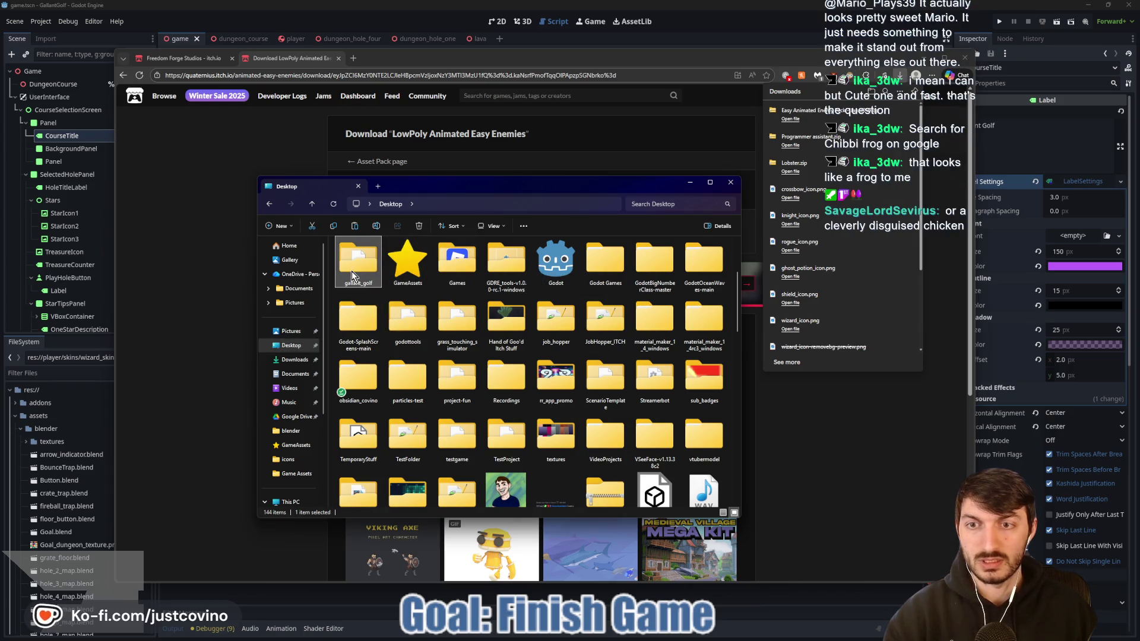
double_click(352, 275)
double_click(365, 279)
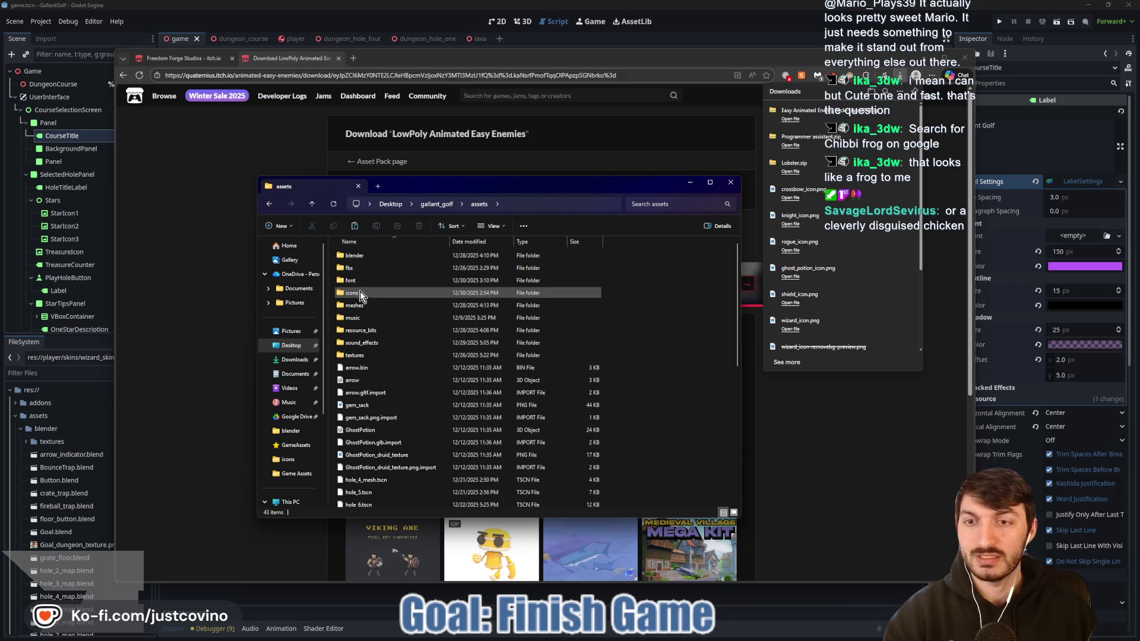
double_click(375, 255)
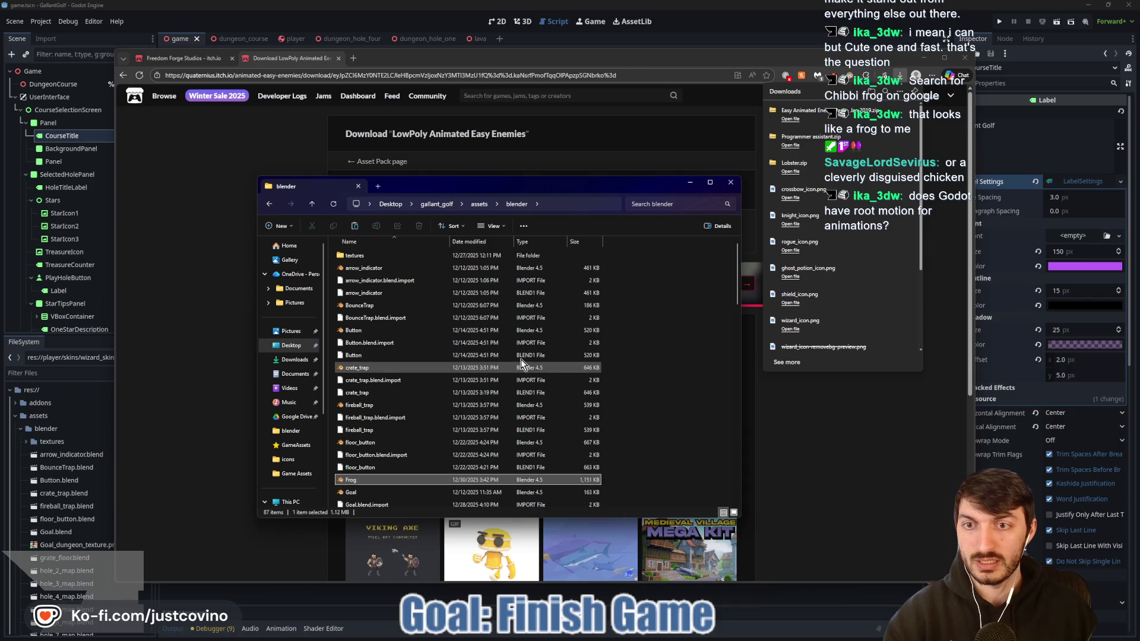
key("alt+Tab")
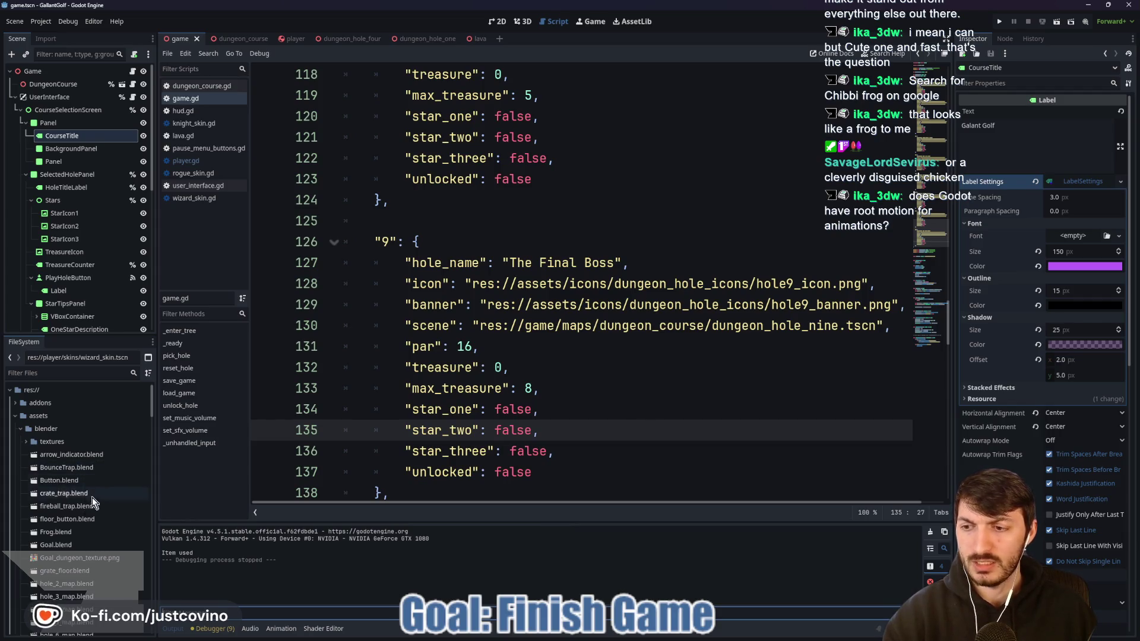
Create a new 3D scene and drop Frog.blend into the viewport.
scroll(59, 498, "down", 5)
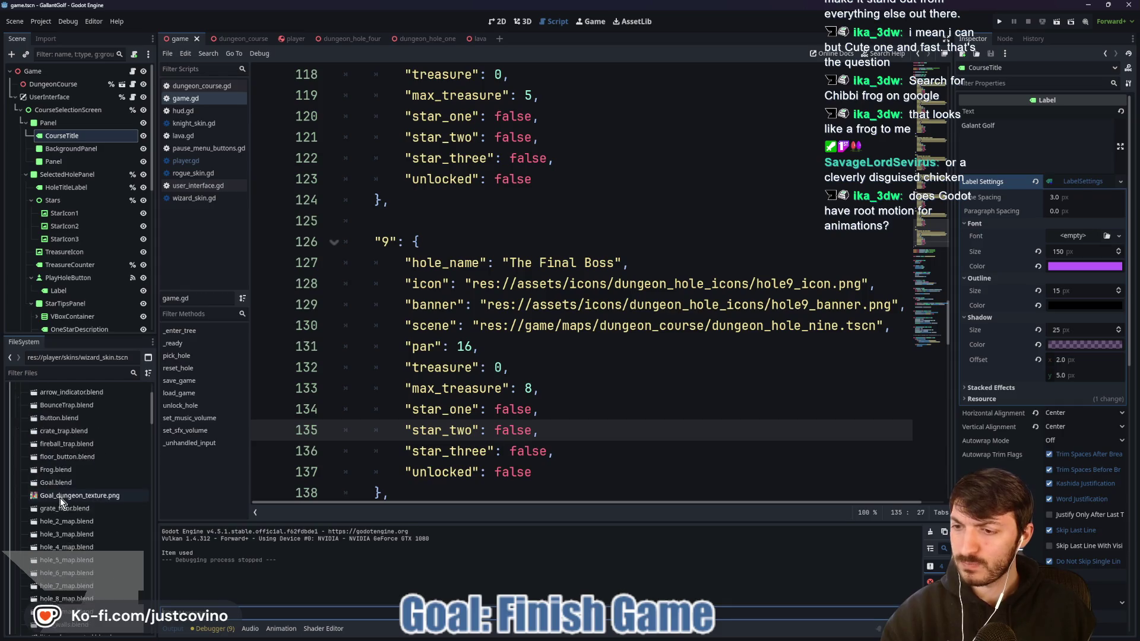
scroll(98, 540, "up", 1)
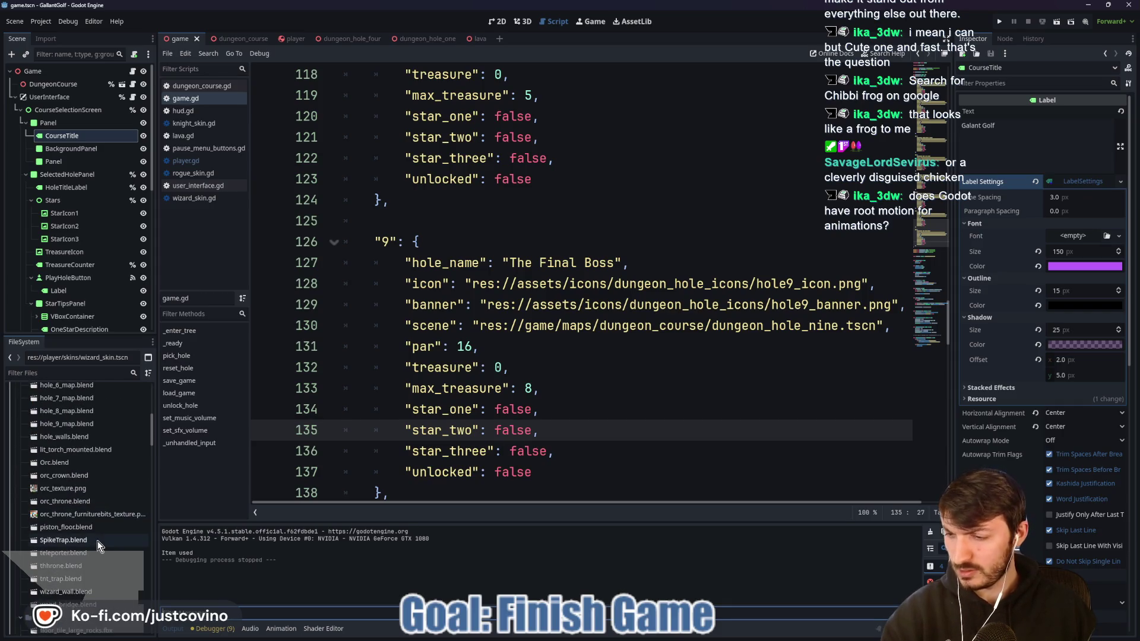
scroll(94, 543, "up", 2)
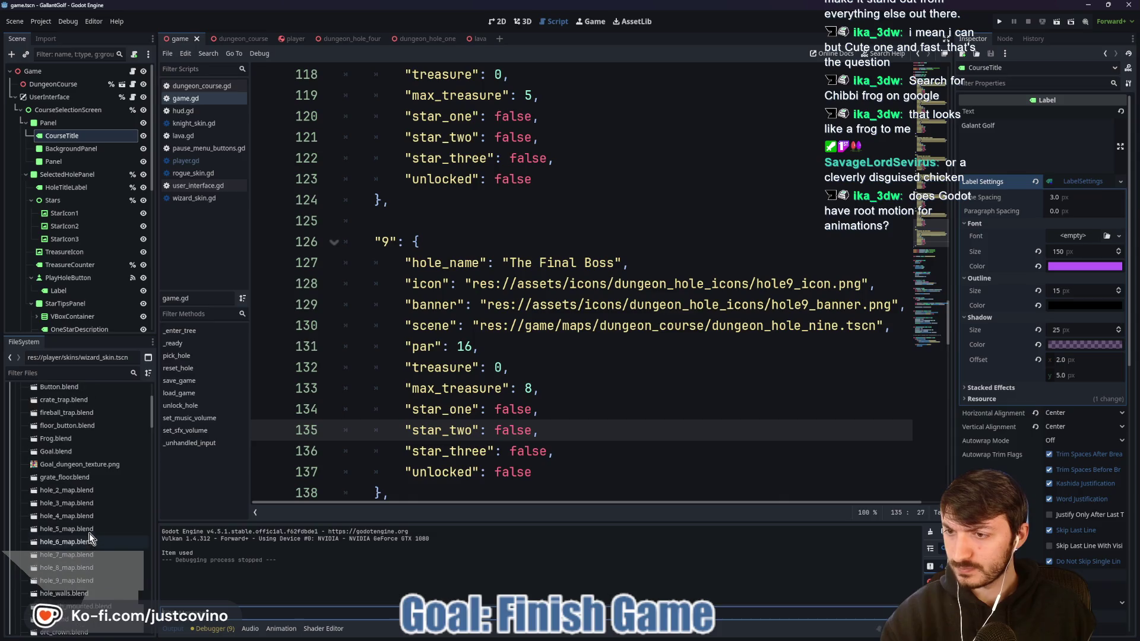
left_click(501, 40)
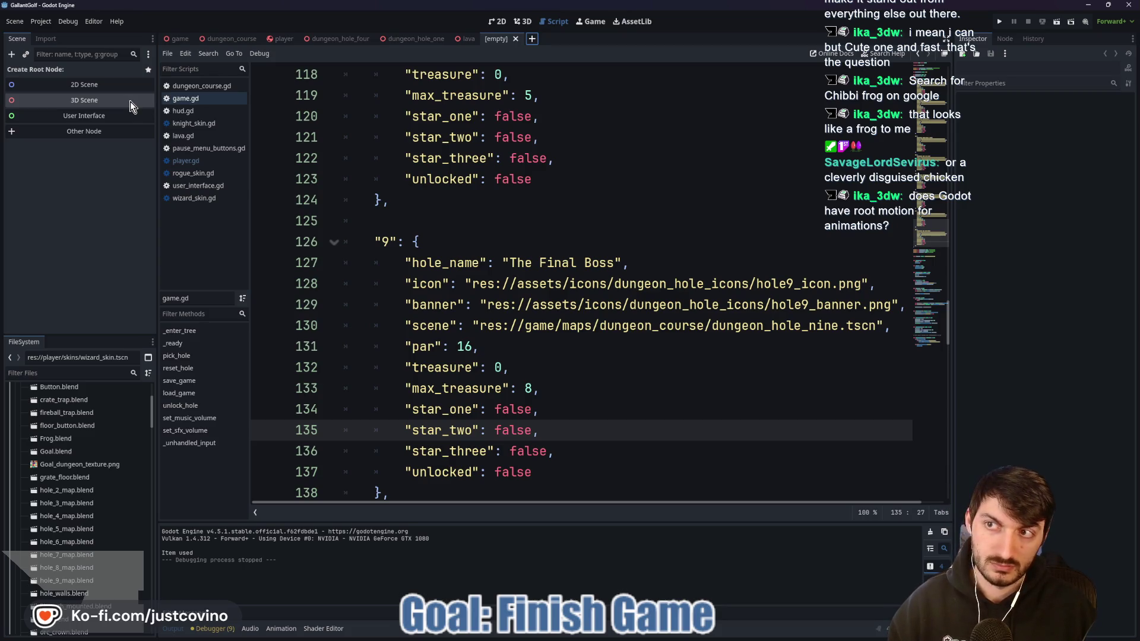
left_click(132, 102)
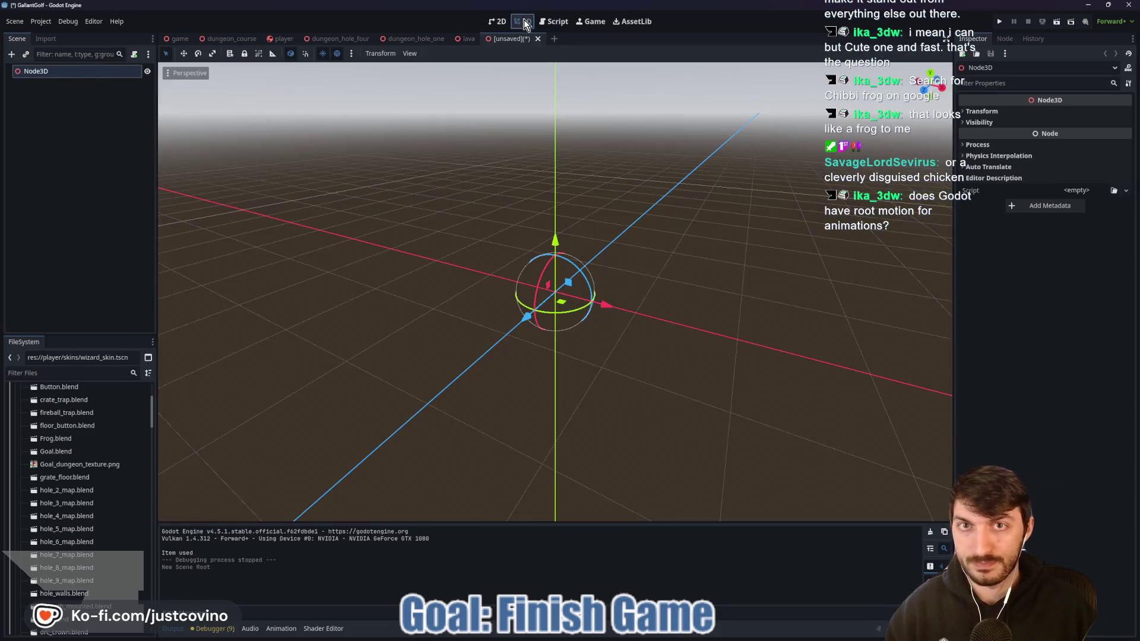
left_click(69, 441)
mouse_move(70, 441)
left_mouse_down()
mouse_move(332, 428)
mouse_move(558, 297)
left_mouse_up()
Enable Editable Children on the Frog2 node and set its scale to 0.25.
scroll(655, 315, "down", 4)
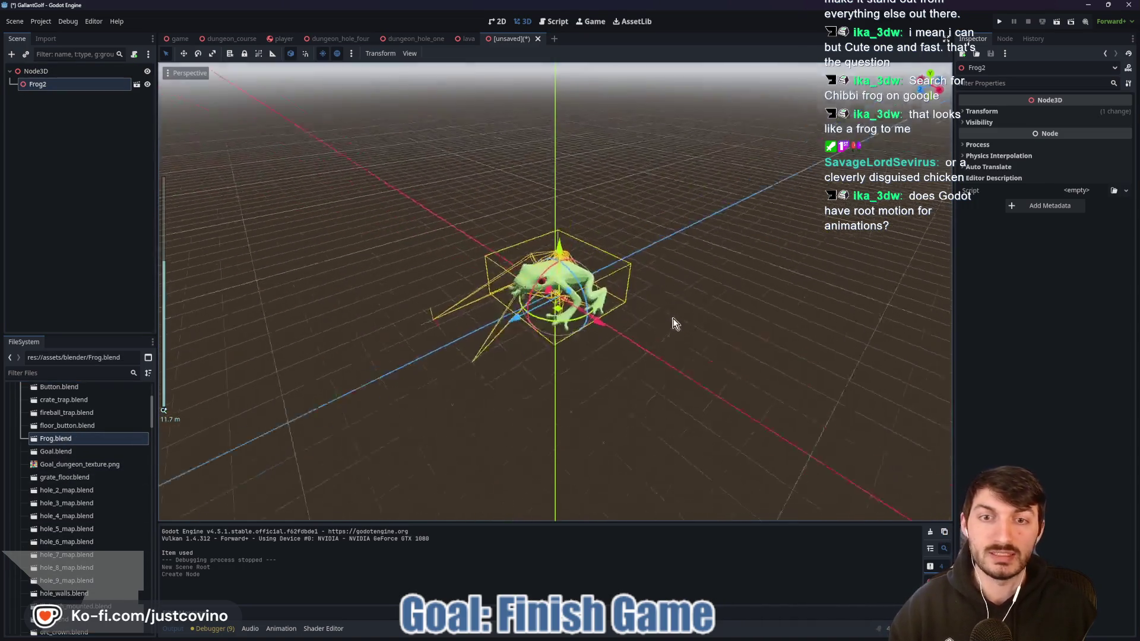
right_click(58, 88)
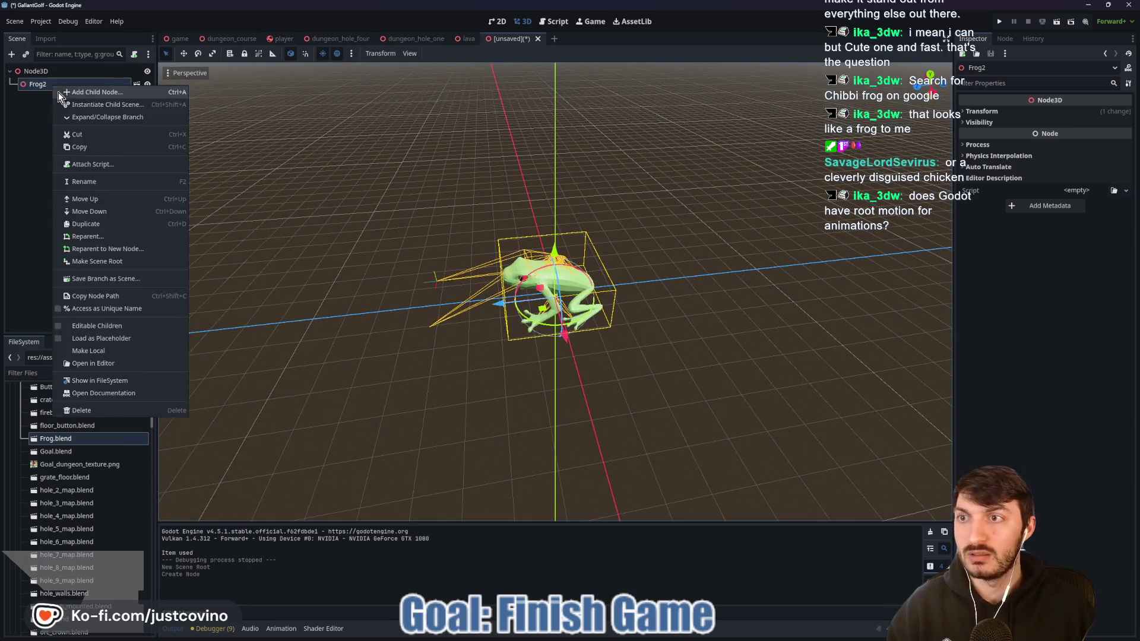
left_click(94, 326)
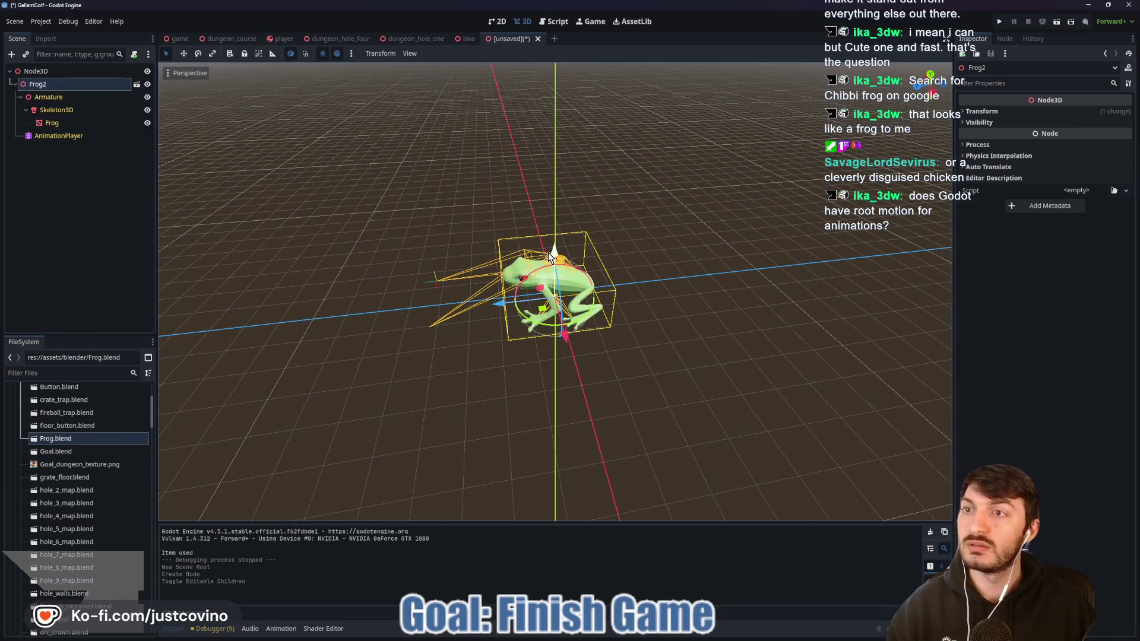
left_click(992, 113)
left_click(989, 192)
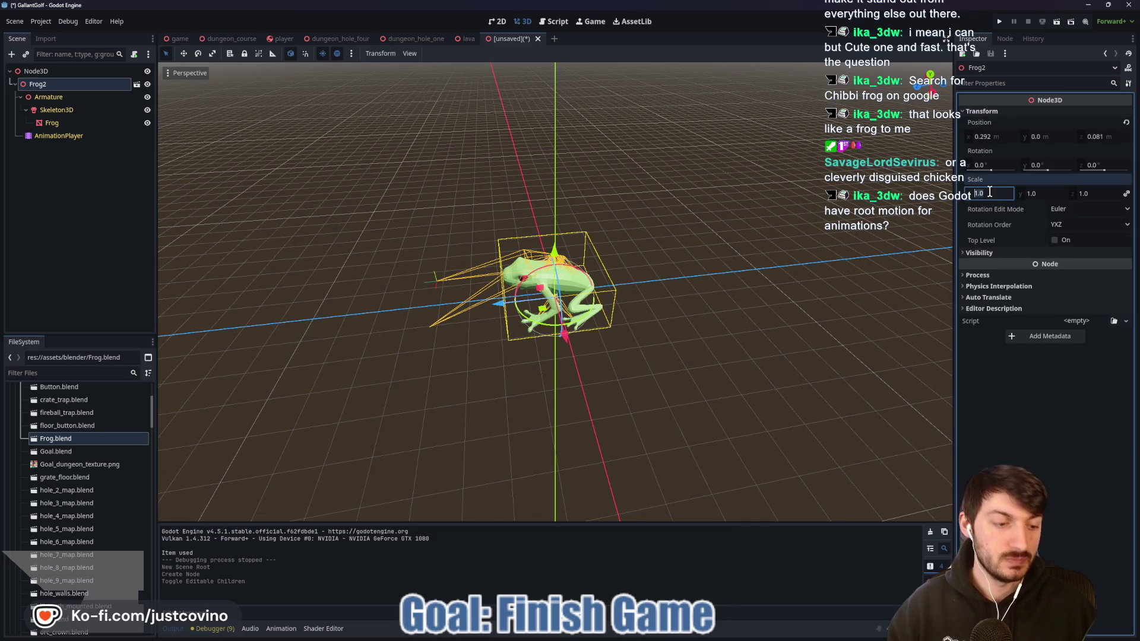
type("25")
key("Return")
Instance the player scene under the root node for a size comparison.
scroll(699, 332, "up", 3)
scroll(698, 332, "up", 2)
left_click(73, 76)
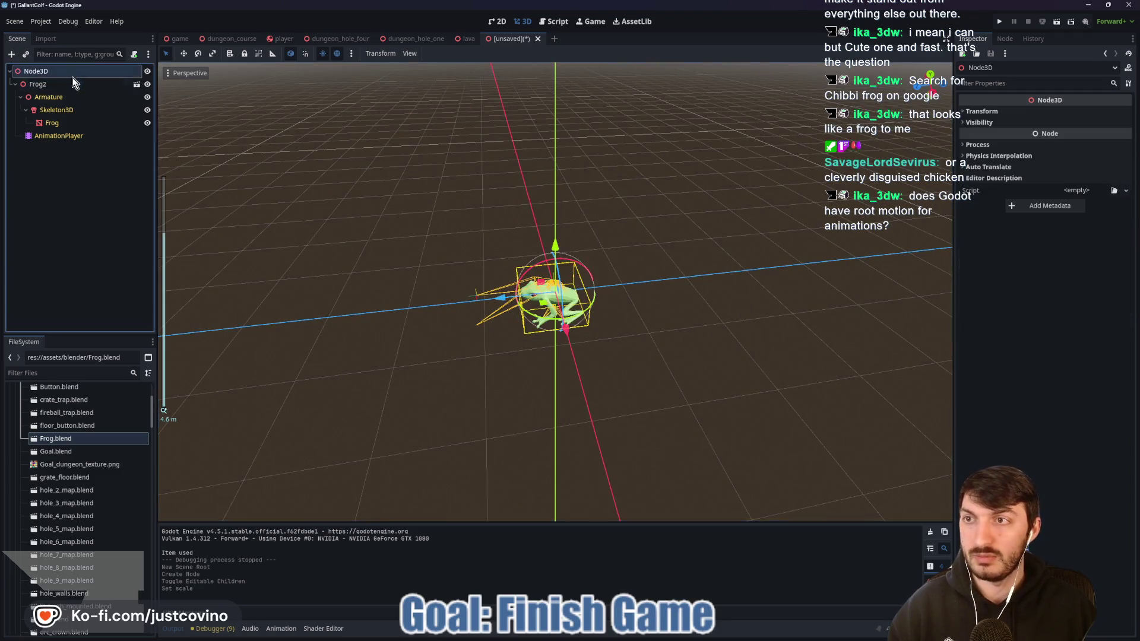
key("ctrl+shift+a")
type("player")
key("Return")
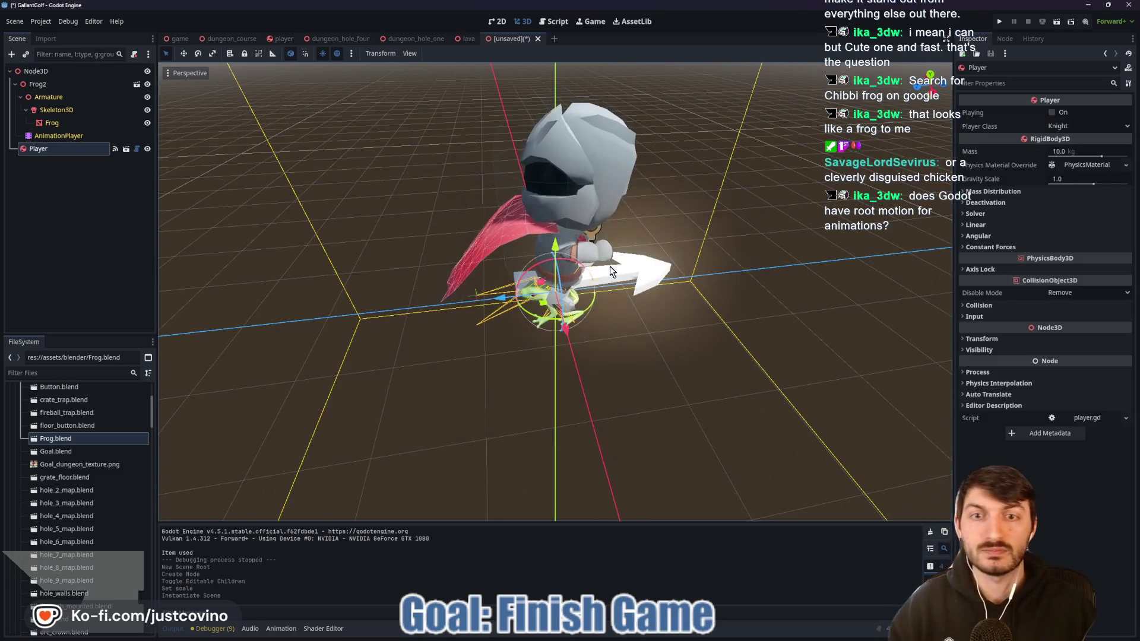
Reduce the frog's scale to 0.125 and delete the Player node.
left_click(38, 84)
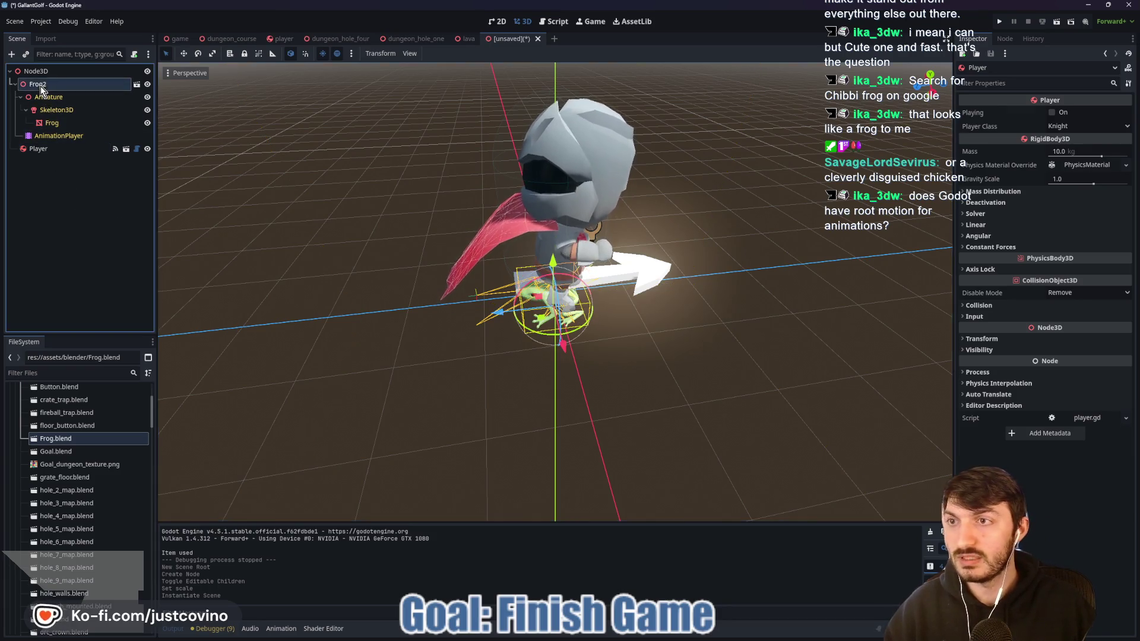
left_click(996, 195)
type("0.125")
key("Return")
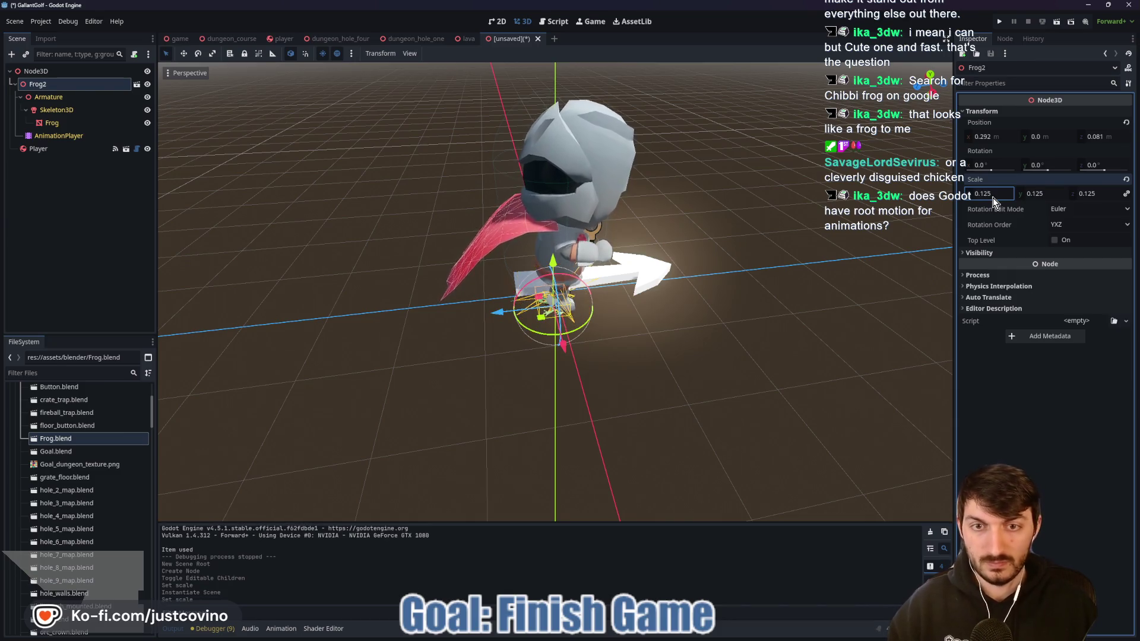
left_click(38, 148)
key("Delete")
key("Return")
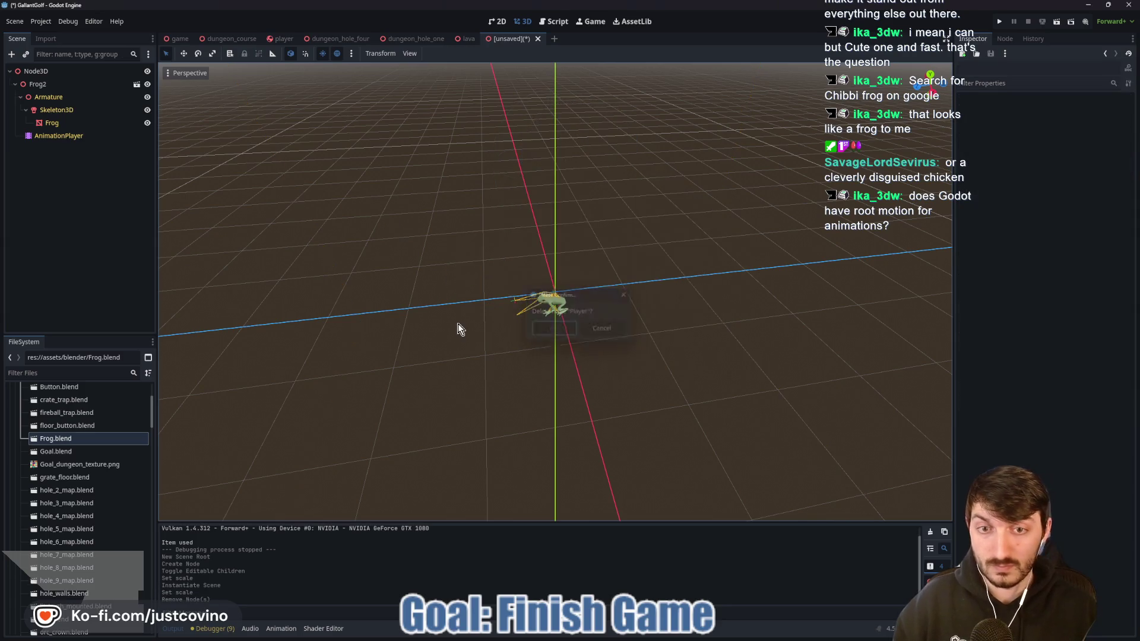
Save the scene into res://player with a viewer-named Add_to_Game_Frog file name.
key("ctrl+s")
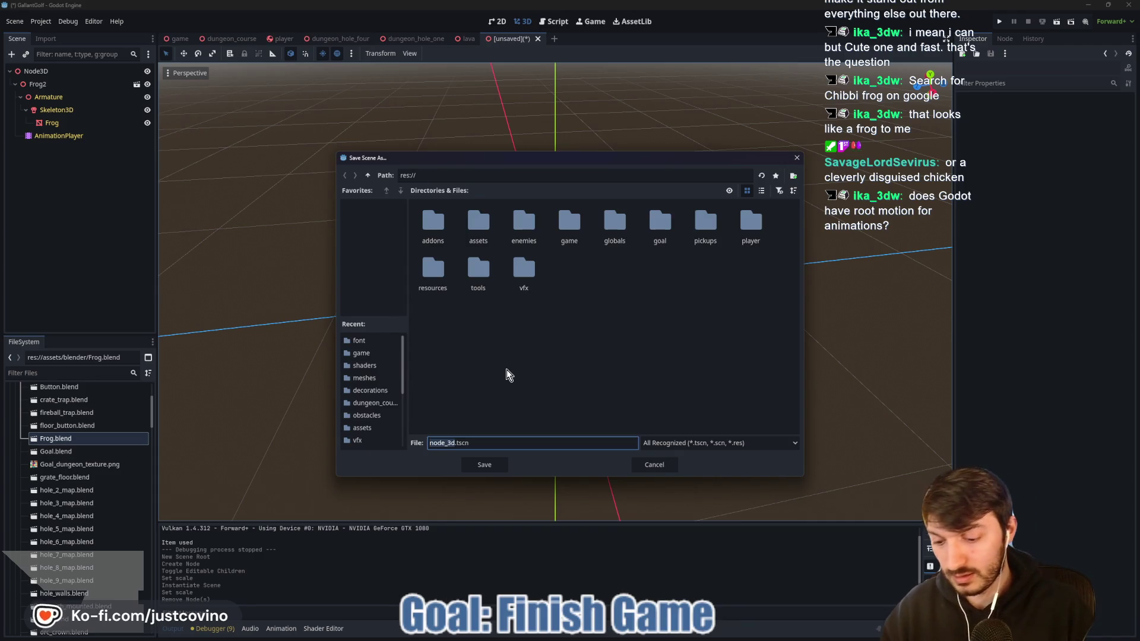
type("Sammi_Add_to_Game_Frog")
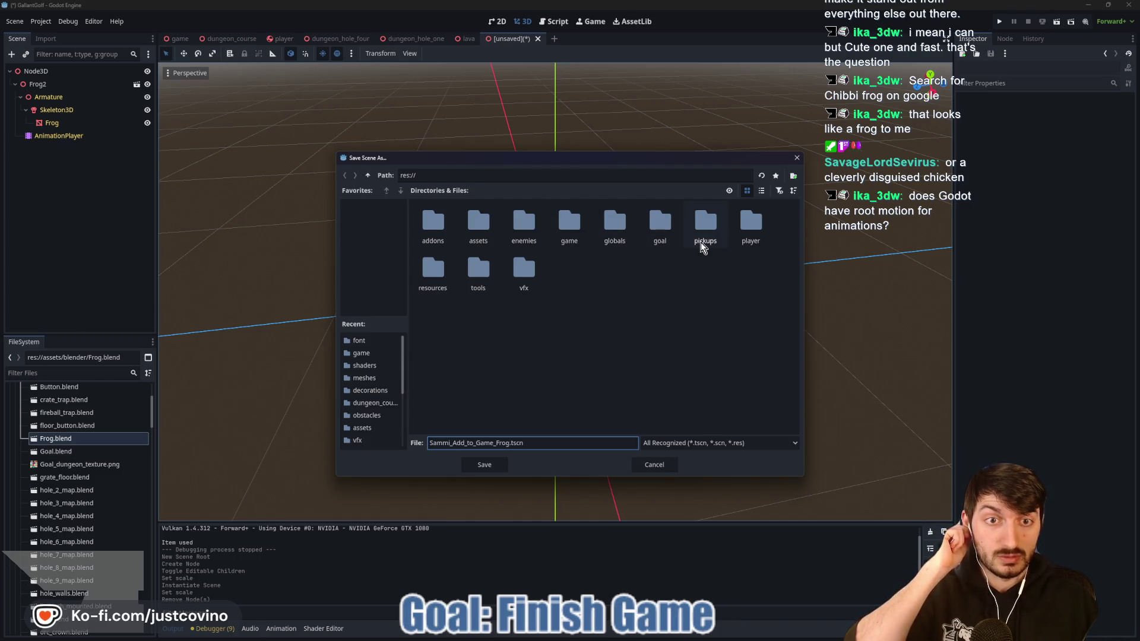
double_click(749, 222)
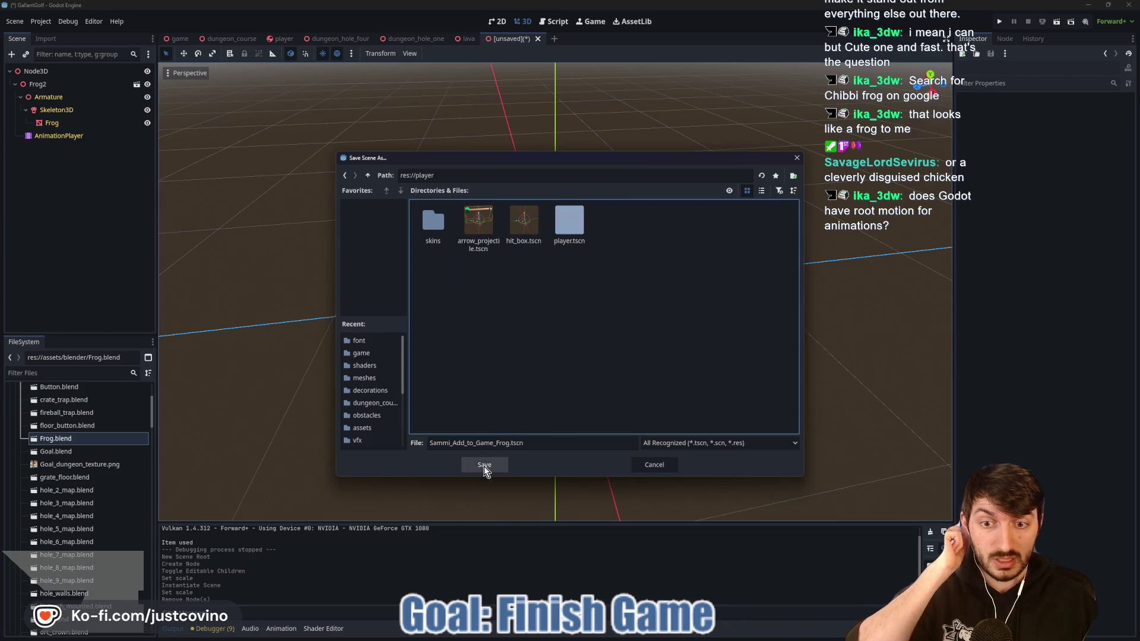
left_click(484, 465)
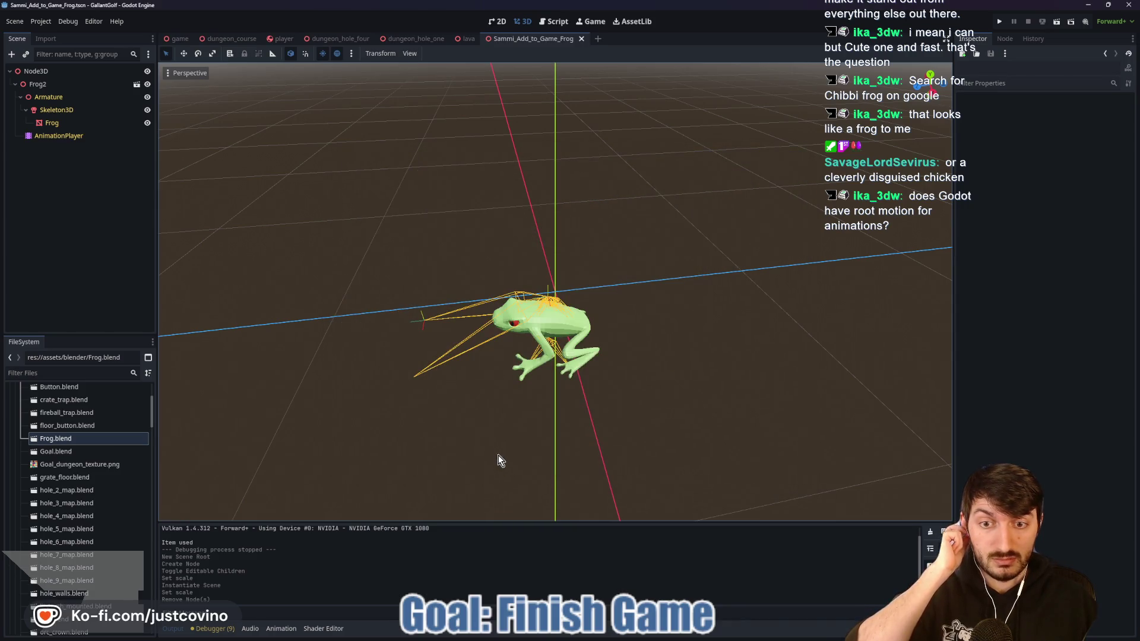
Play the Frog_Jump animation on the AnimationPlayer, then begin renaming the root node.
left_click(75, 137)
left_click(388, 526)
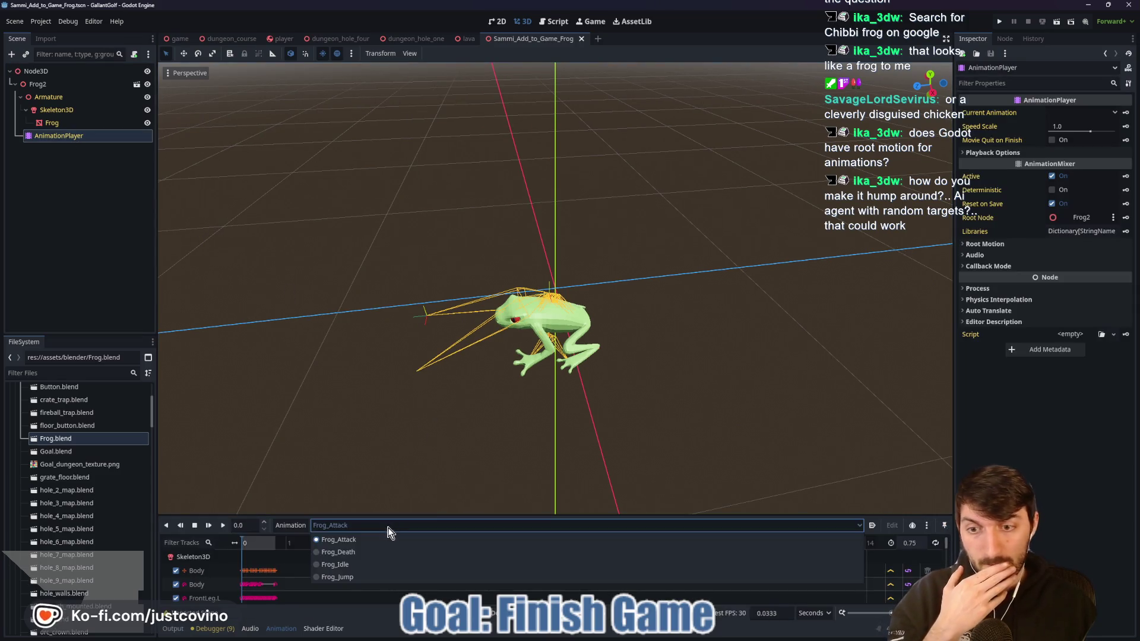
left_click(355, 577)
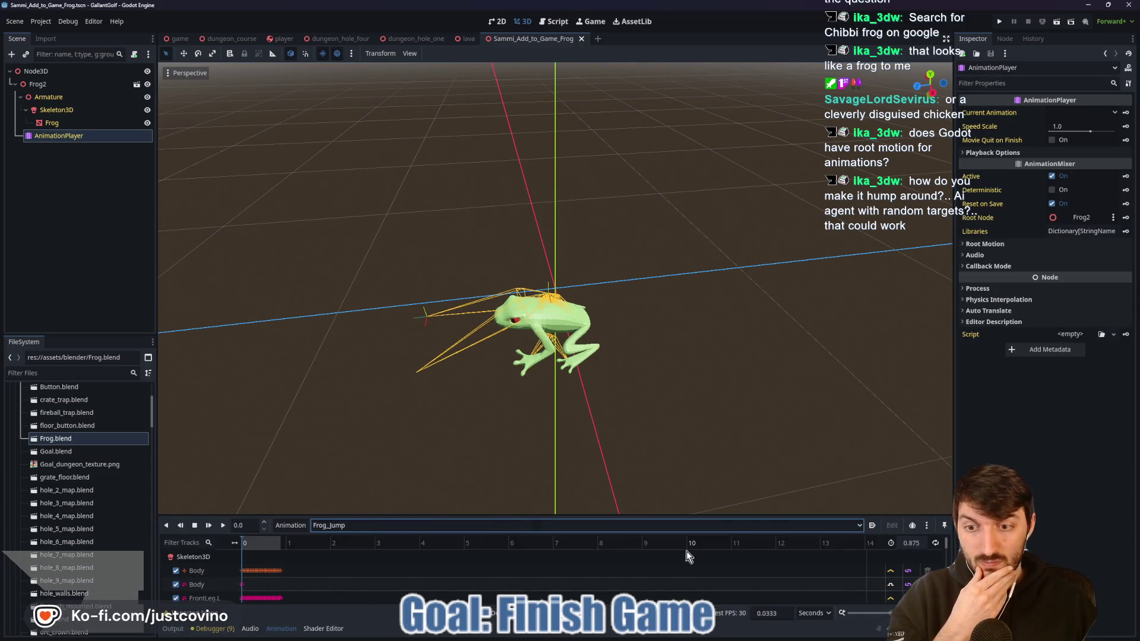
left_click(225, 526)
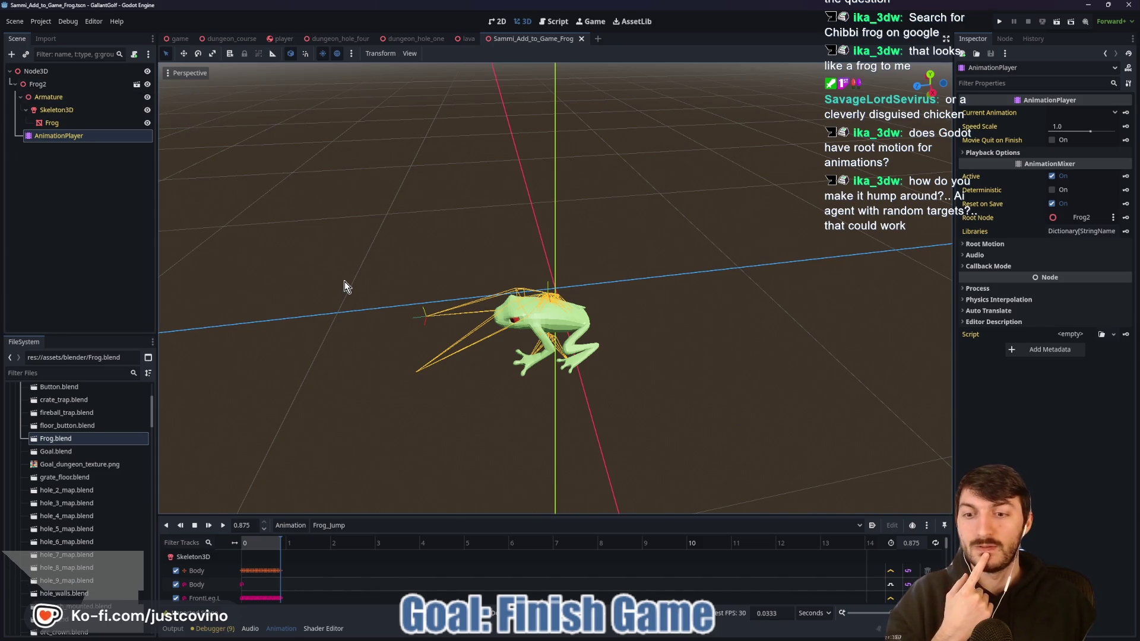
left_click(96, 71)
left_click(72, 72)
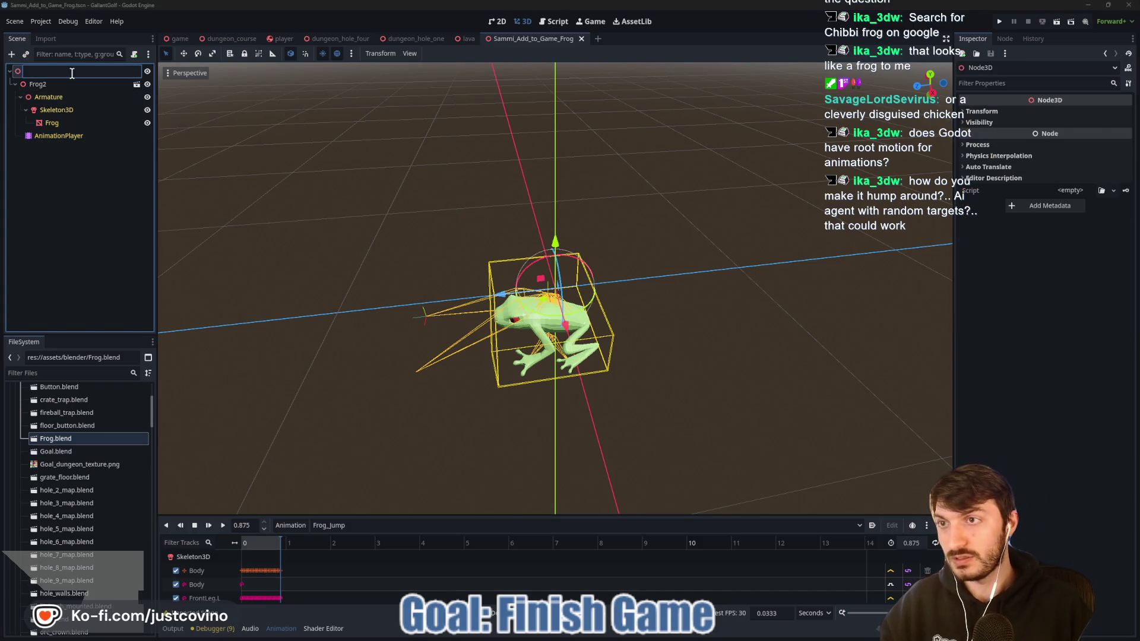
type("Frog")
Rename the root node to Frog and attach a newly created script to it.
key("Return")
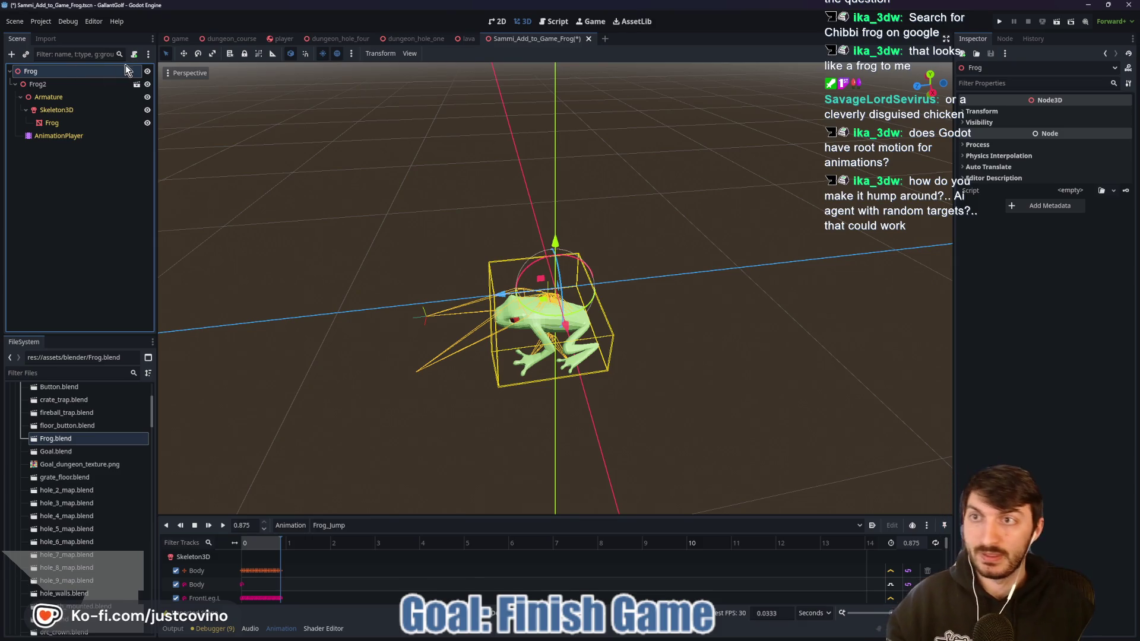
left_click(134, 54)
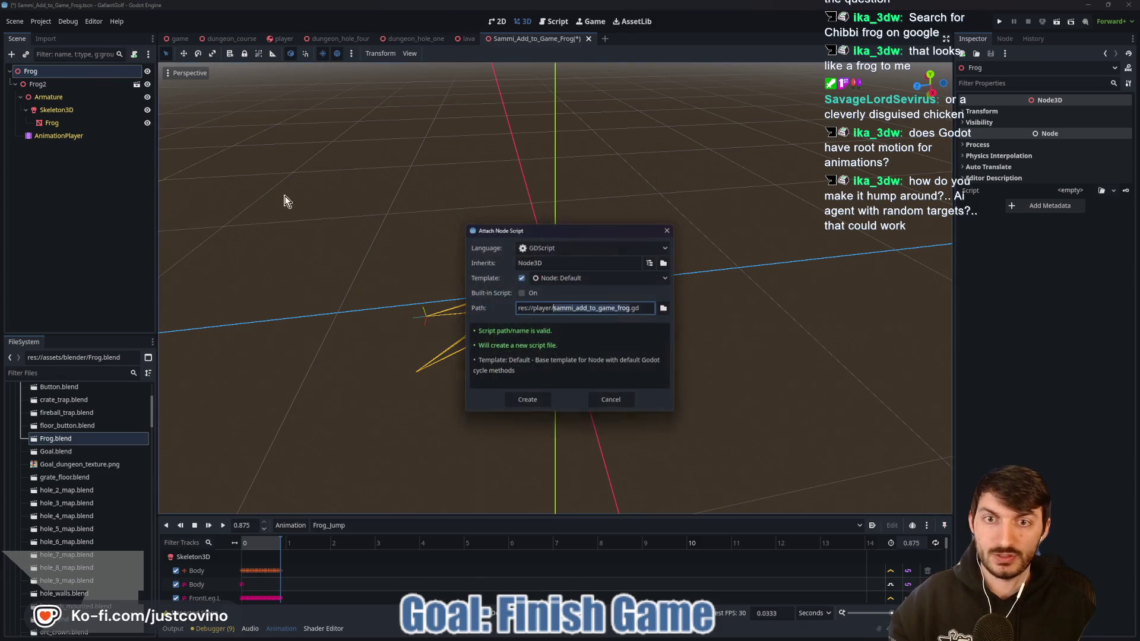
left_click(528, 401)
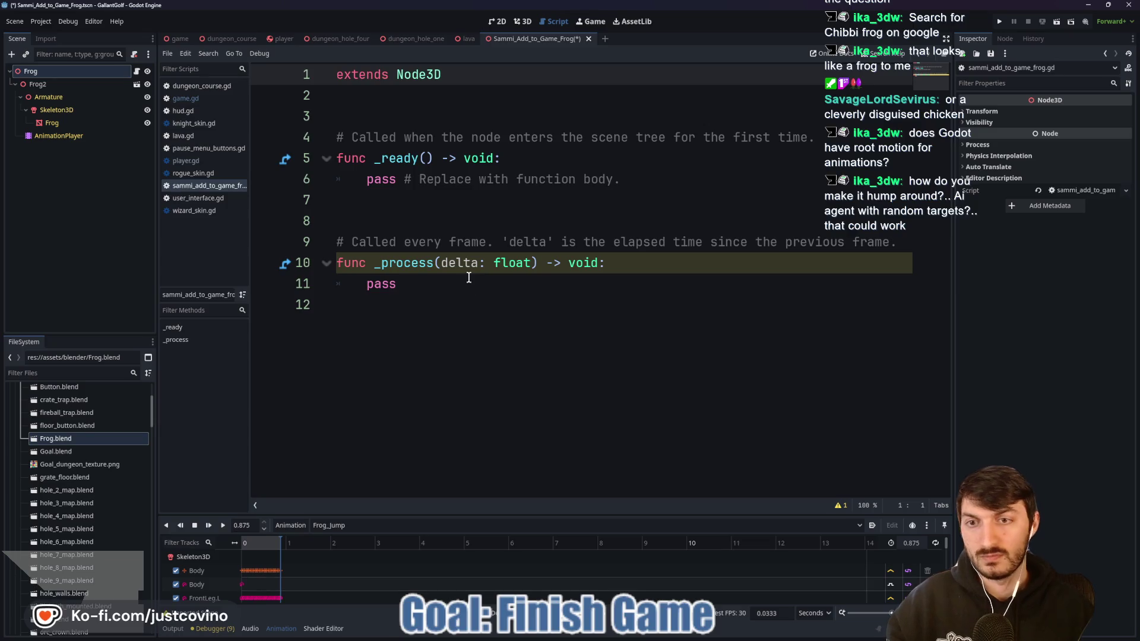
left_click_drag(474, 307, 315, 135)
key("BackSpace")
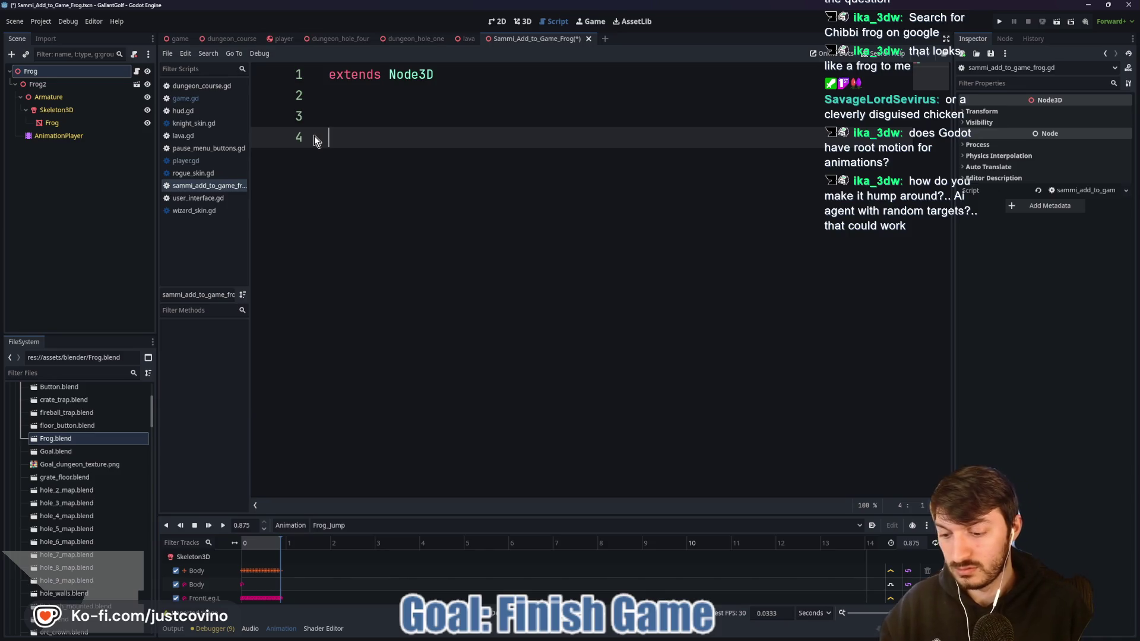
type("@onready var animation_player: ANimation")
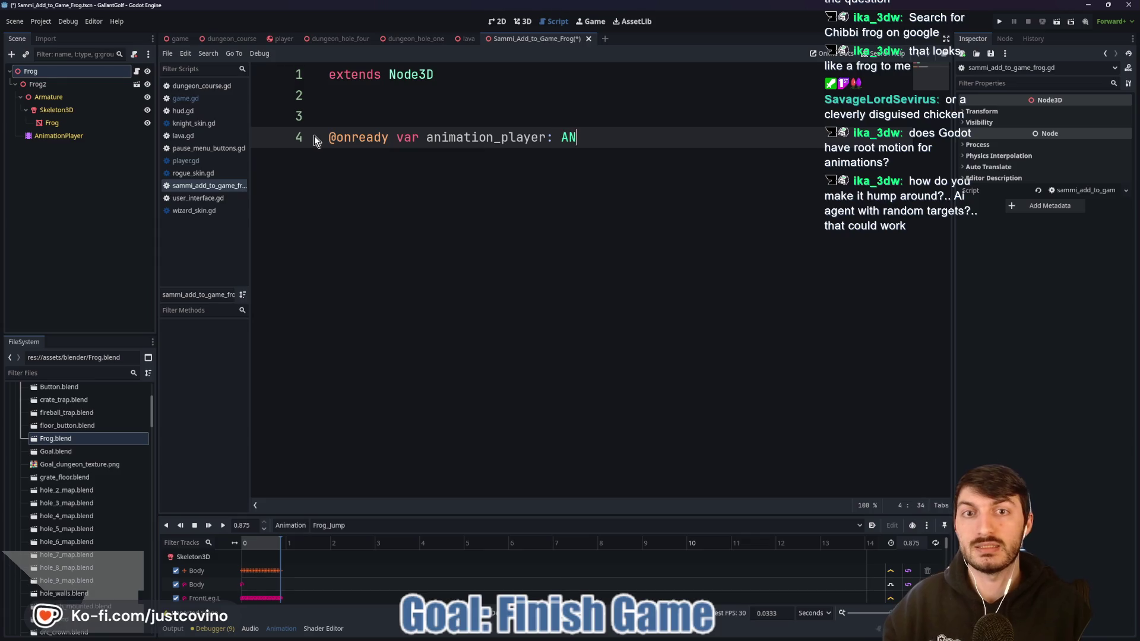
type("Play")
key("Return")
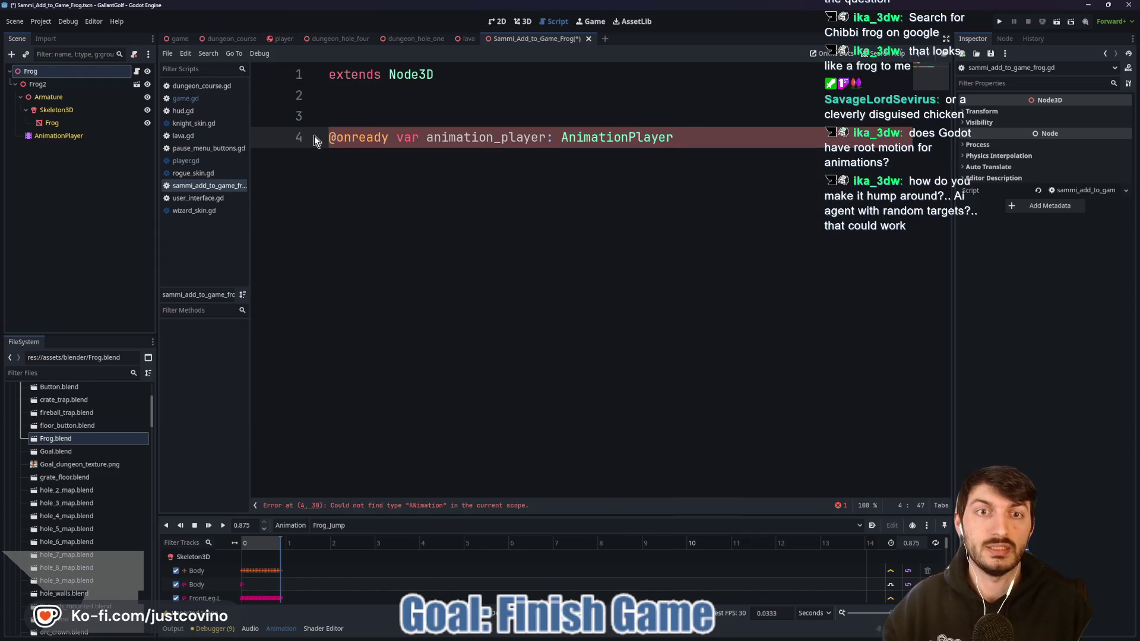
type("= $")
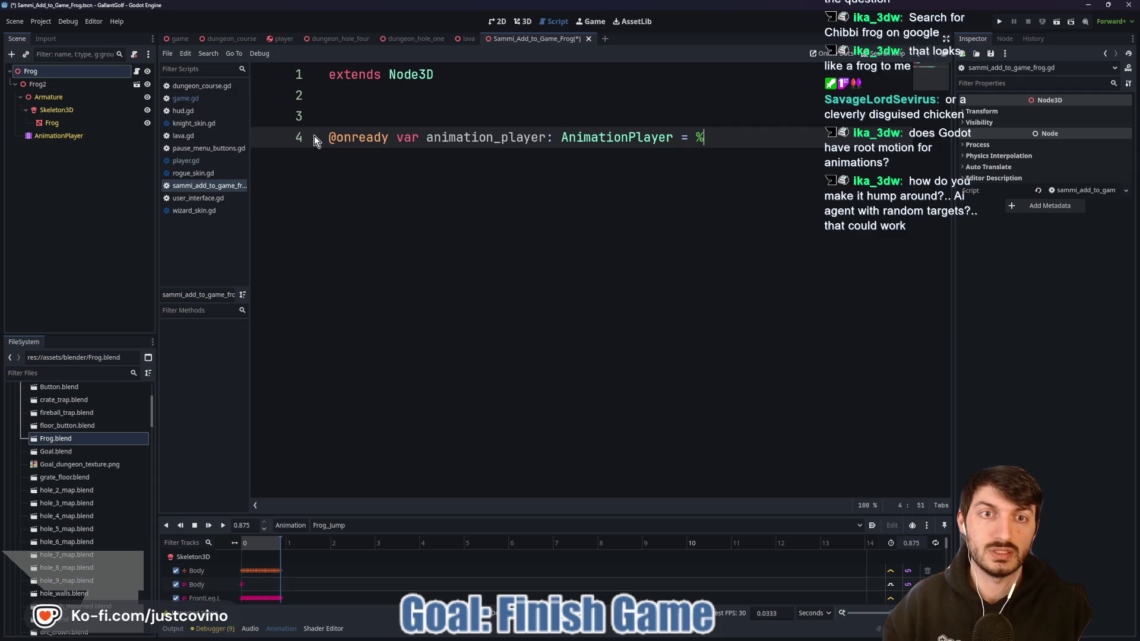